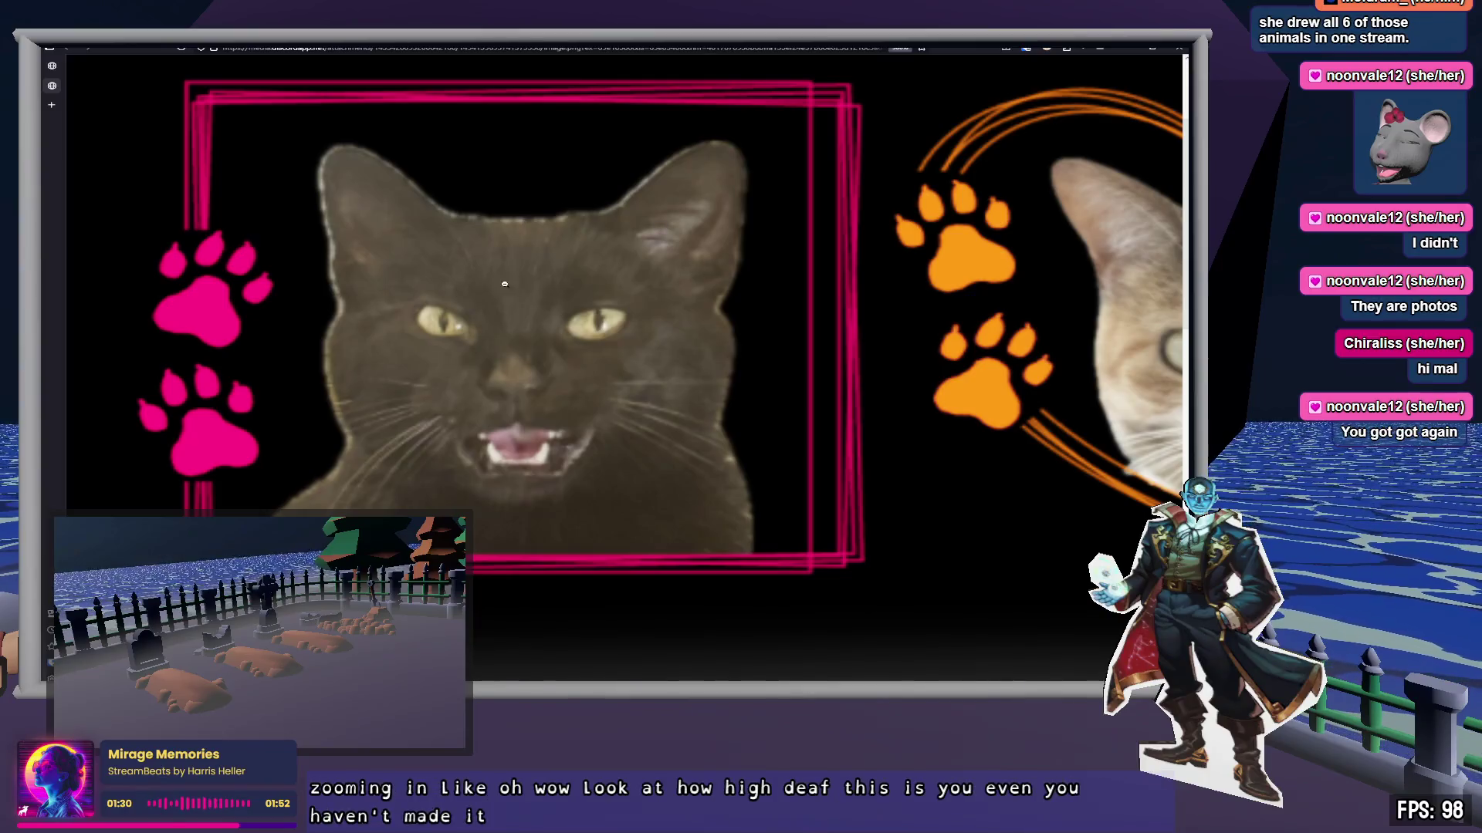
# Step: Scroll around the animal photo page in the browser
pyautogui.hscroll(5, 663, 370)
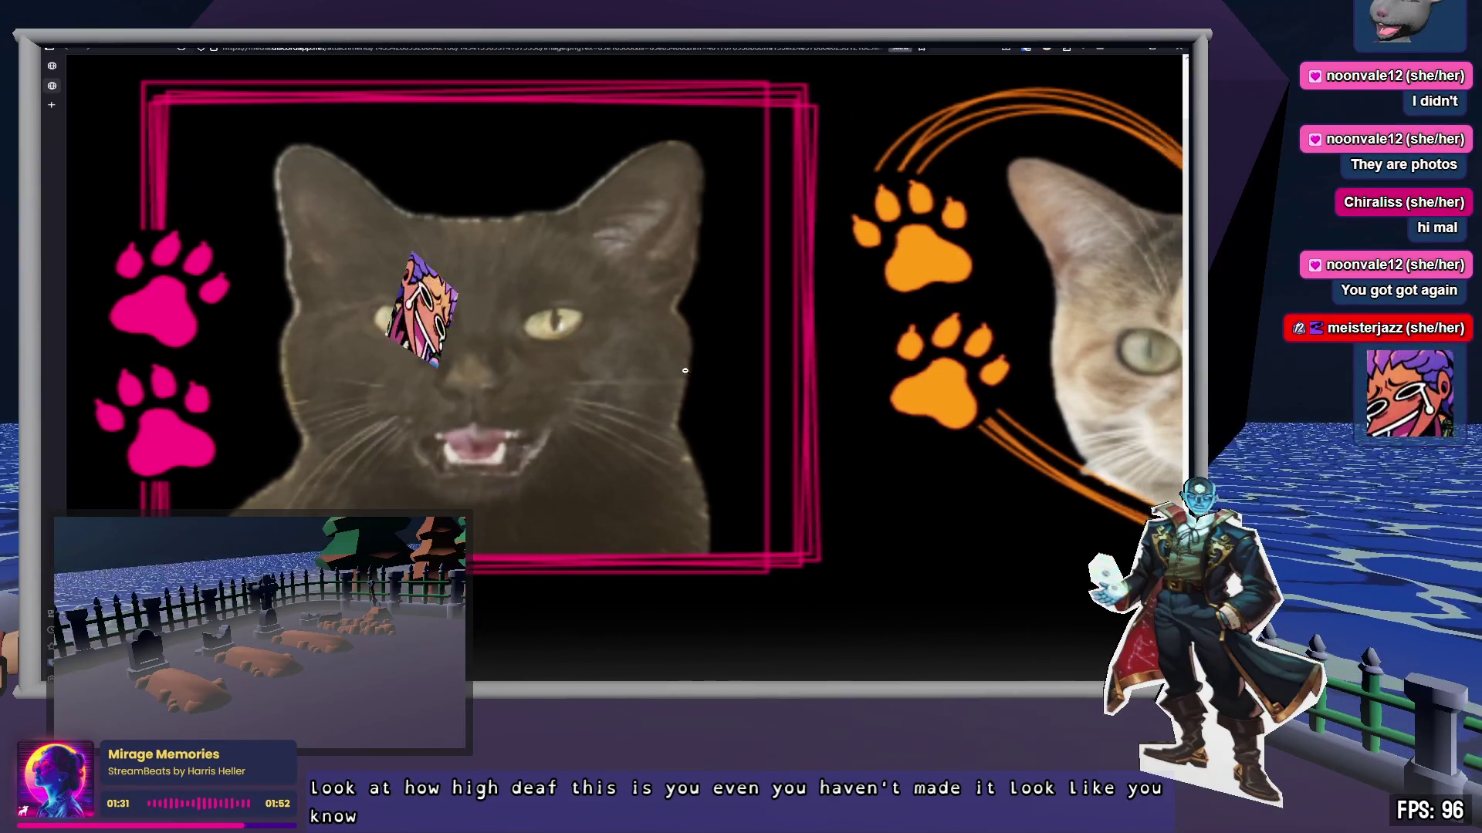
pyautogui.hscroll(10, 687, 371)
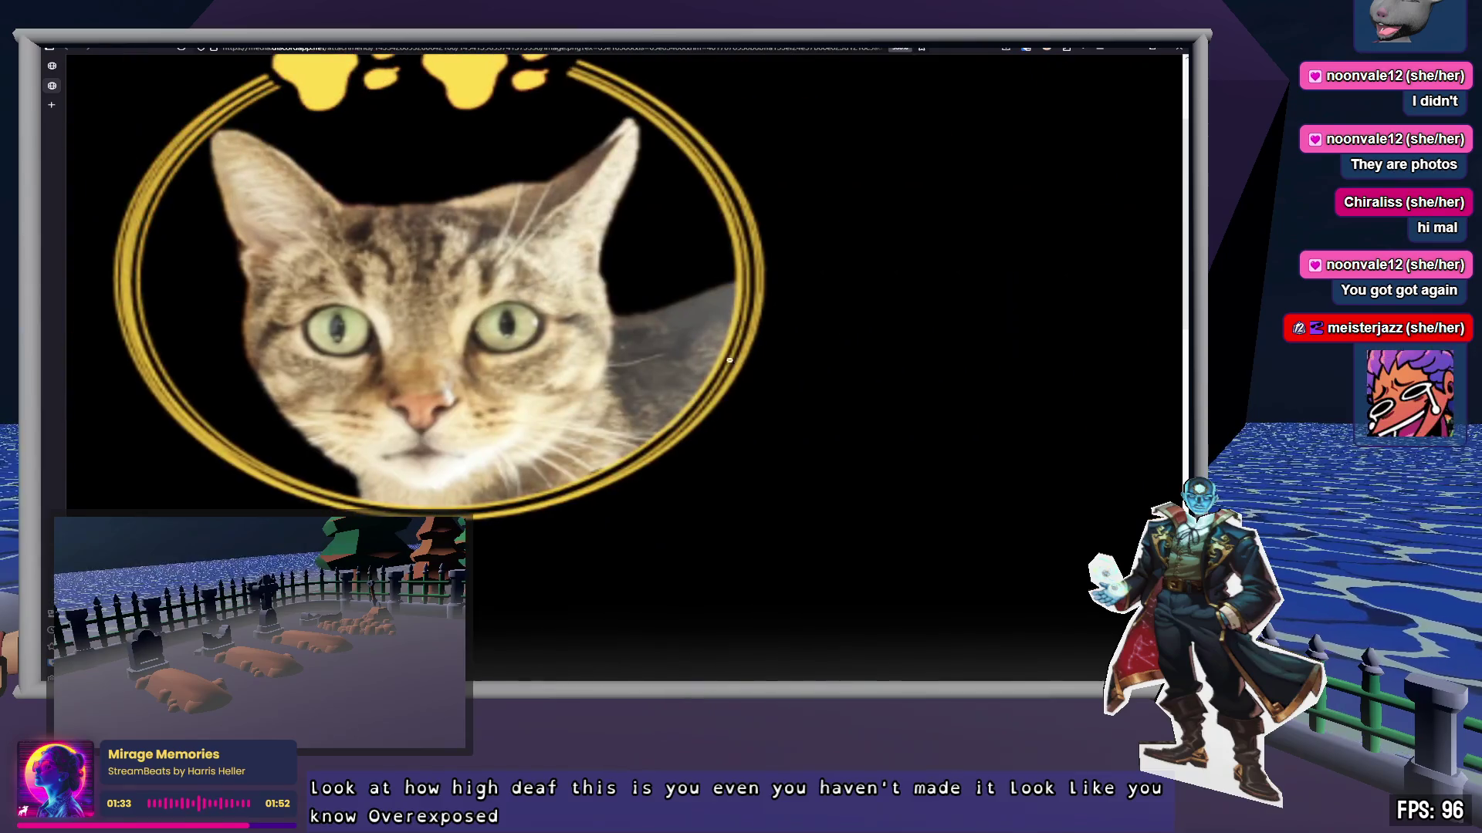
pyautogui.scroll(-10, 679, 397)
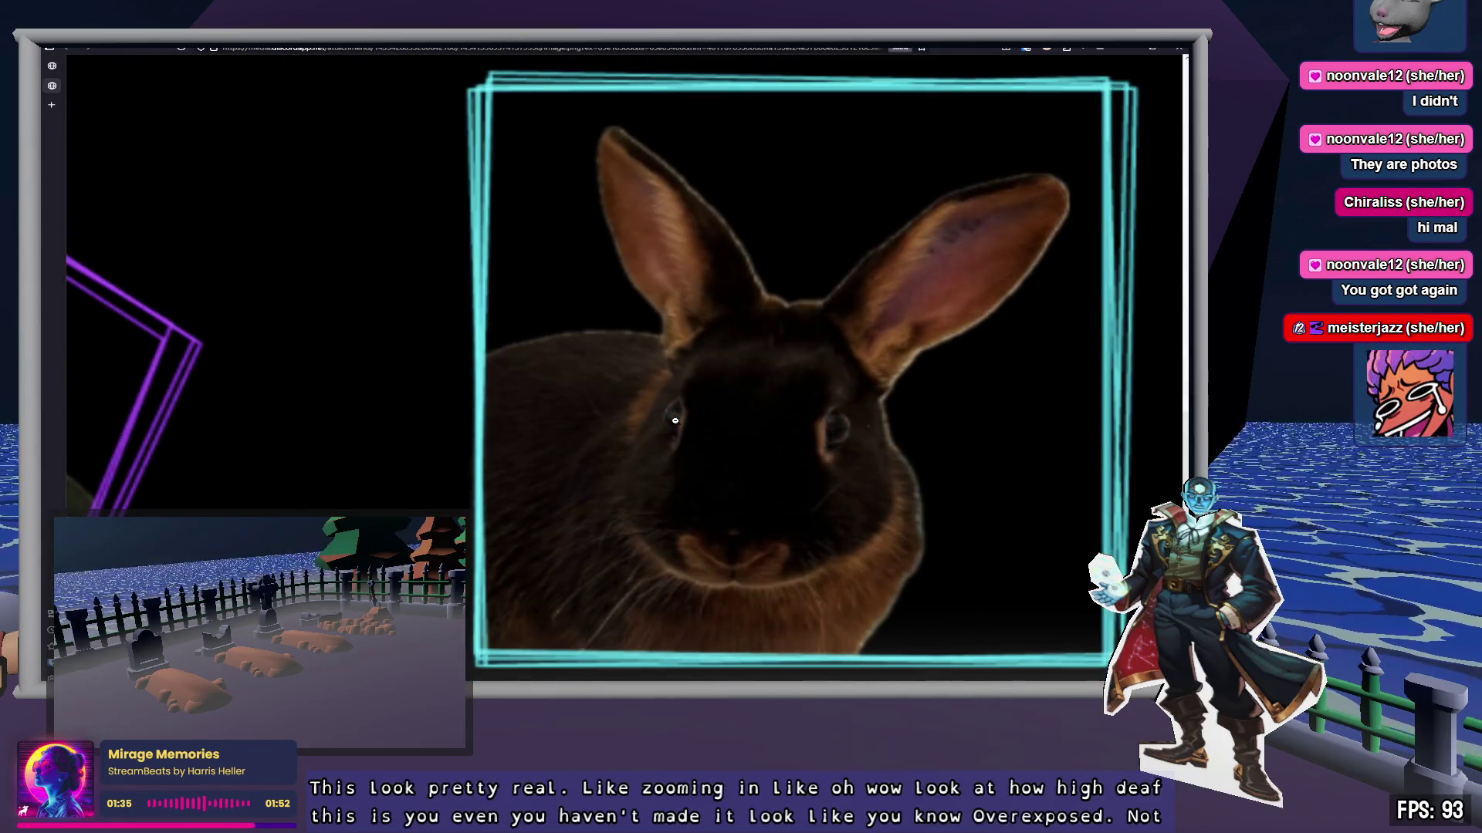
pyautogui.hscroll(-10, 942, 467)
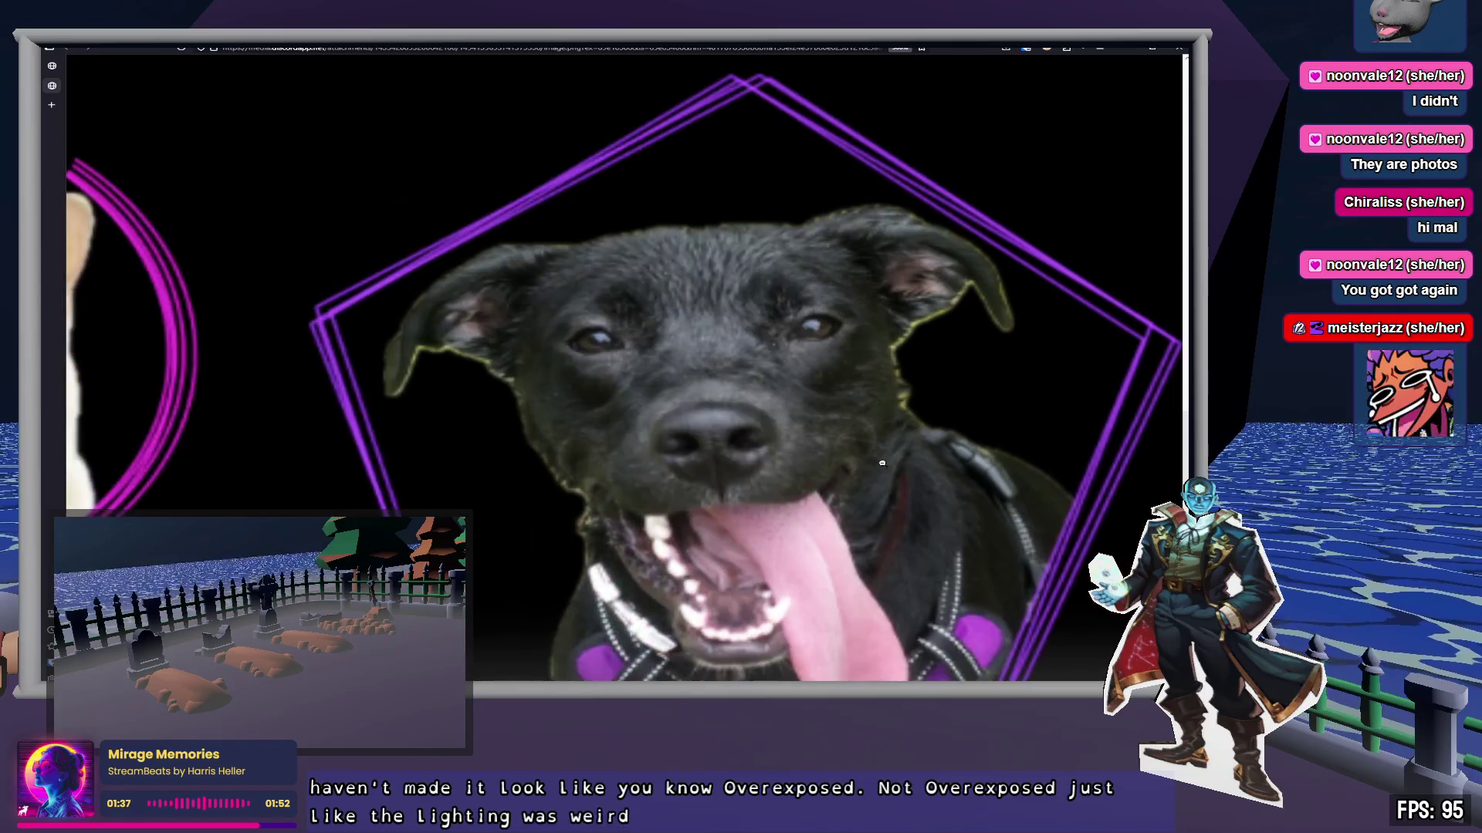
pyautogui.hscroll(-10, 887, 465)
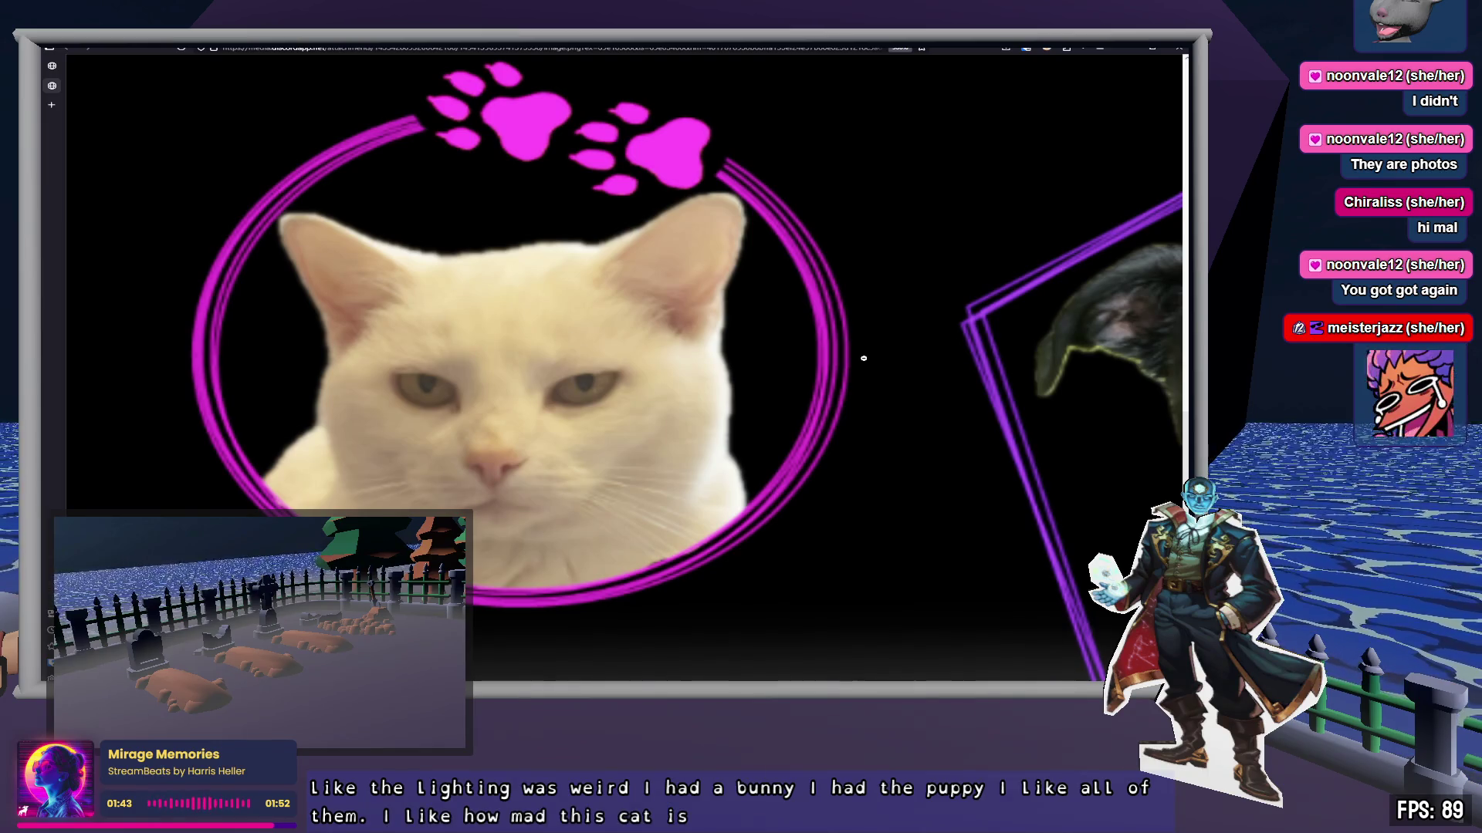
pyautogui.scroll(-1, 861, 363)
pyautogui.scroll(10, 858, 369)
pyautogui.scroll(-6, 856, 370)
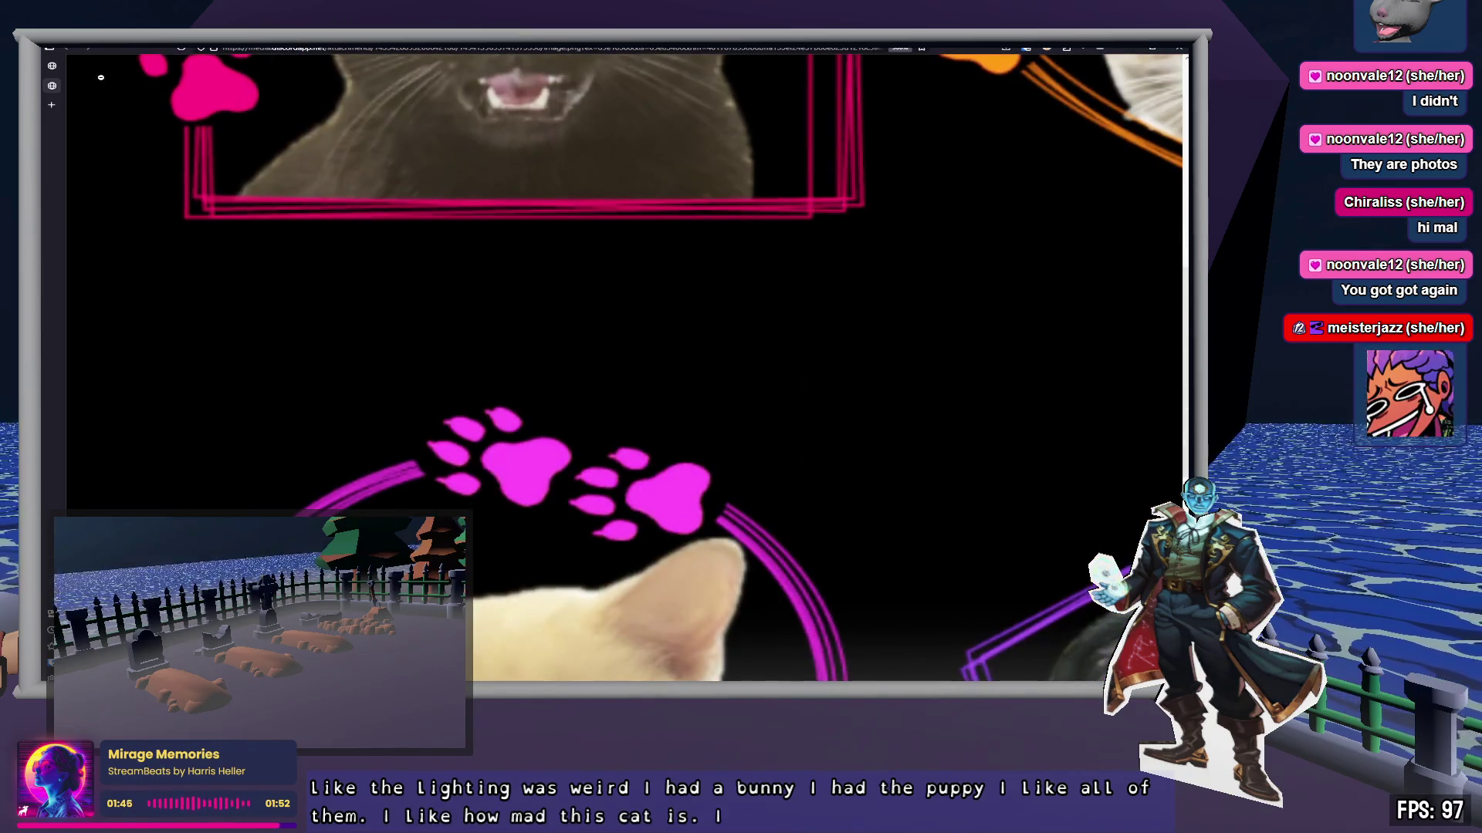
# Step: Reload the animal photo page and scroll through its content
pyautogui.click(55, 75)
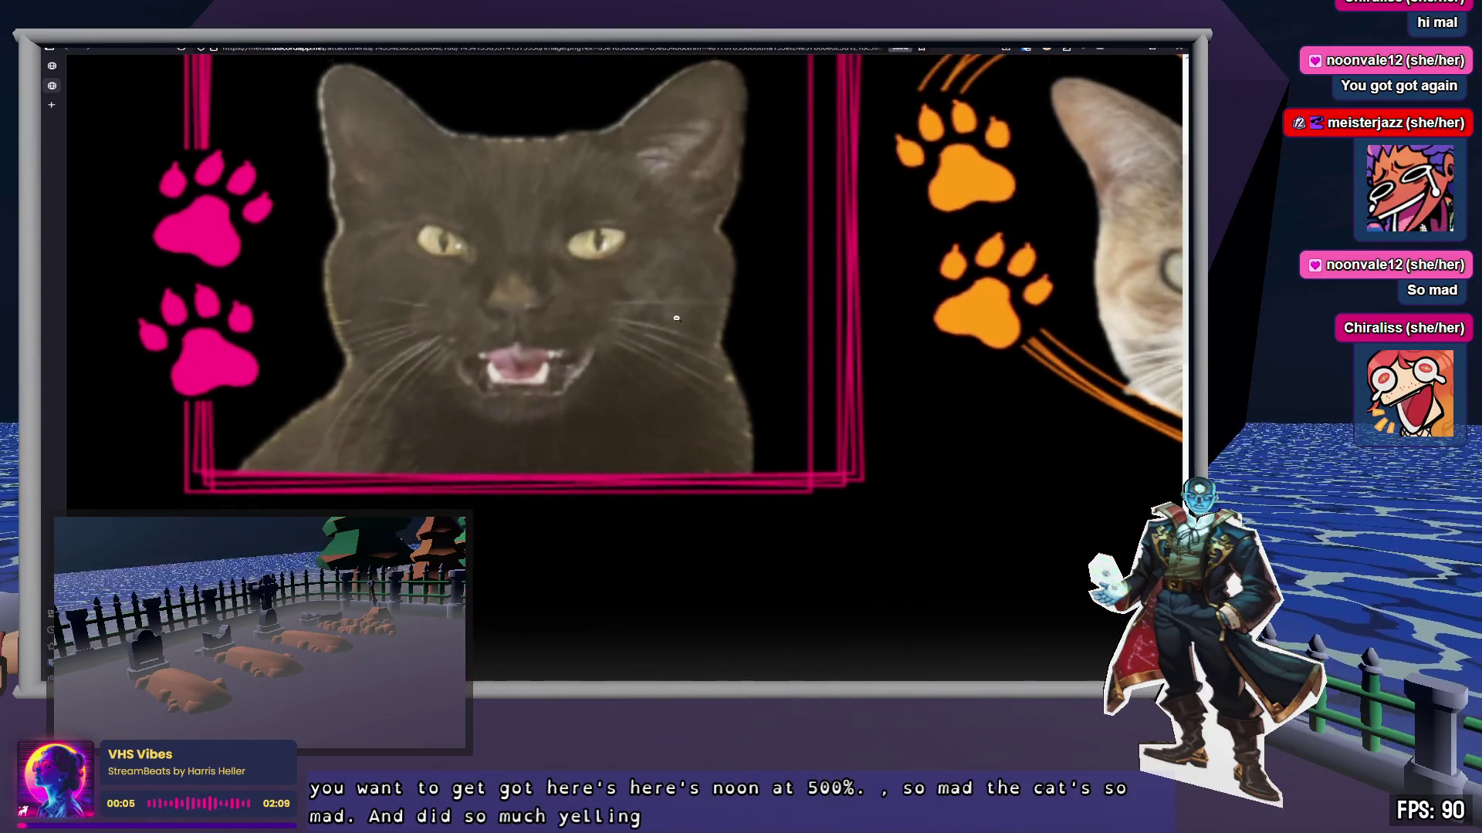
pyautogui.scroll(2, 674, 330)
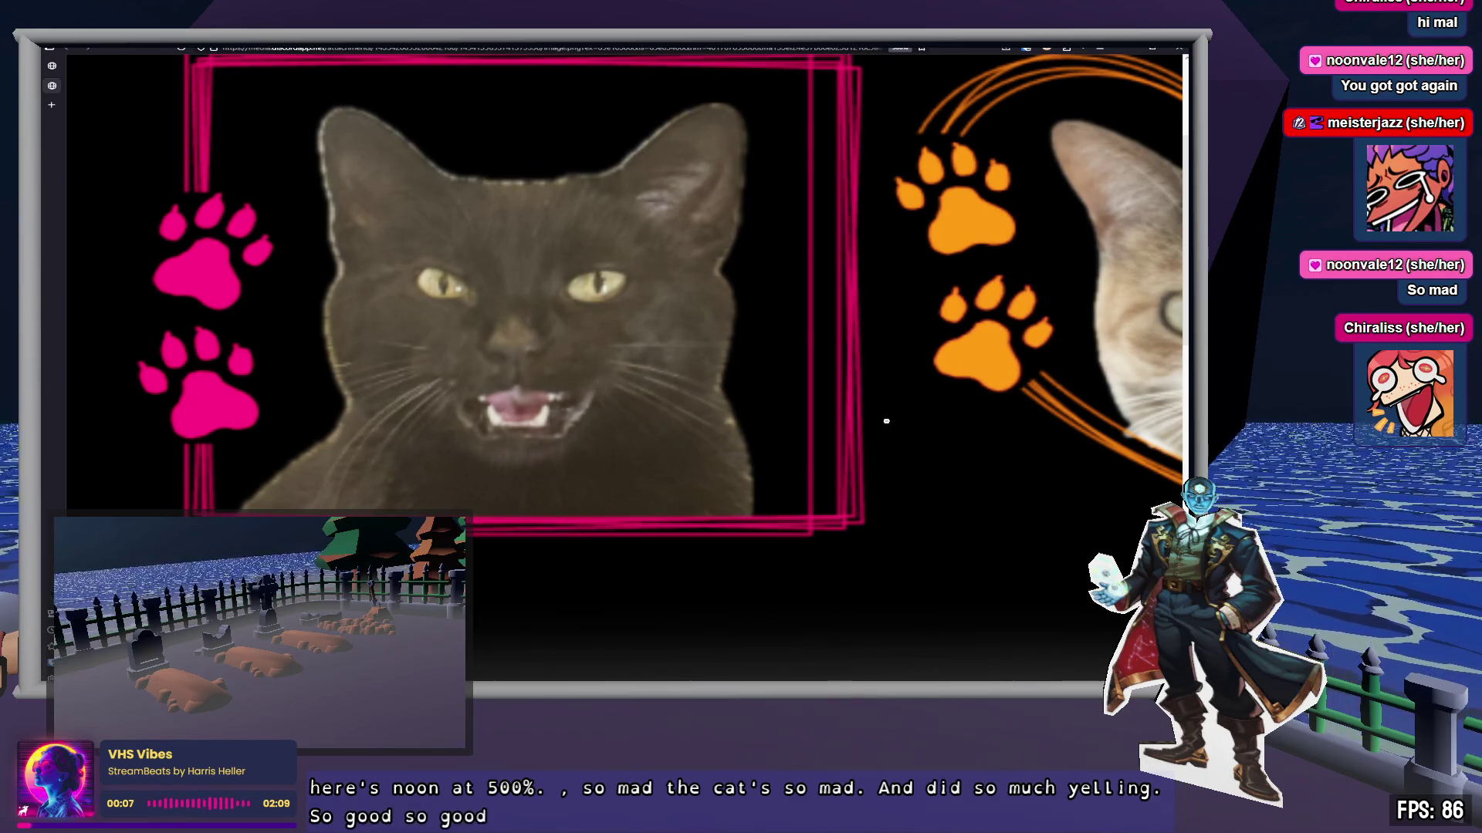
pyautogui.hscroll(4, 723, 368)
pyautogui.hscroll(5, 723, 369)
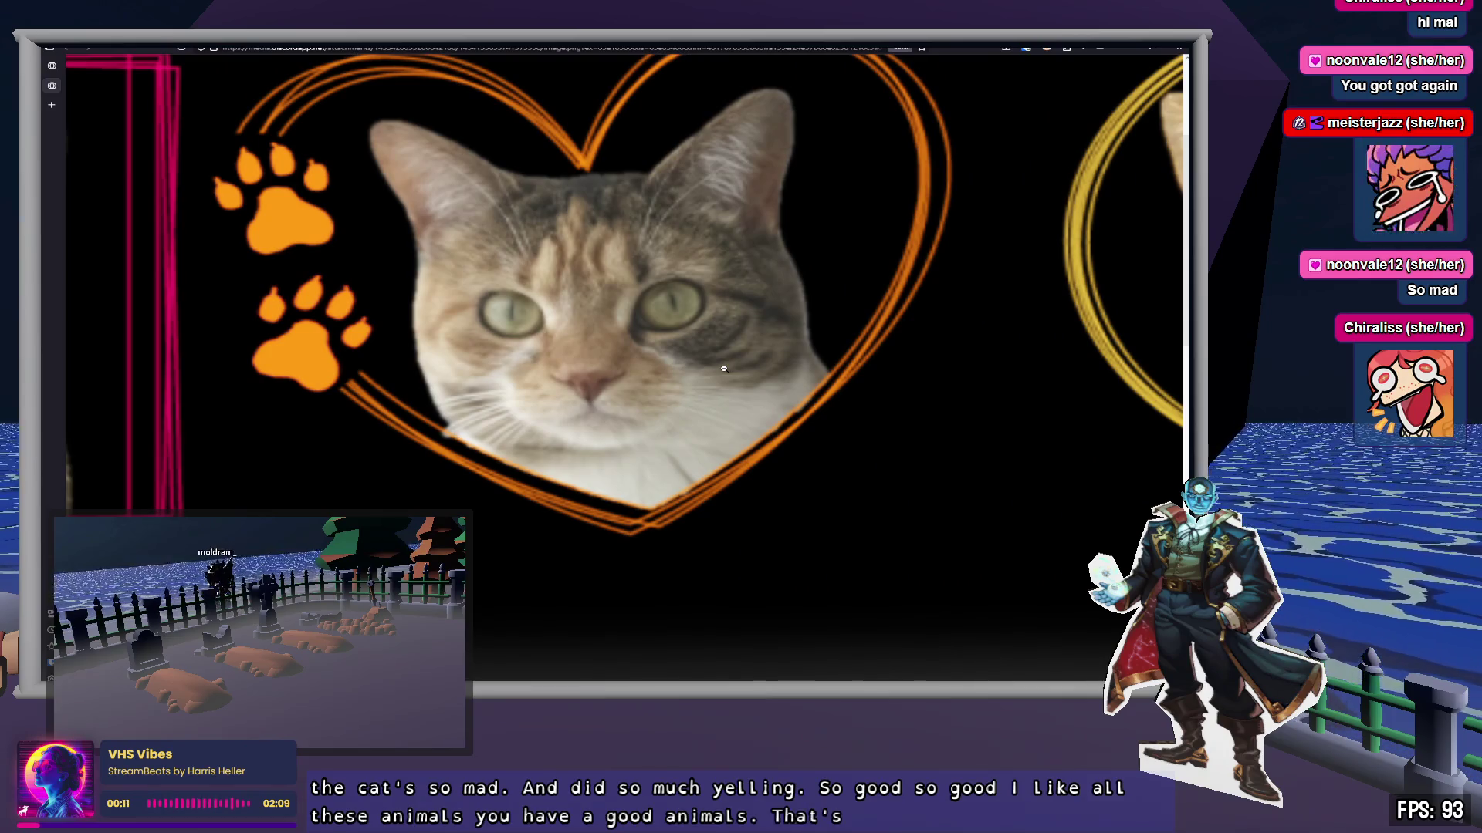
pyautogui.scroll(2, 721, 363)
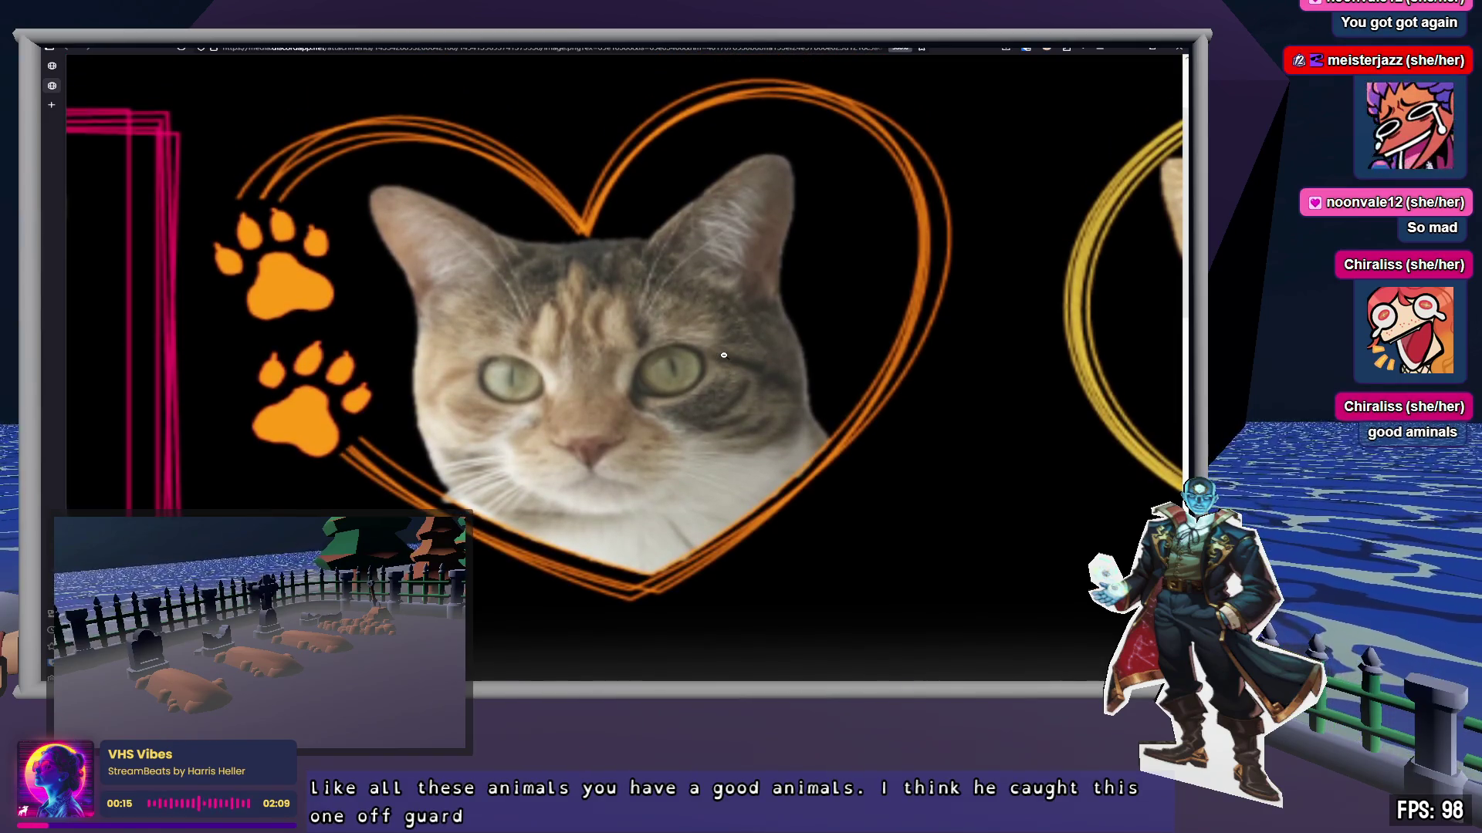
pyautogui.hscroll(1, 743, 358)
pyautogui.hscroll(10, 743, 358)
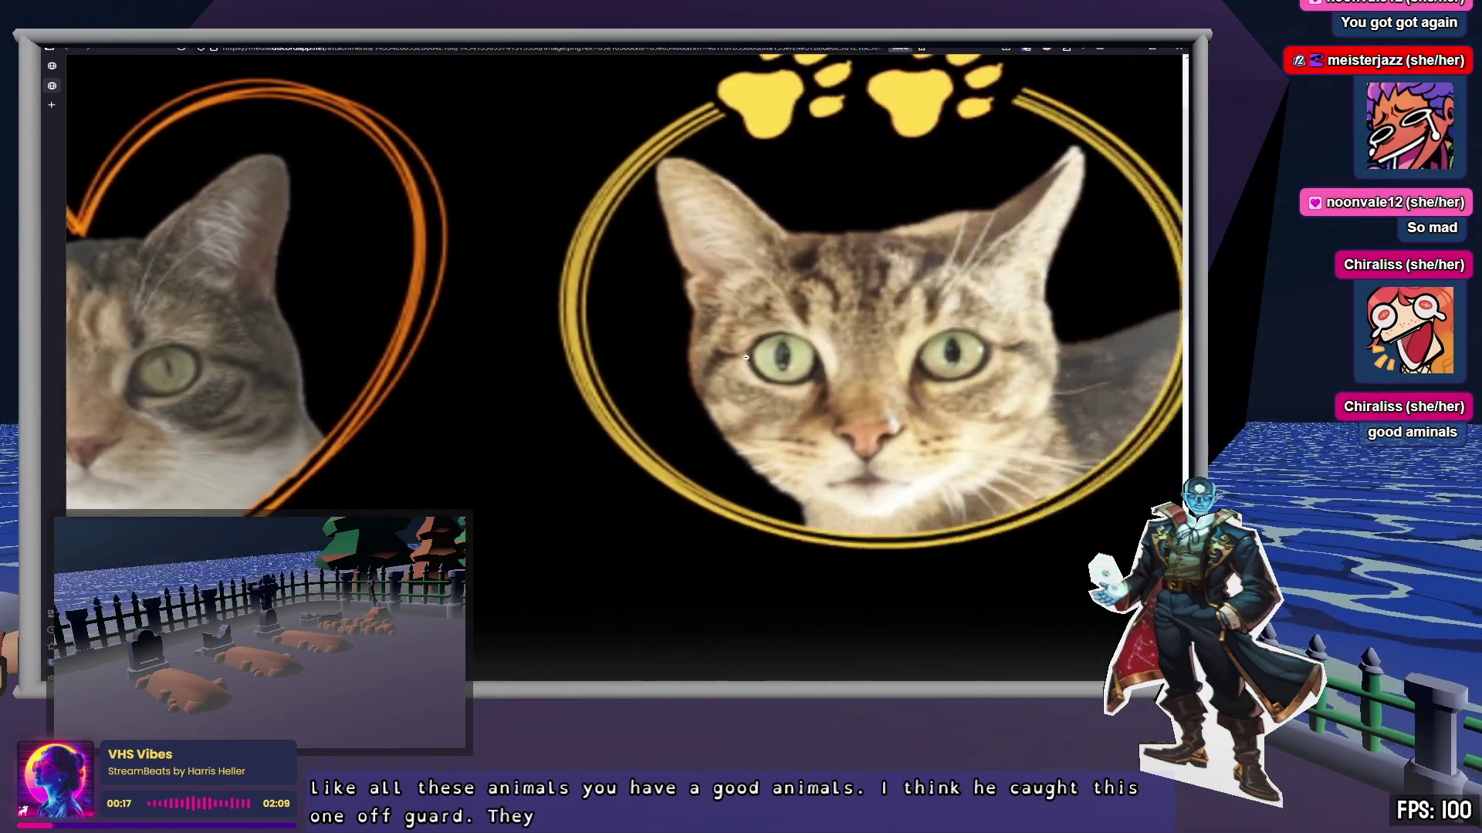
pyautogui.scroll(3, 815, 361)
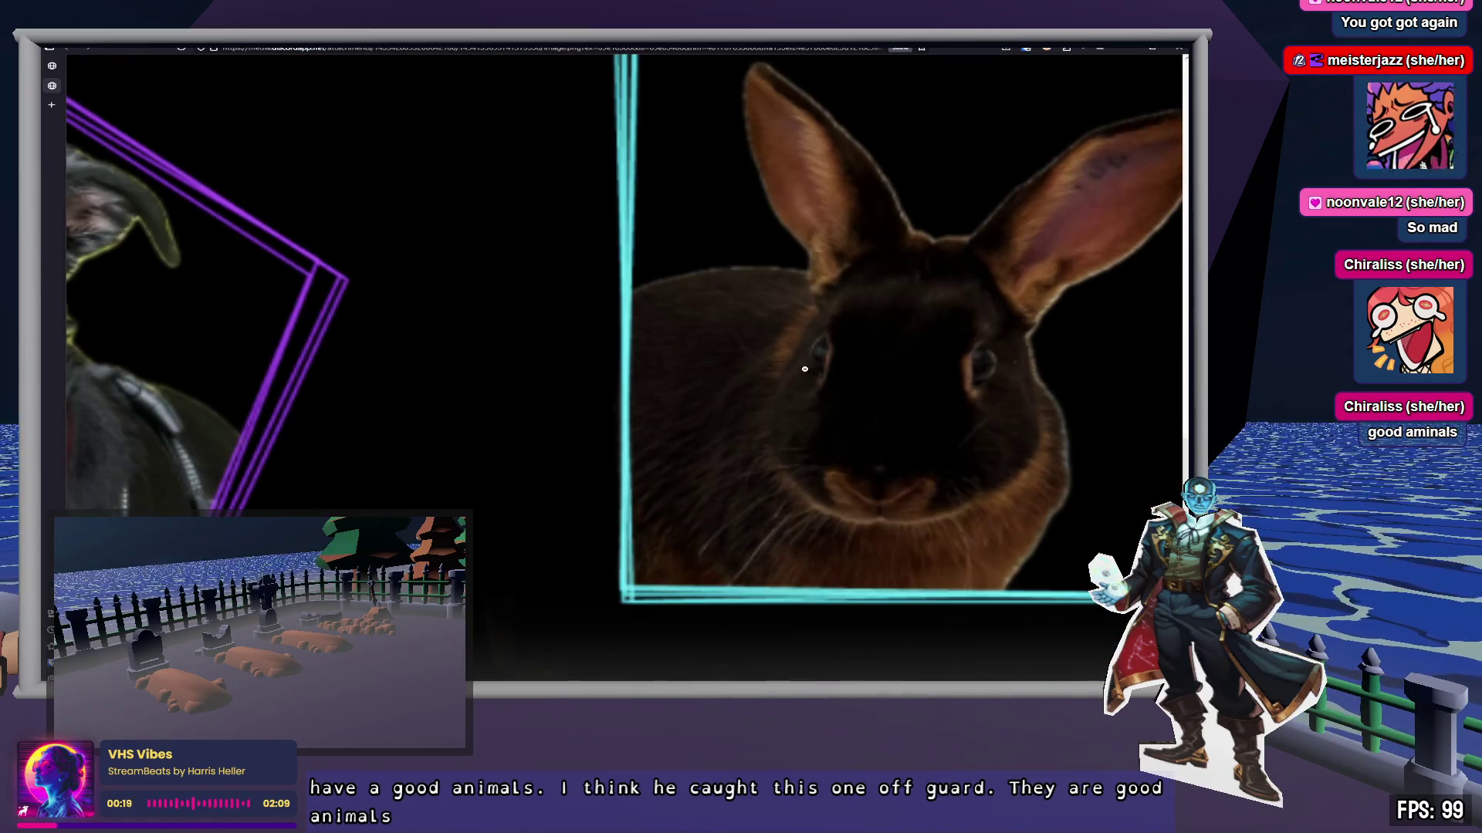
pyautogui.hscroll(2, 814, 362)
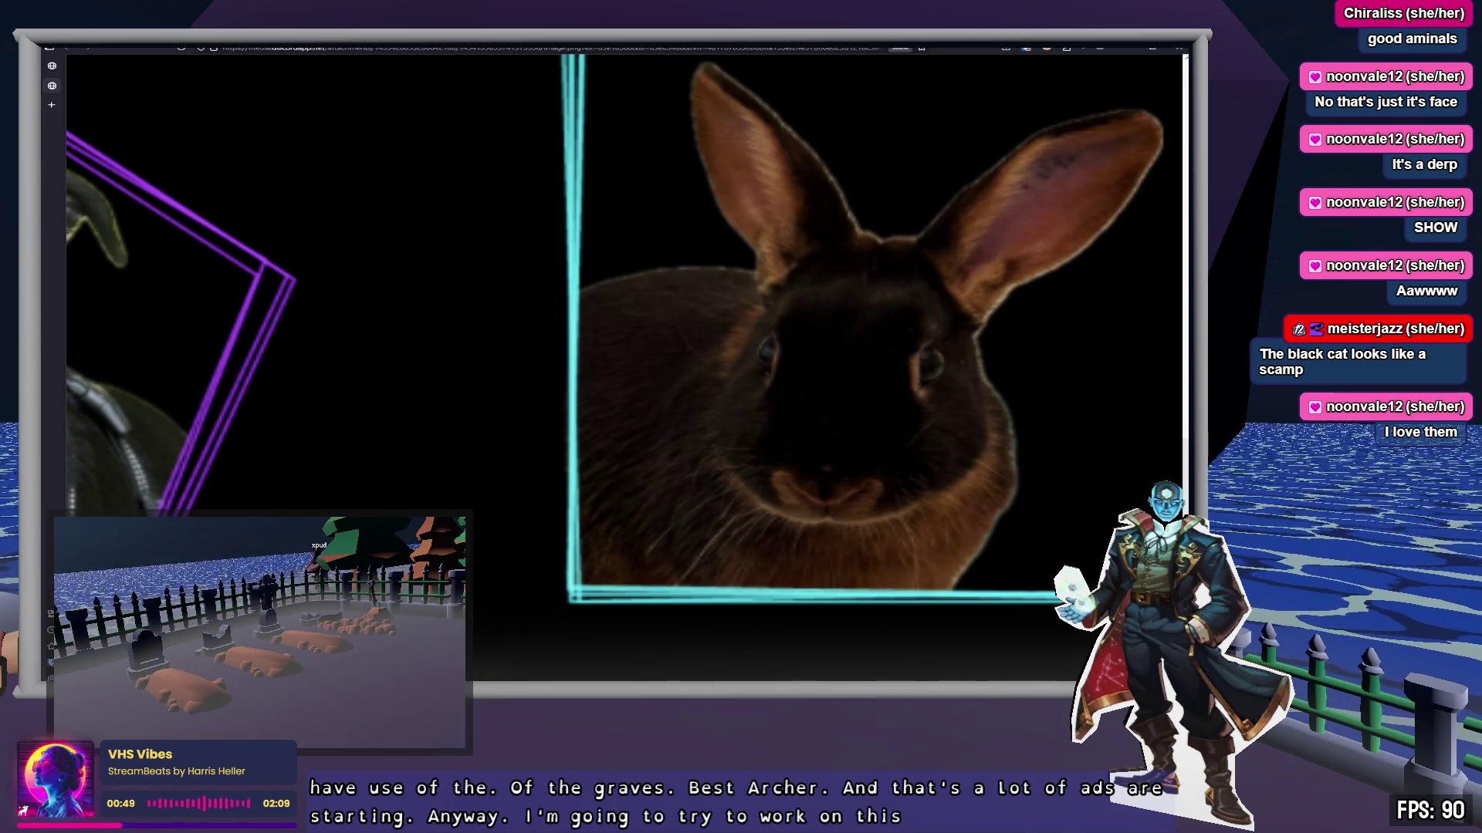
# Step: Return to MinionHandler.cs in Zed and scroll up to the field declarations near line 33
pyautogui.hotkey('alt', 'Tab')
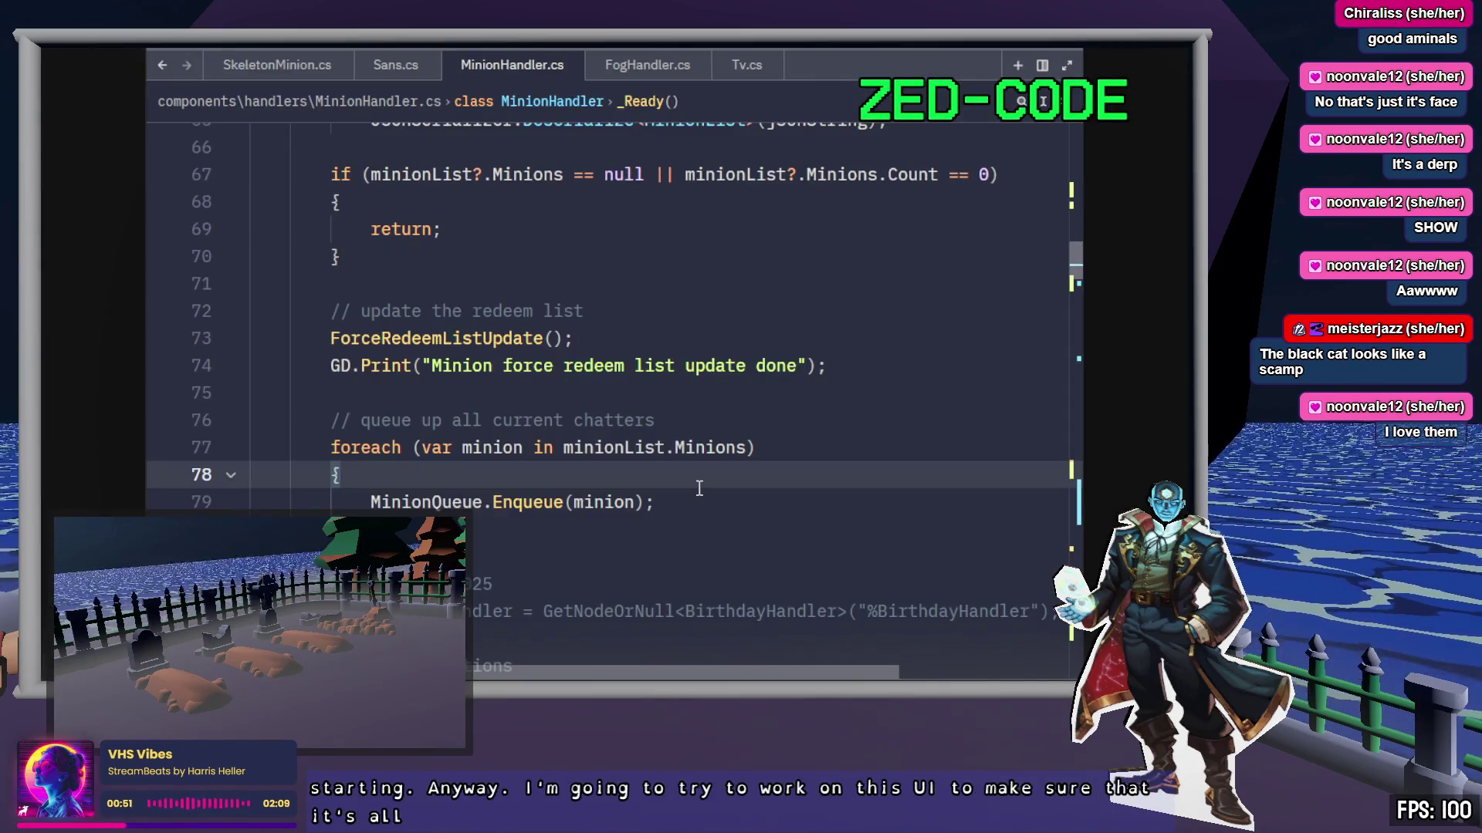
pyautogui.scroll(4, 699, 488)
pyautogui.scroll(4, 699, 487)
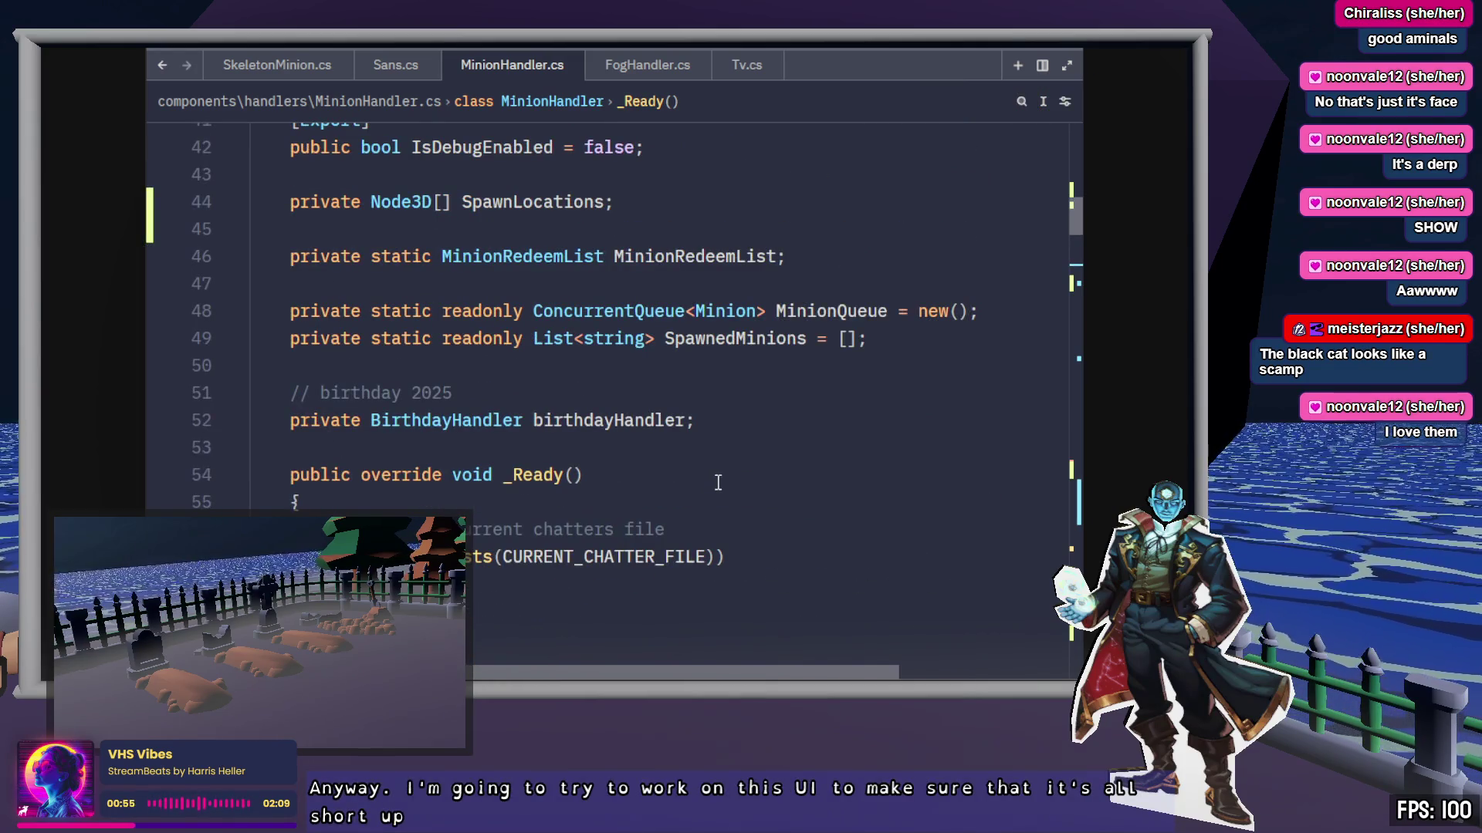
pyautogui.scroll(-2, 717, 483)
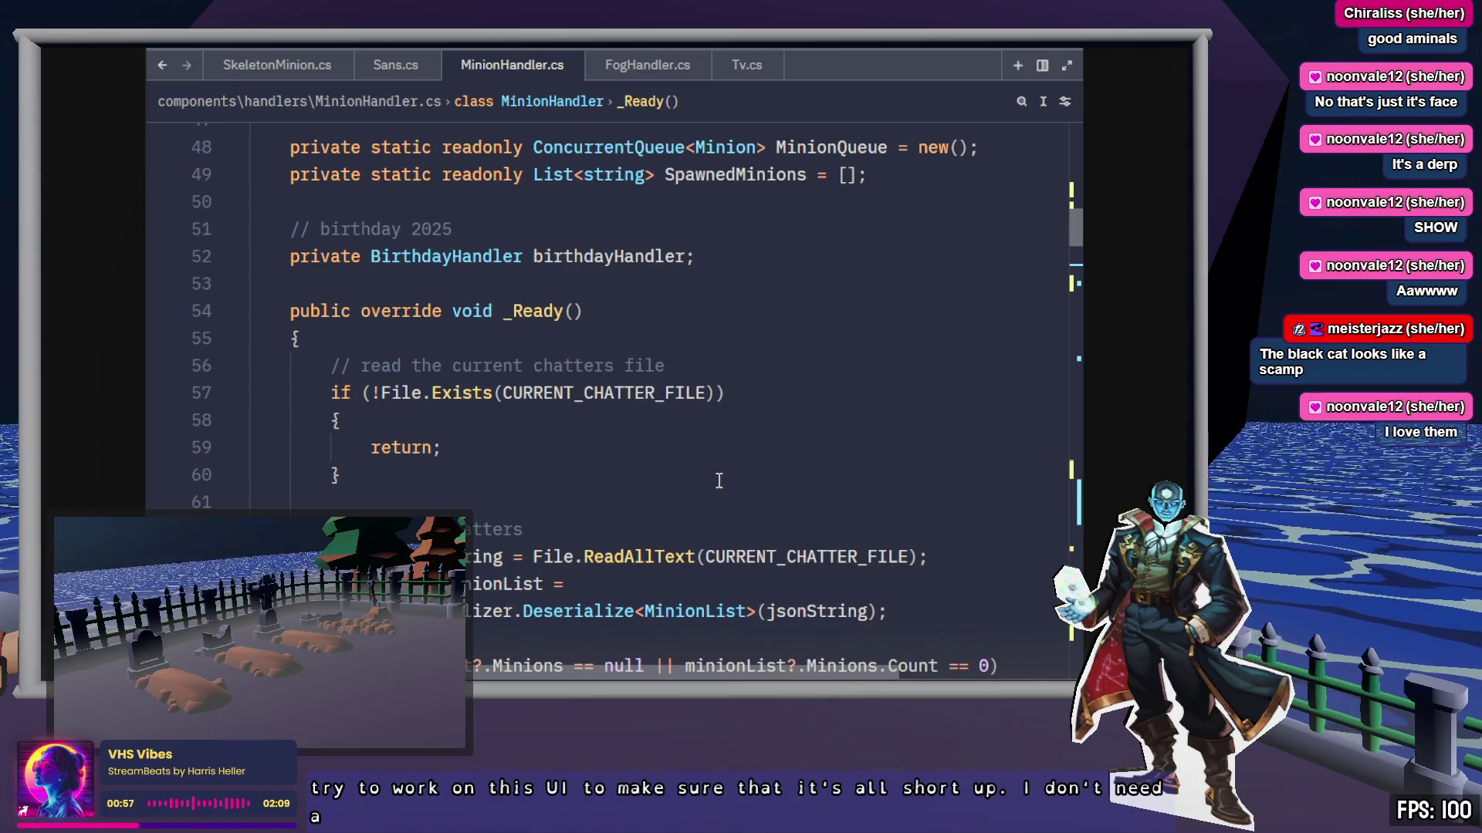
pyautogui.scroll(5, 722, 470)
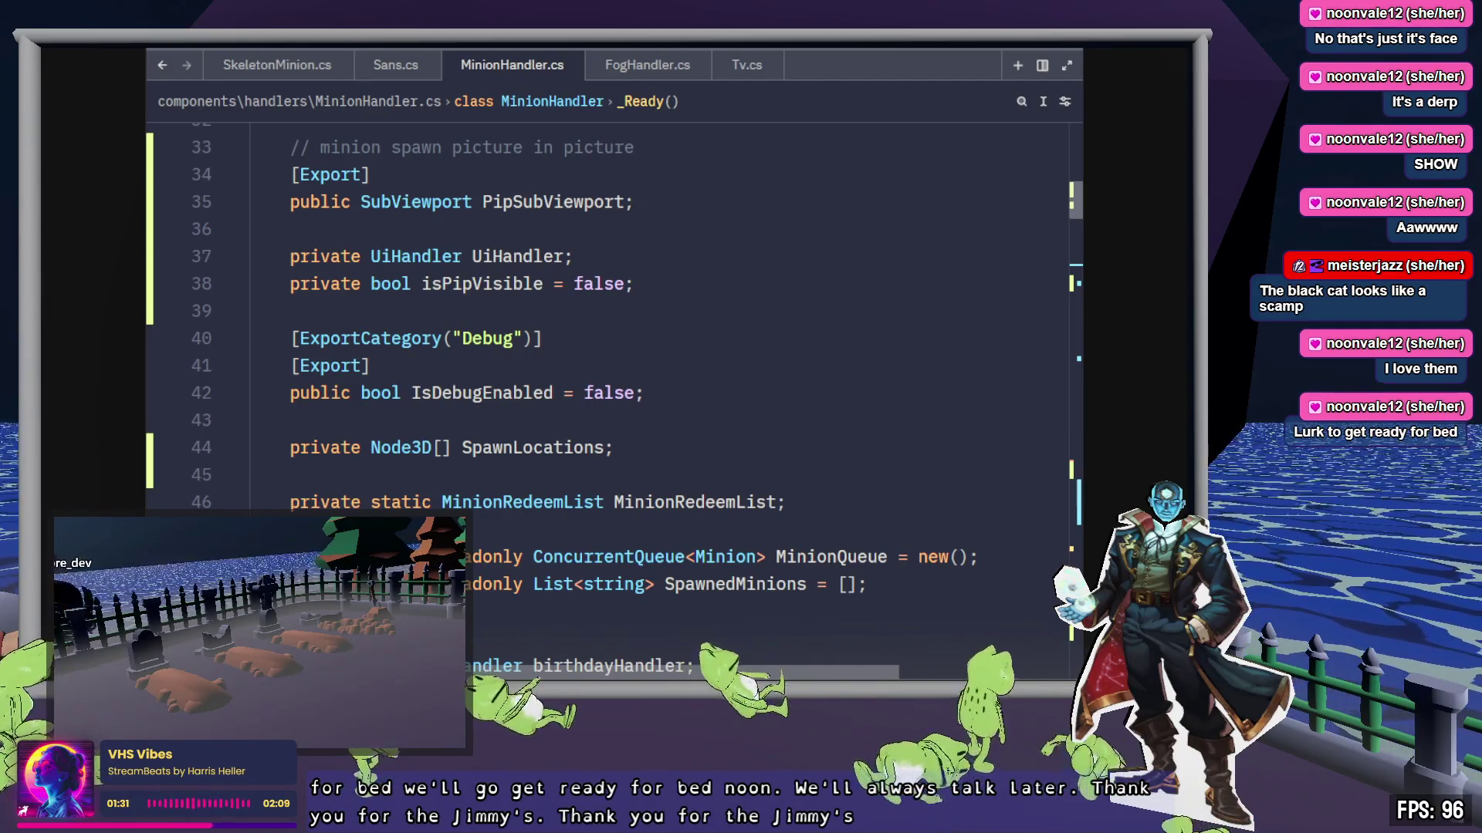
pyautogui.click(699, 173)
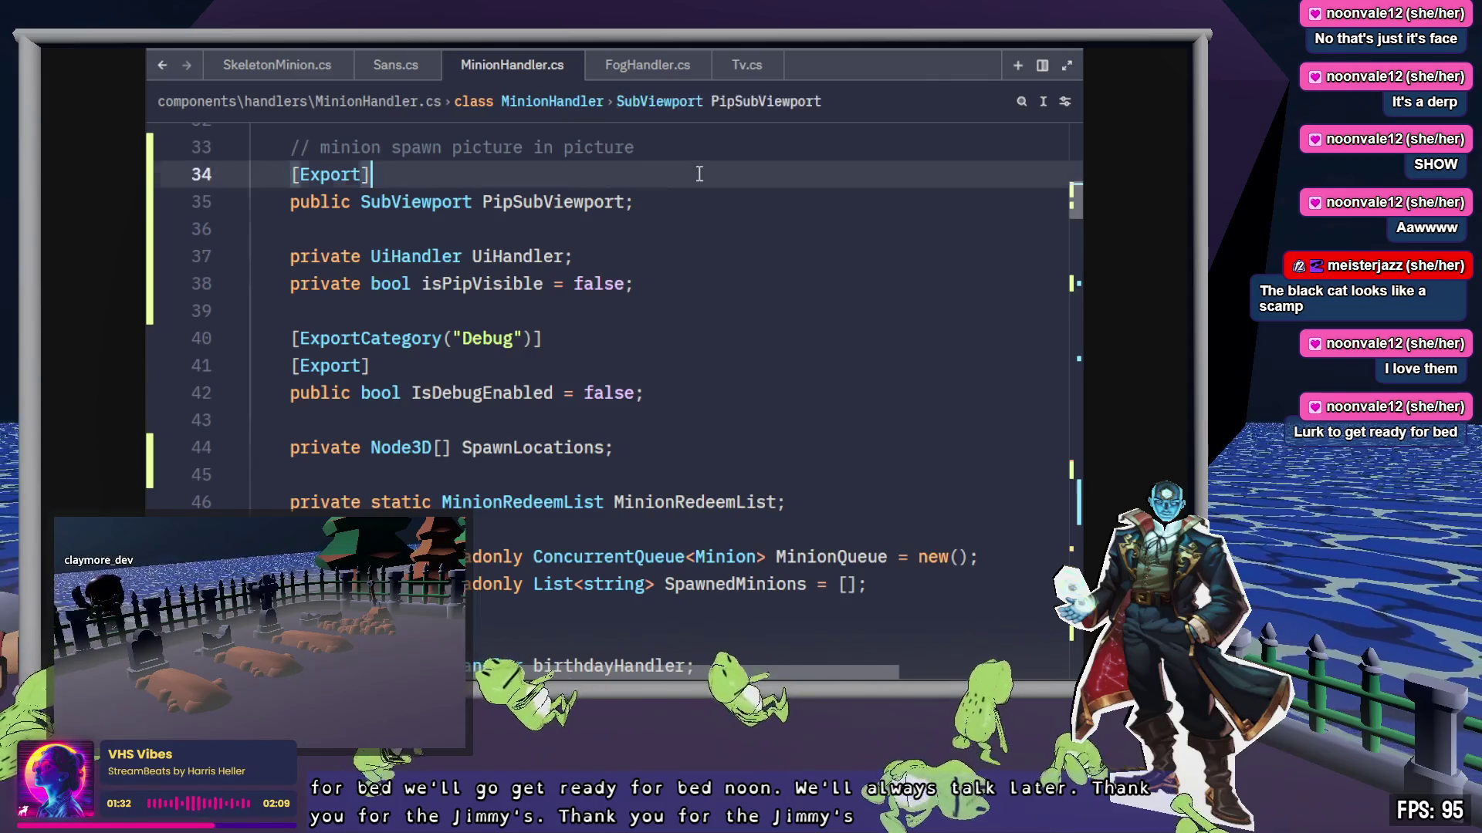
pyautogui.click(858, 344)
pyautogui.scroll(-3, 858, 344)
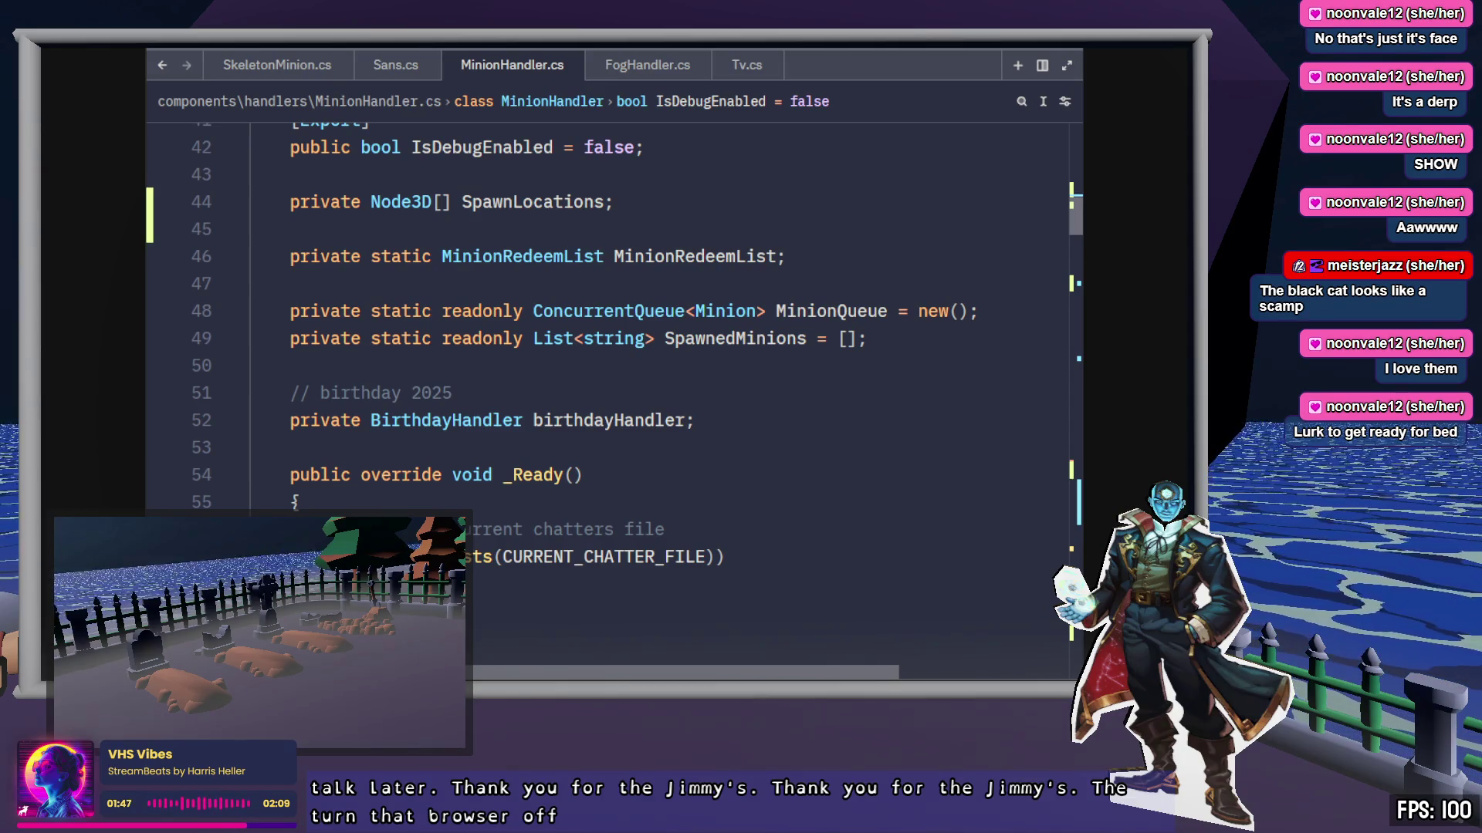
pyautogui.click(782, 398)
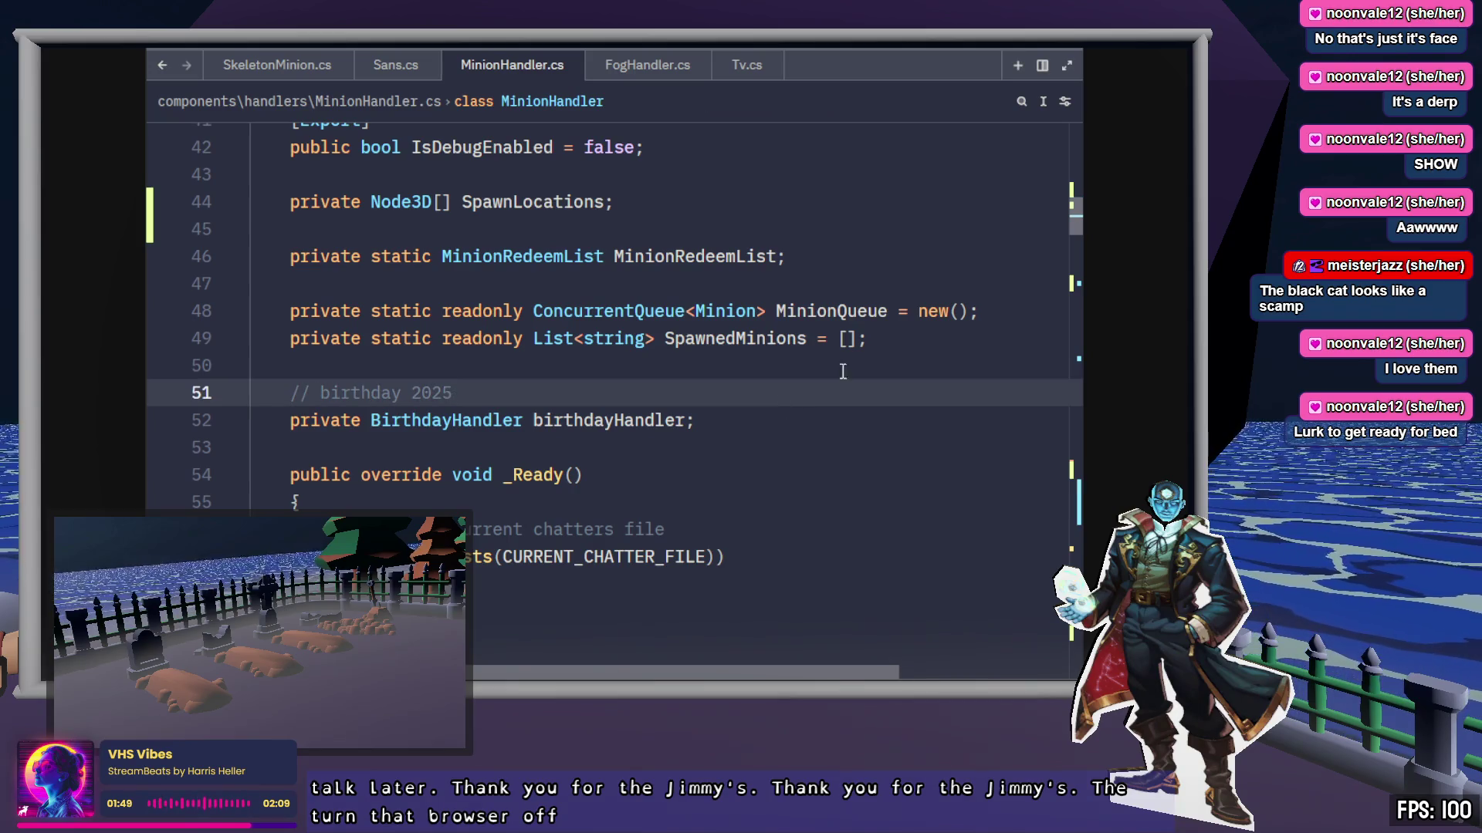
pyautogui.scroll(-2, 843, 371)
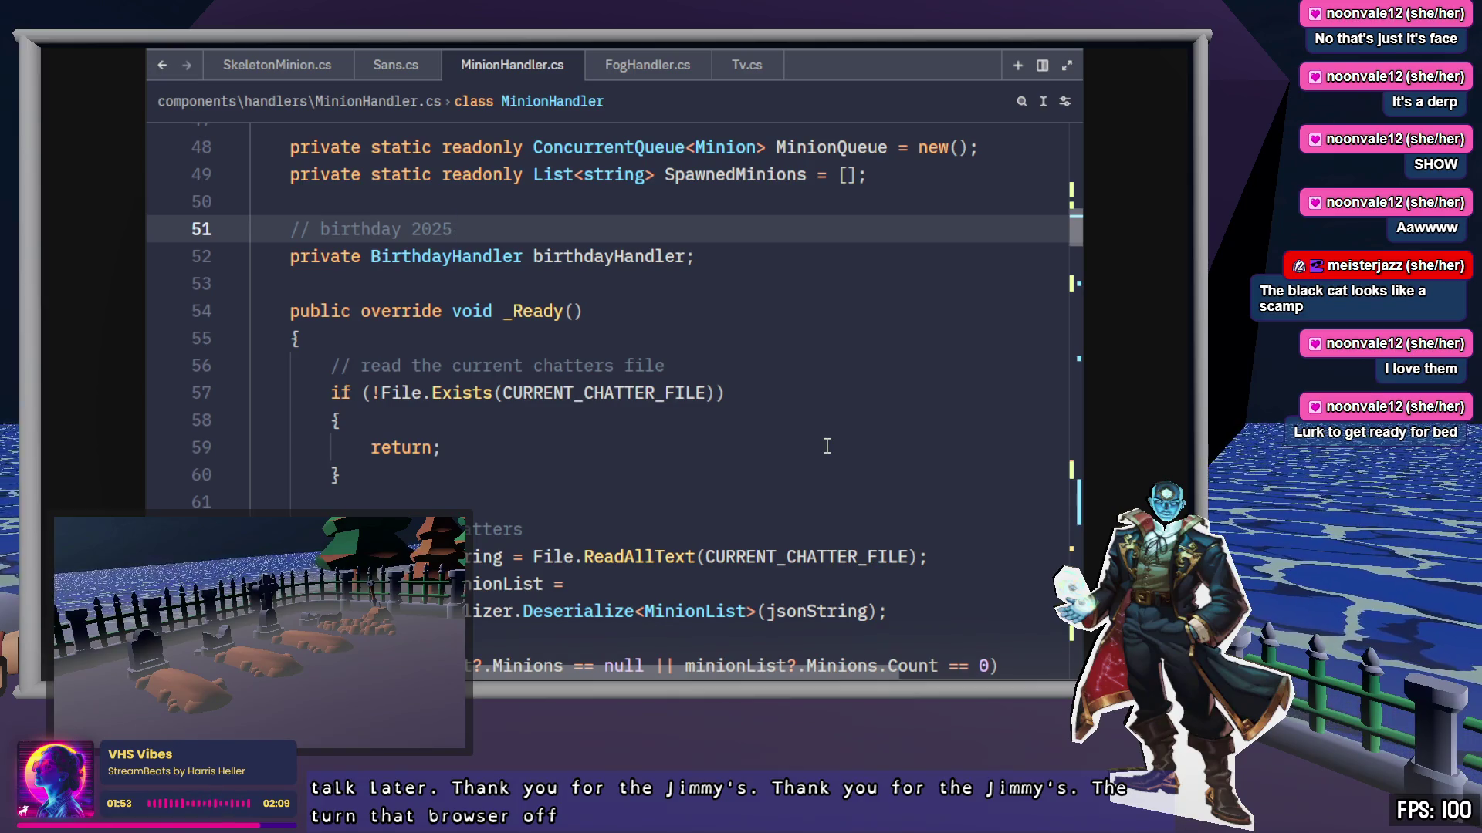
pyautogui.scroll(-2, 827, 446)
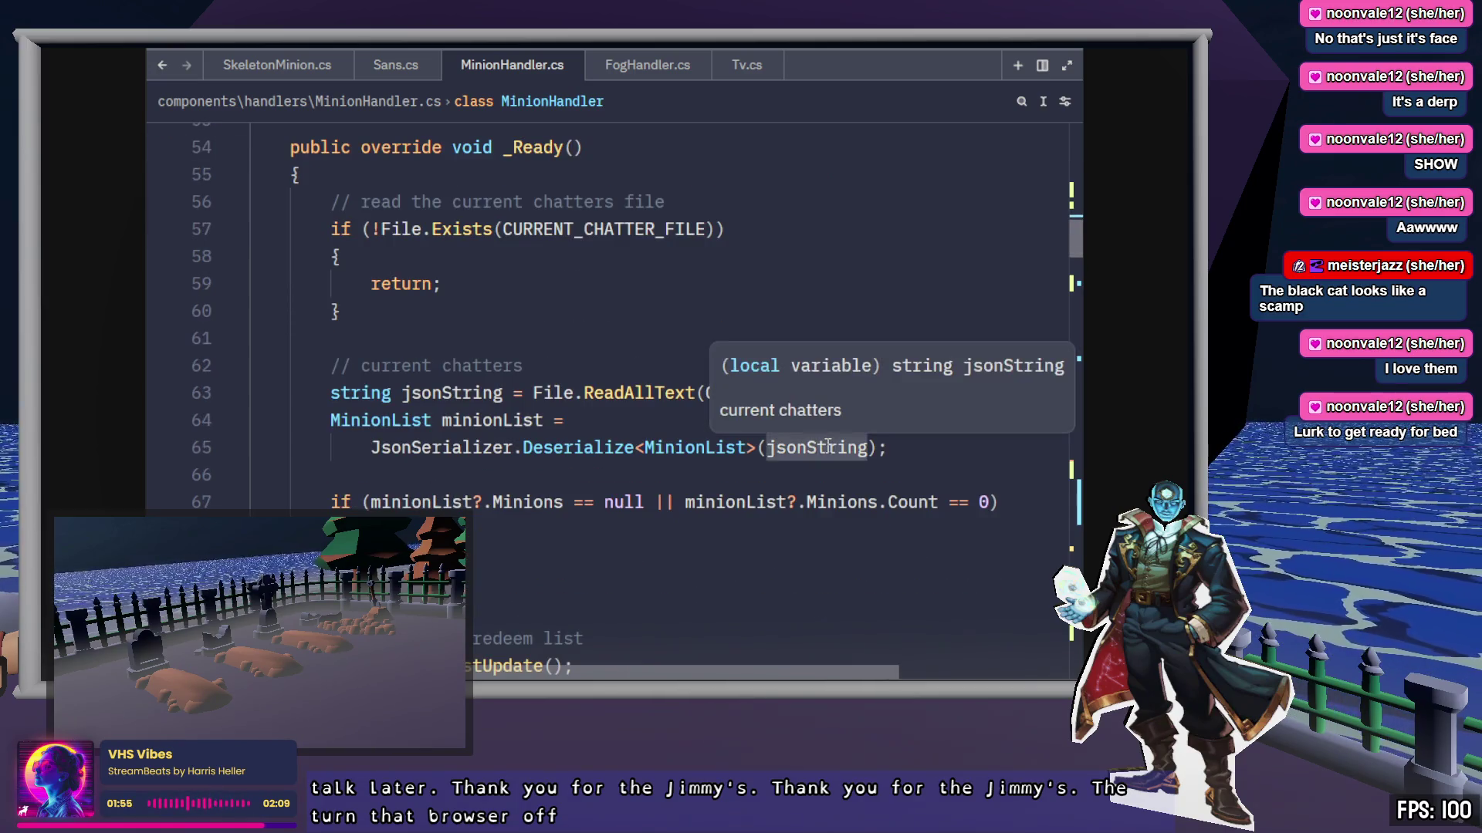
pyautogui.scroll(-20, 827, 447)
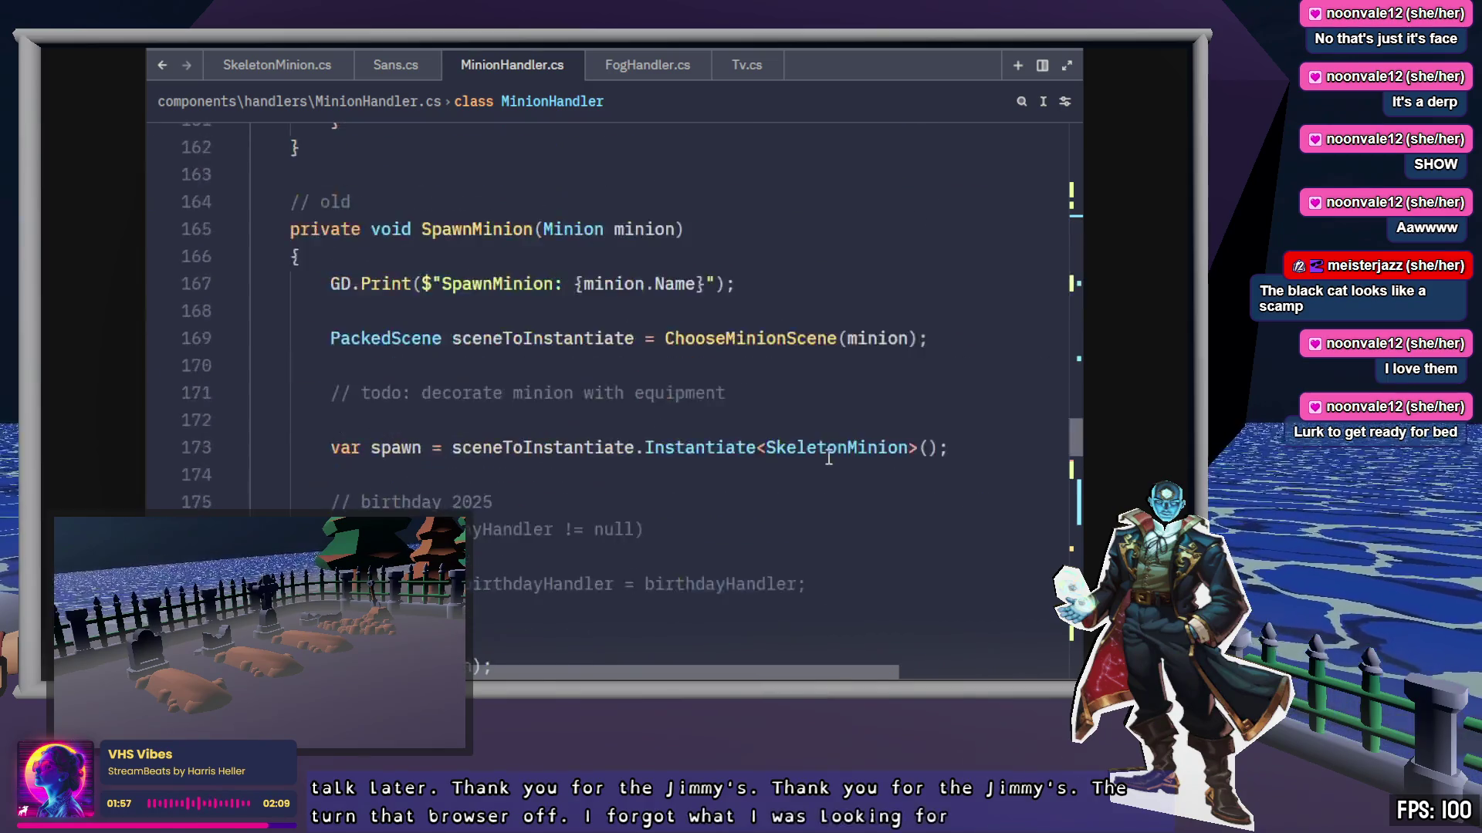
pyautogui.scroll(-8, 834, 457)
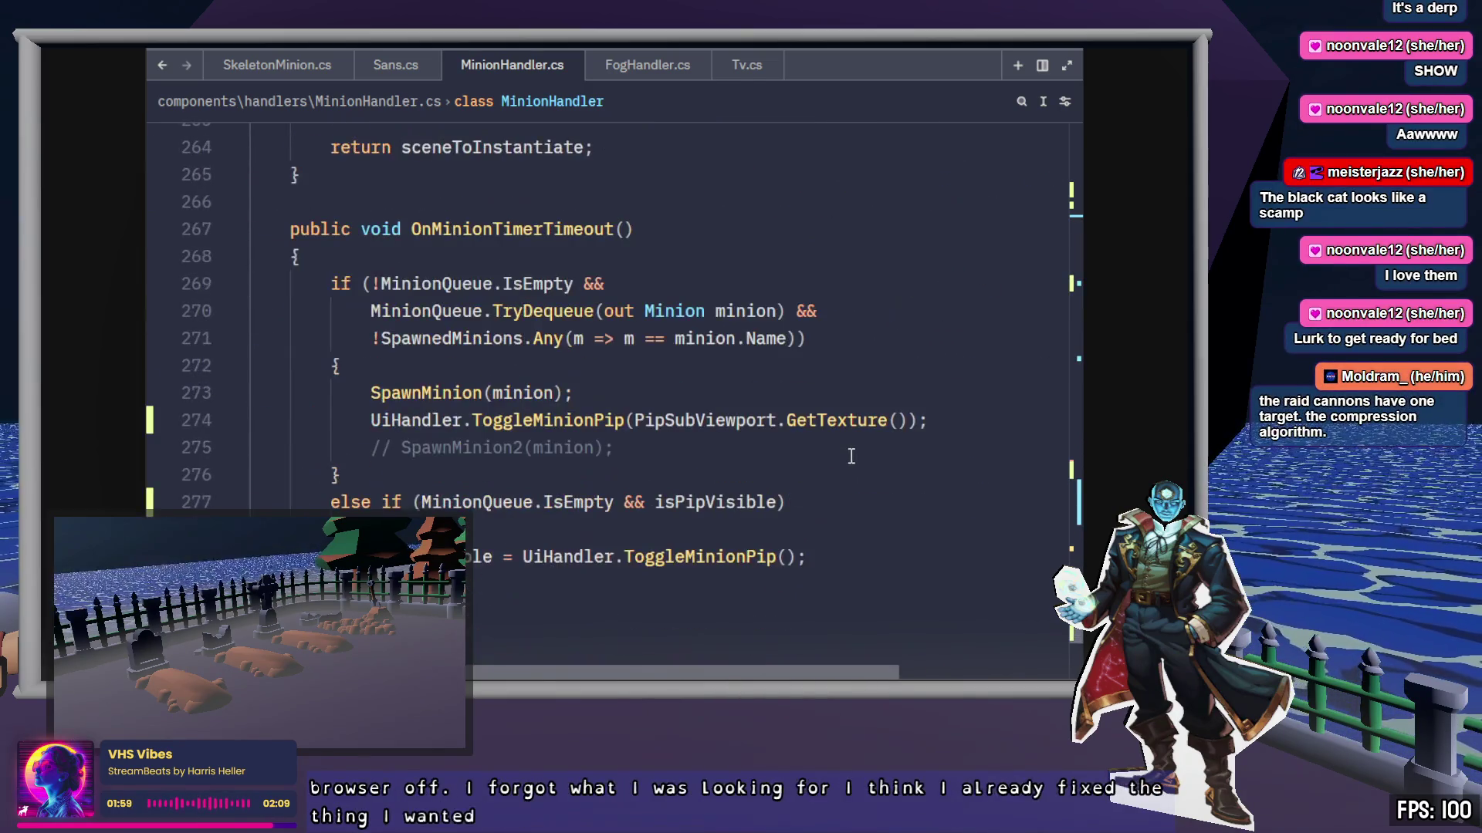
pyautogui.click(554, 500)
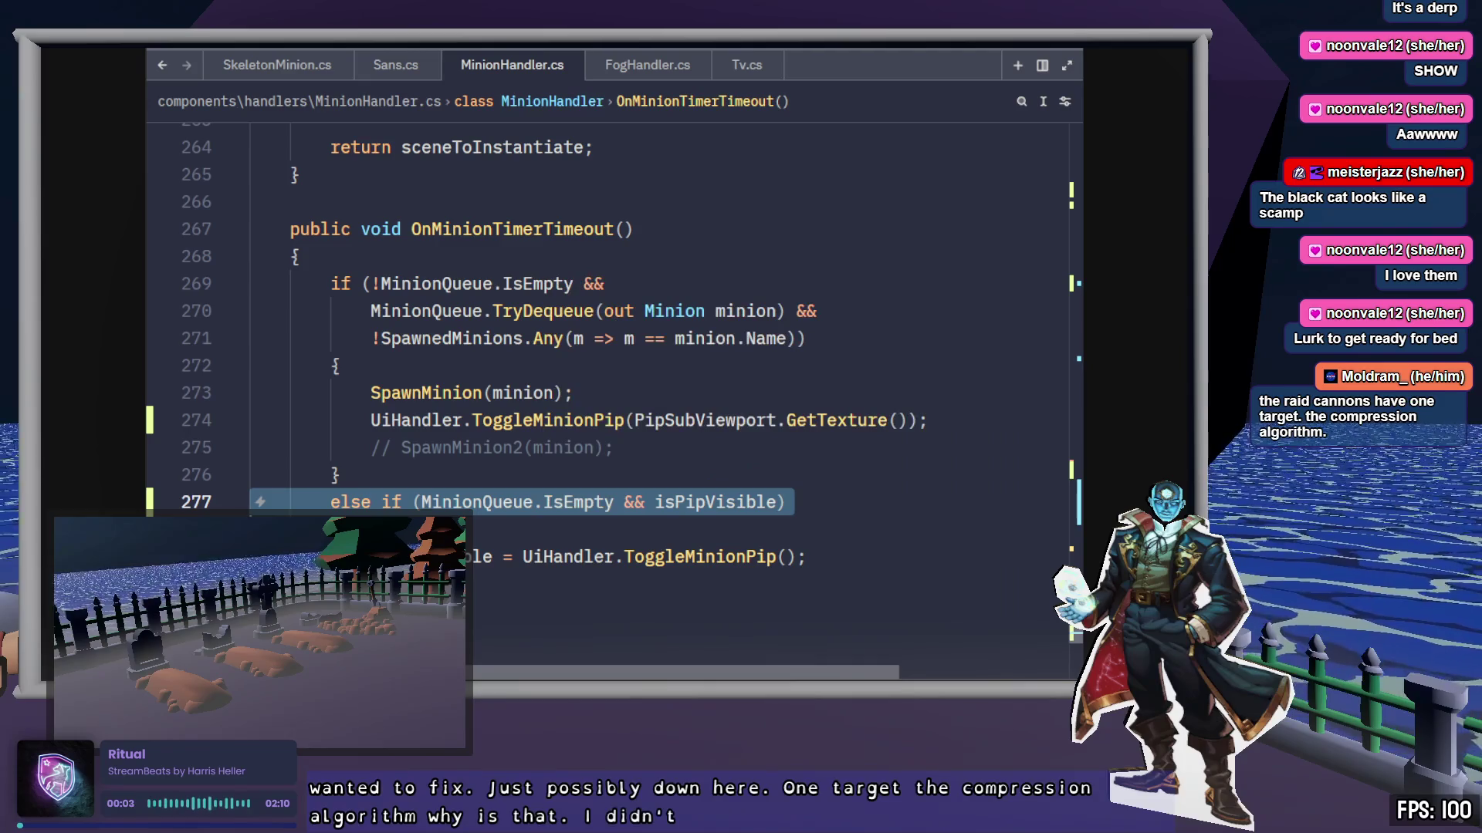
pyautogui.hotkey('alt', 'Tab')
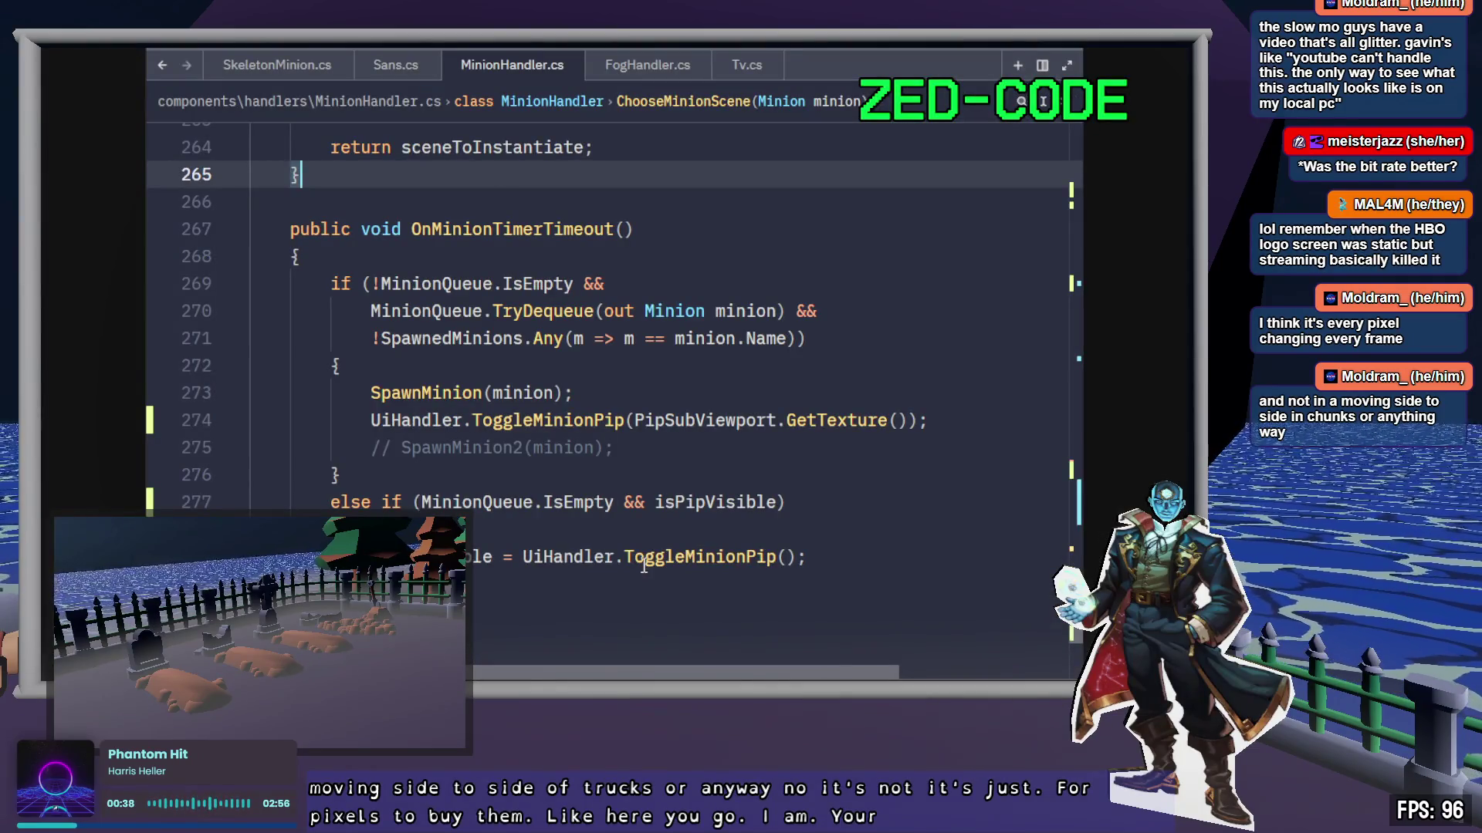
# Step: Put the cursor on the else-if check at line 277, then the PiP toggle at line 279
pyautogui.click(571, 502)
pyautogui.click(569, 578)
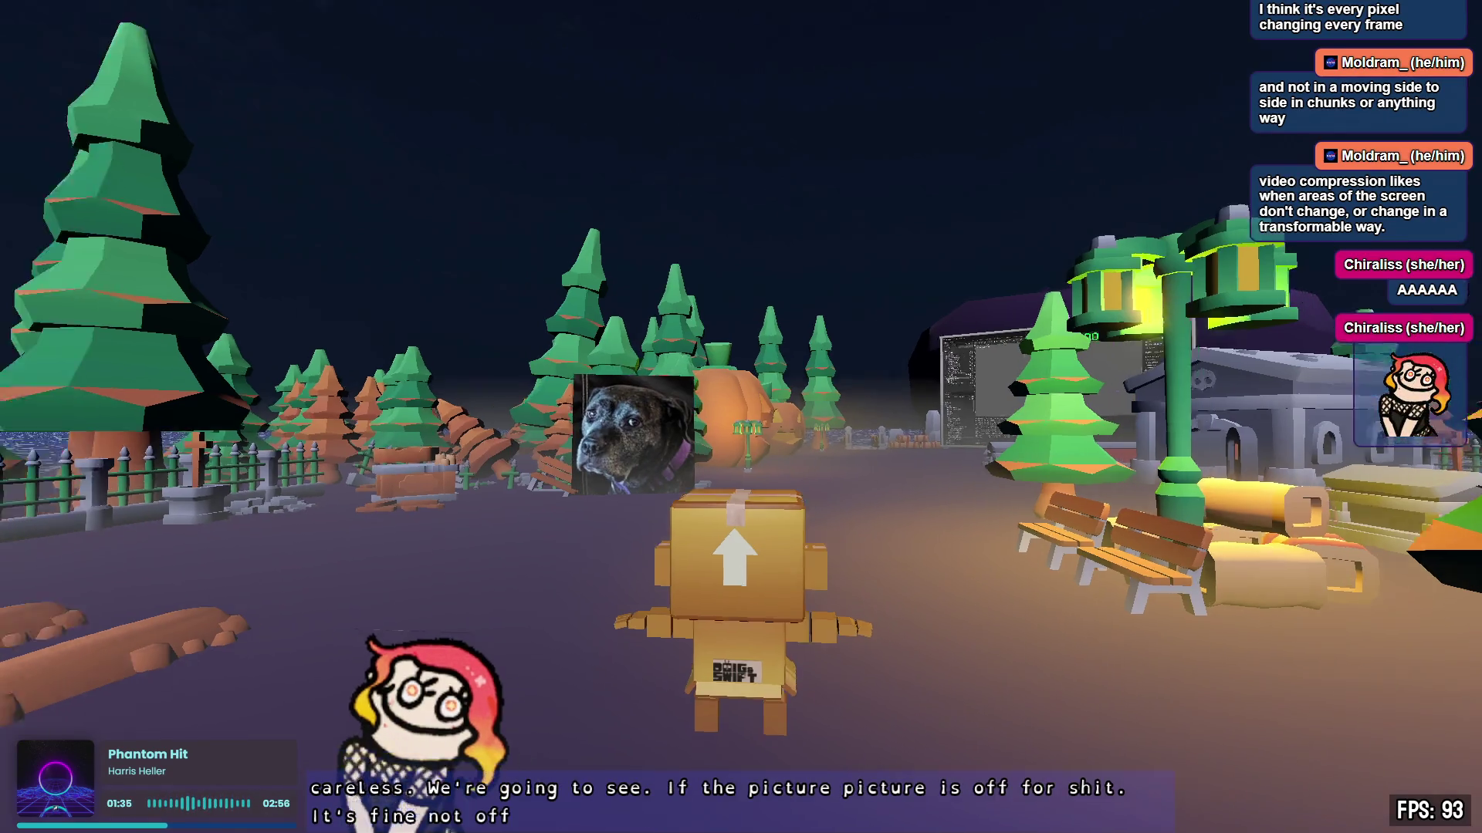
# Step: Walk the box character past the pumpkin and grave slab to the fence, watching the PiP window
pyautogui.press('a')
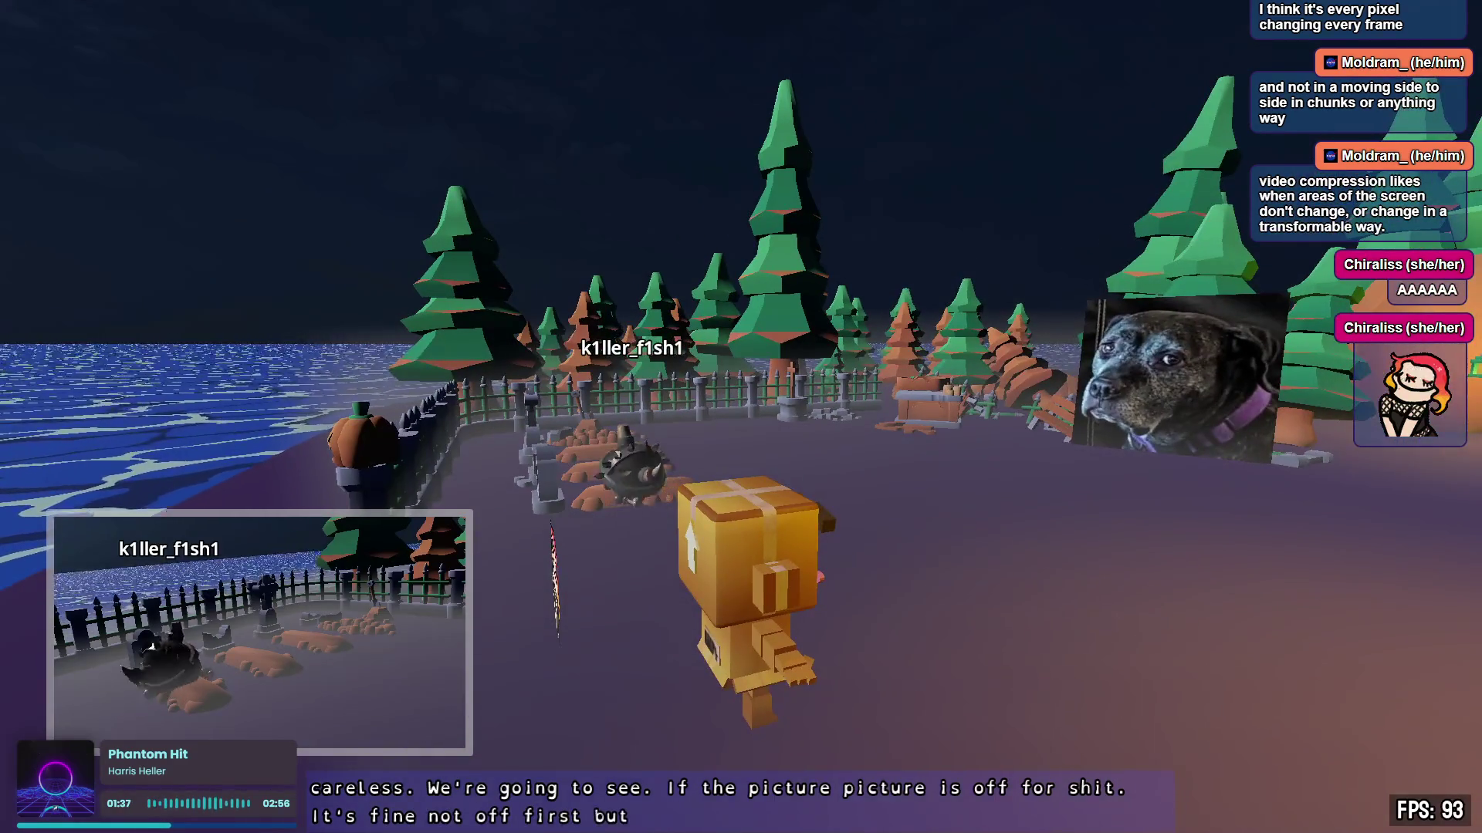
pyautogui.press('d')
pyautogui.press('a')
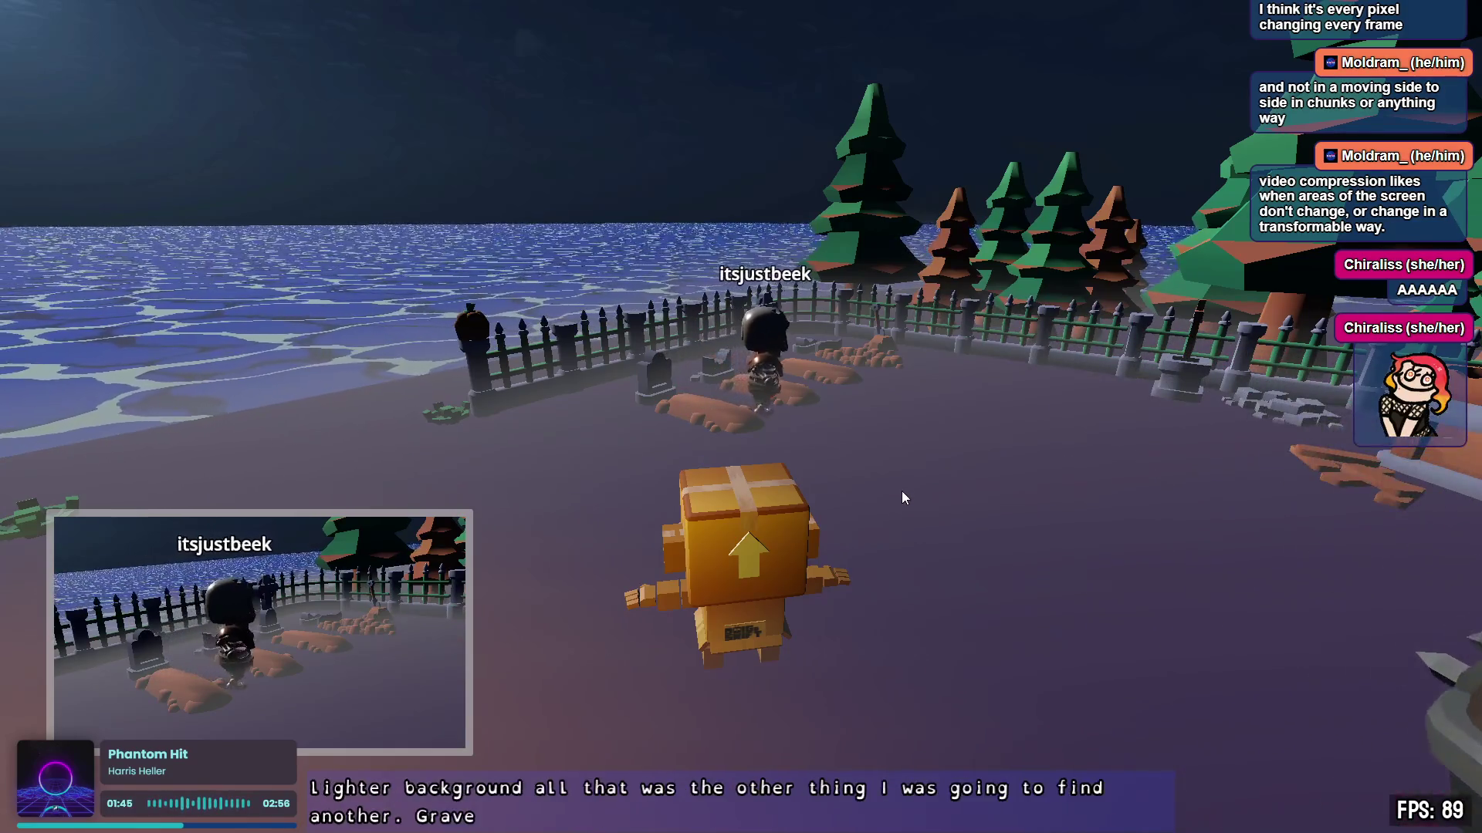
pyautogui.moveTo(954, 536); pyautogui.dragTo(694, 536)
pyautogui.press('w')
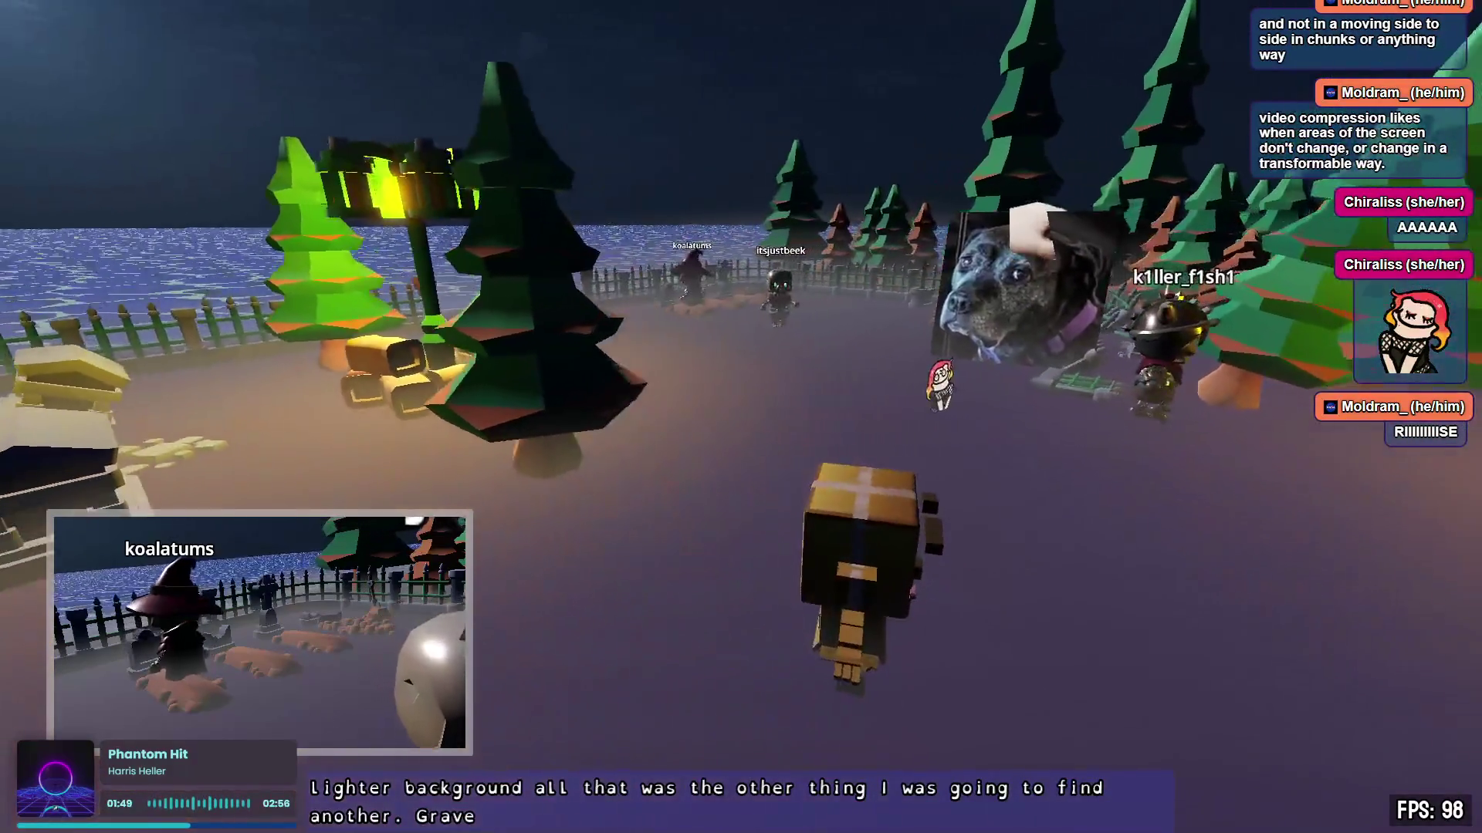
pyautogui.press('w')
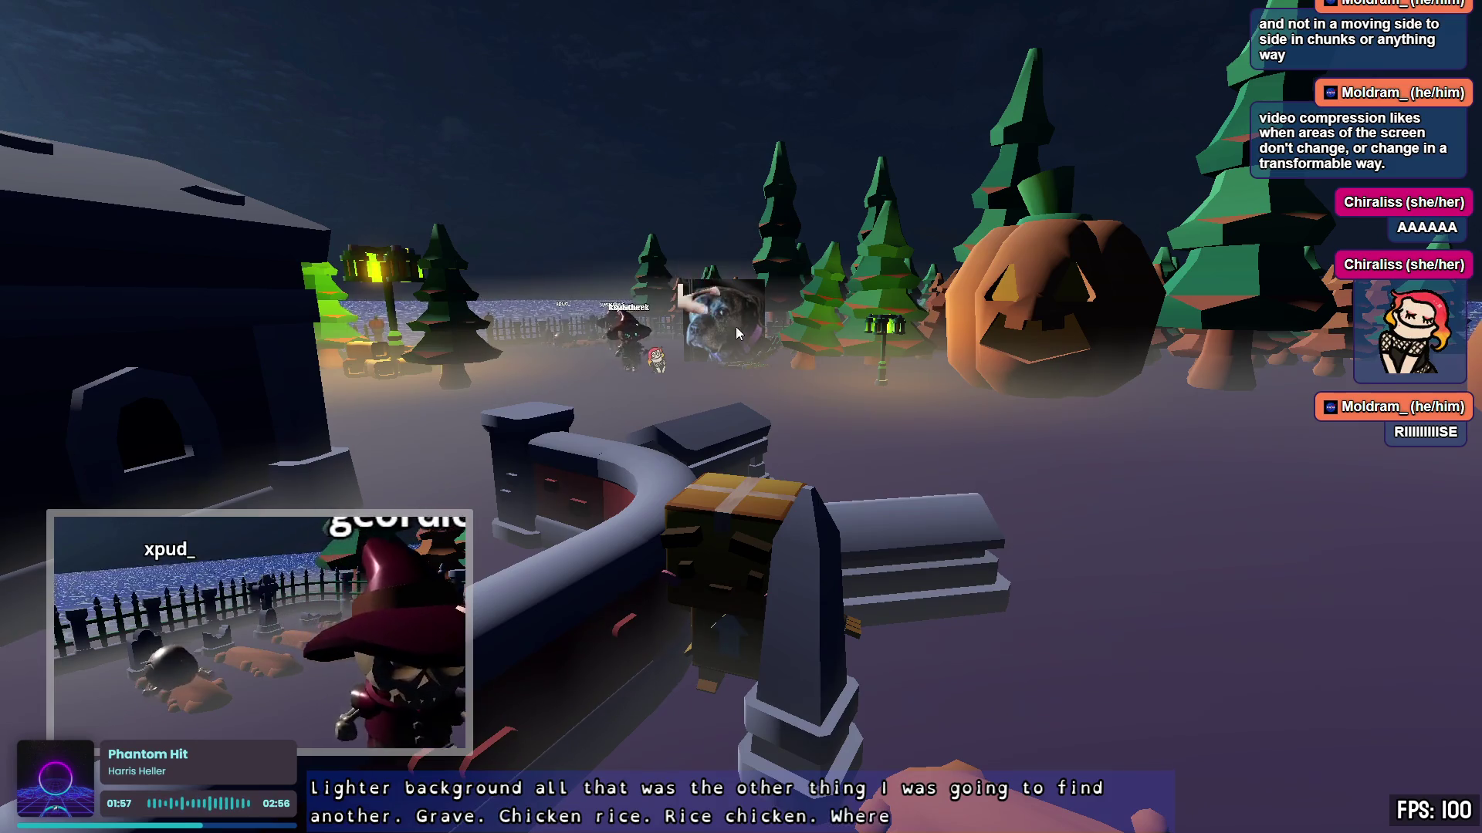
pyautogui.moveTo(849, 404); pyautogui.dragTo(1265, 401)
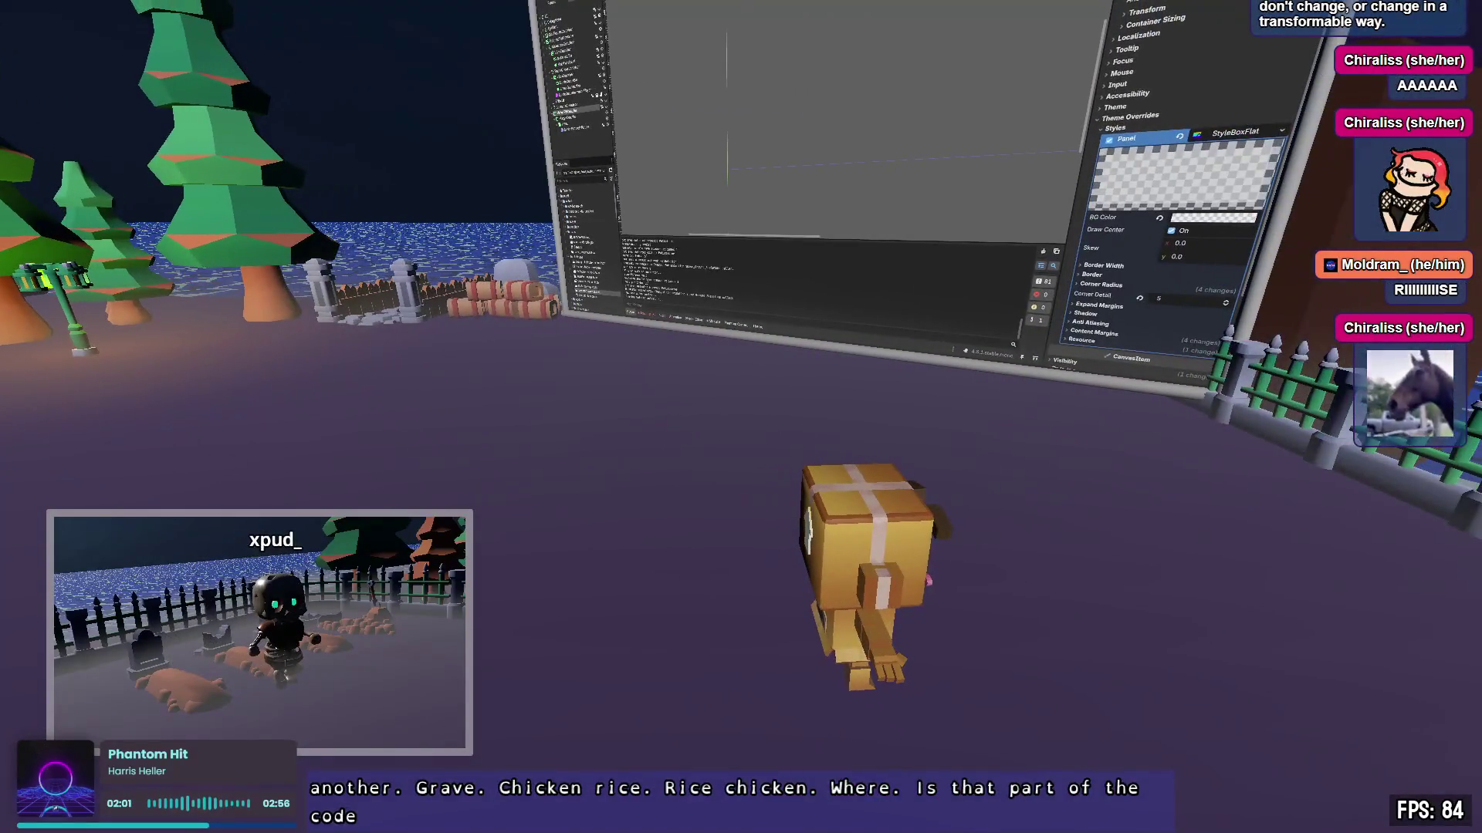
pyautogui.press('d')
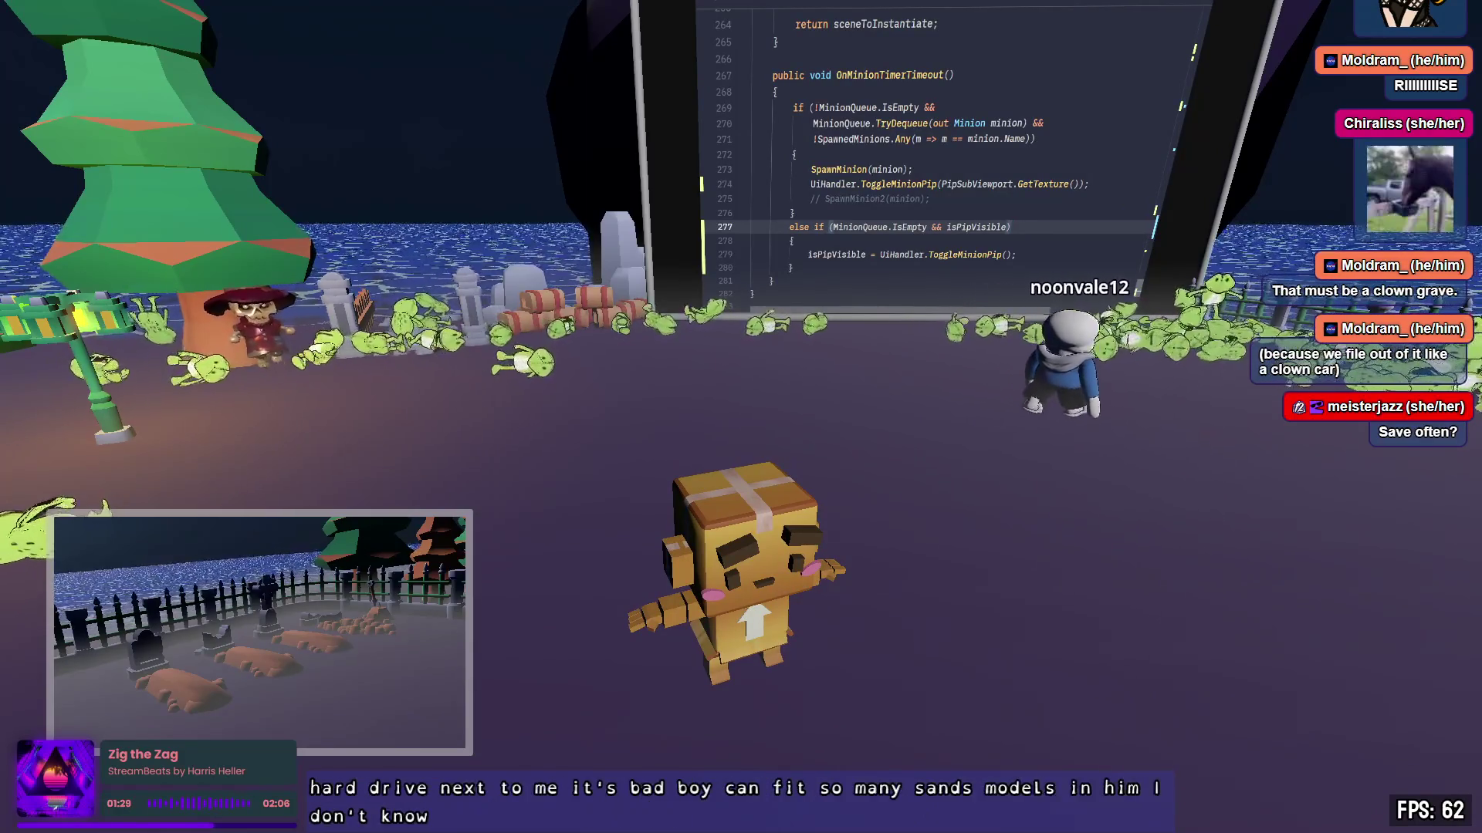
# Step: Bring the Zed code screen into full view and put the cursor on line 278
pyautogui.moveTo(965, 521); pyautogui.dragTo(740, 423)
pyautogui.press('w')
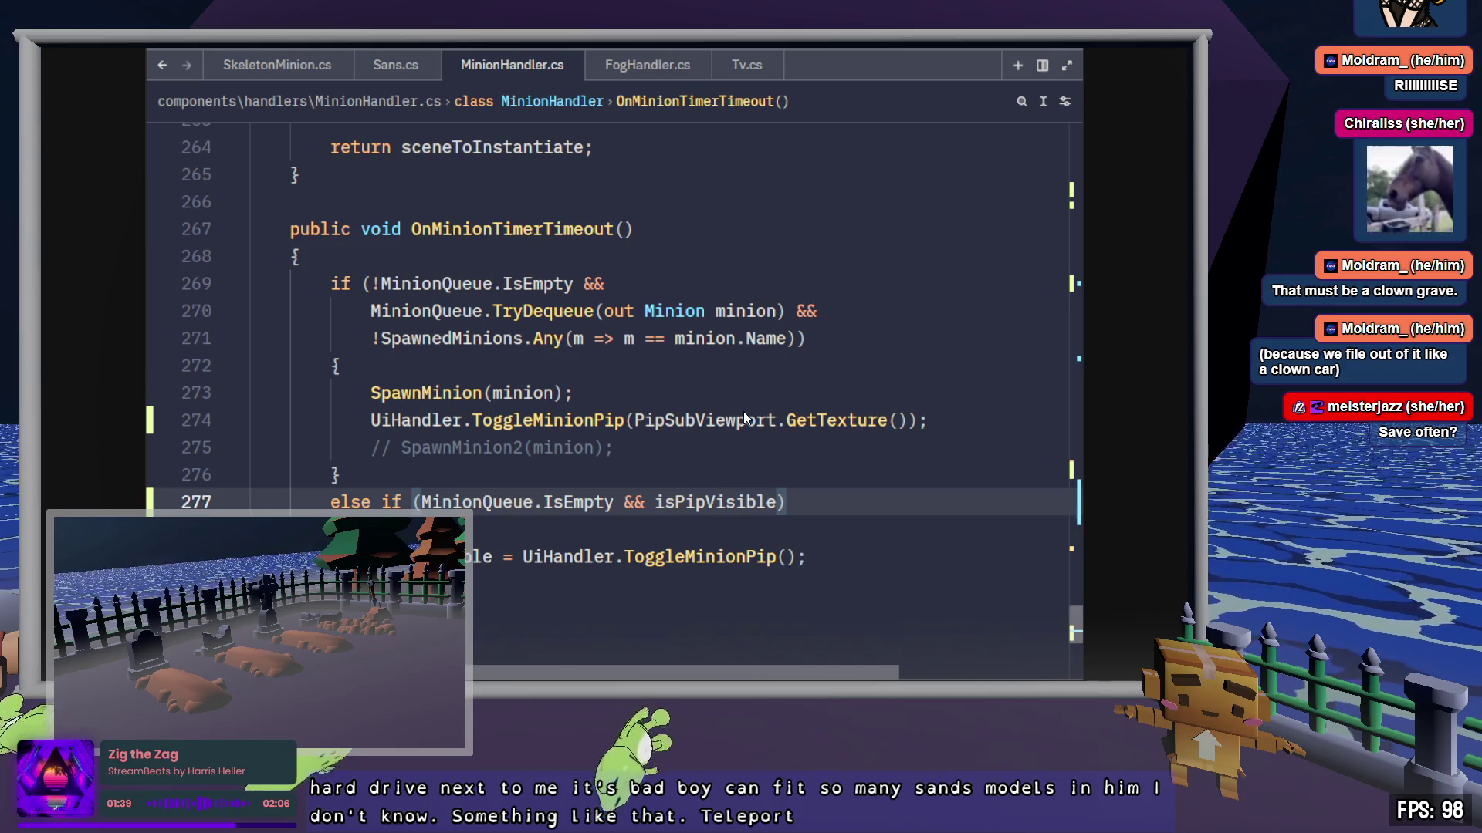
pyautogui.click(825, 528)
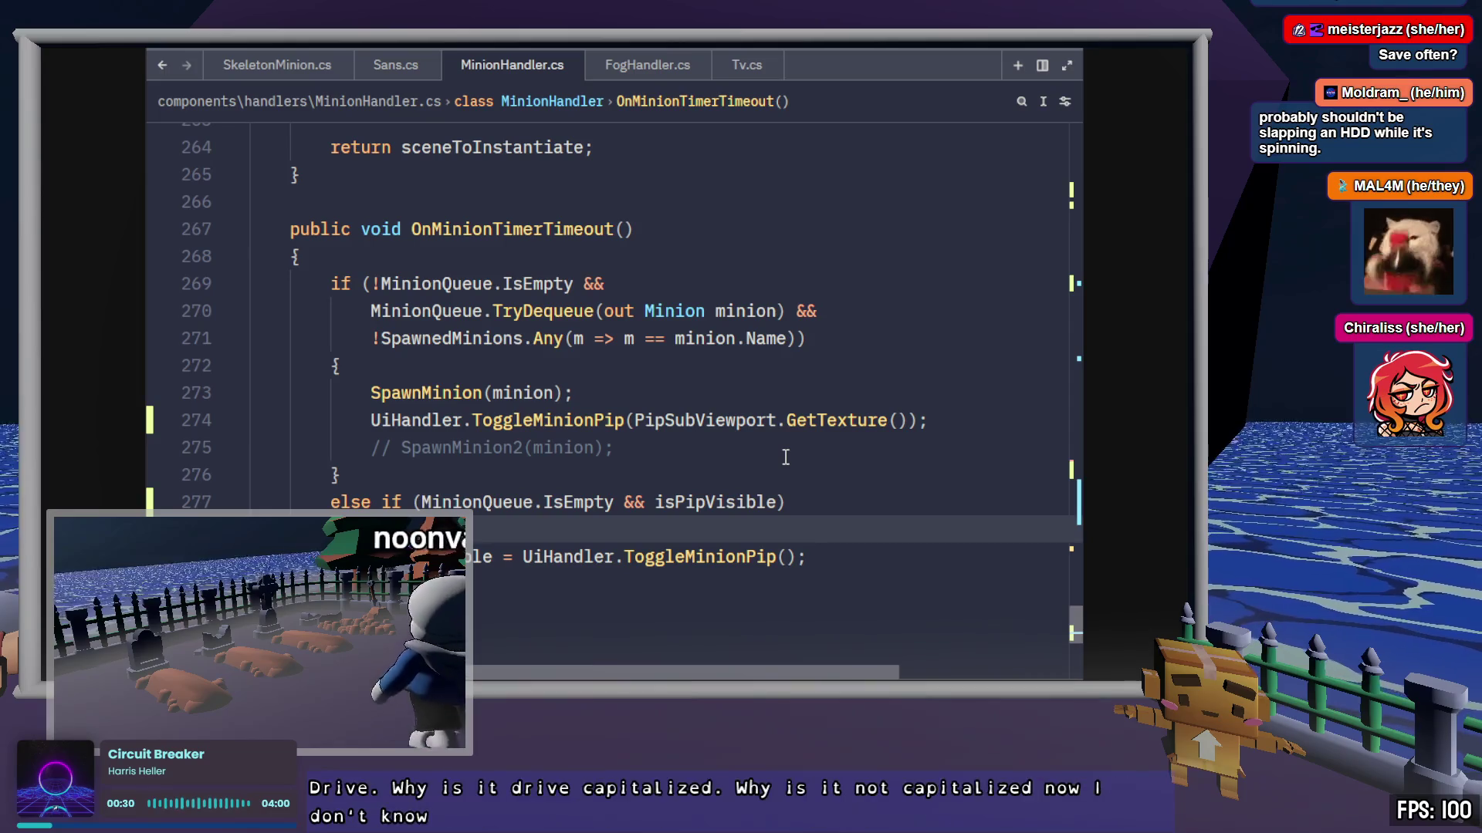
# Step: Switch to the Godot editor and show the debugger's Errors tab
pyautogui.hotkey('alt', 'Tab')
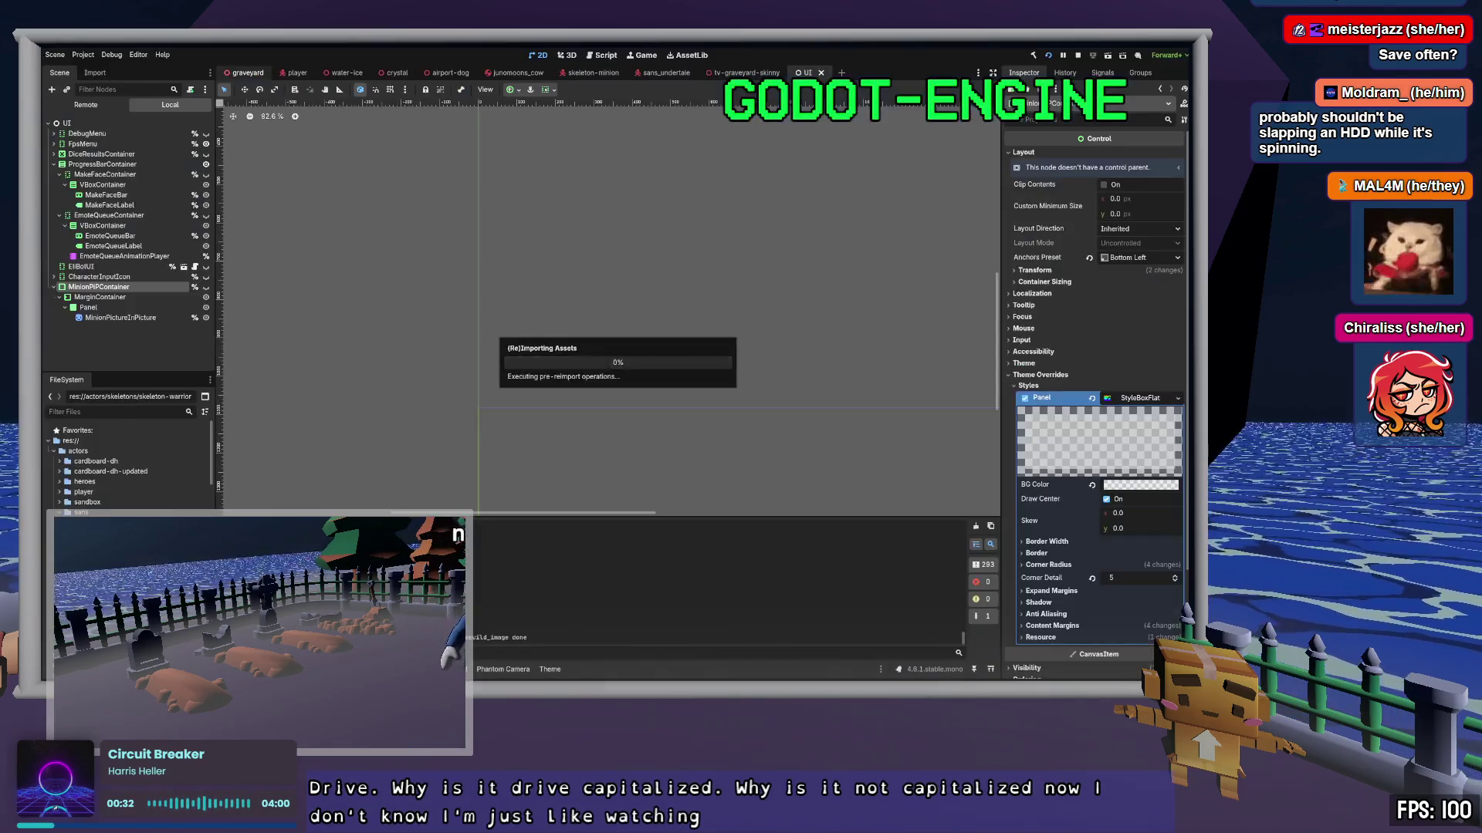
pyautogui.click(297, 498)
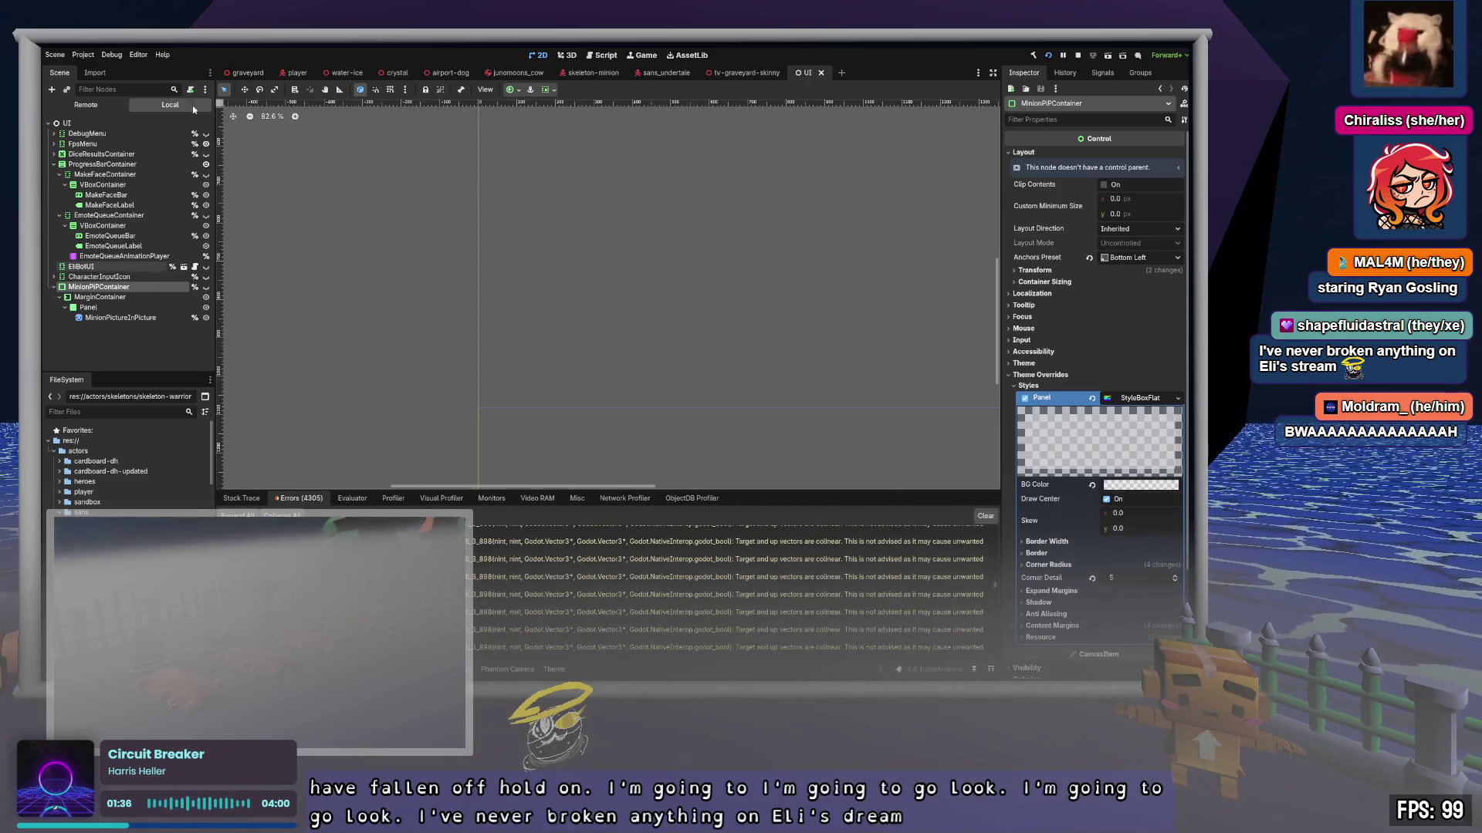
# Step: In the graveyard scene's Remote tree, expand Handlers > MinionHandler and select skeleton-warrior
pyautogui.hotkey('ctrl', 'Tab')
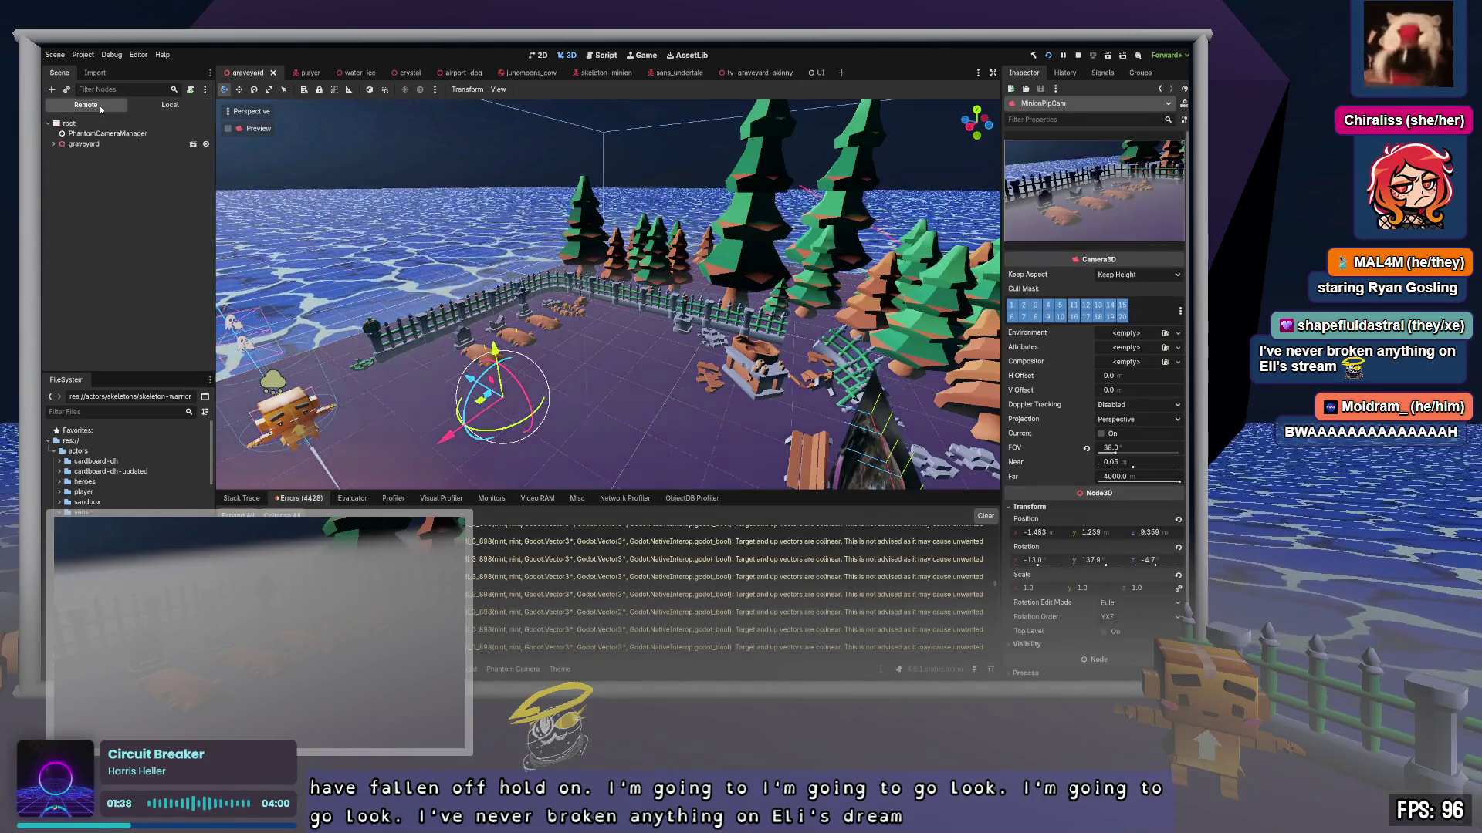
pyautogui.click(54, 144)
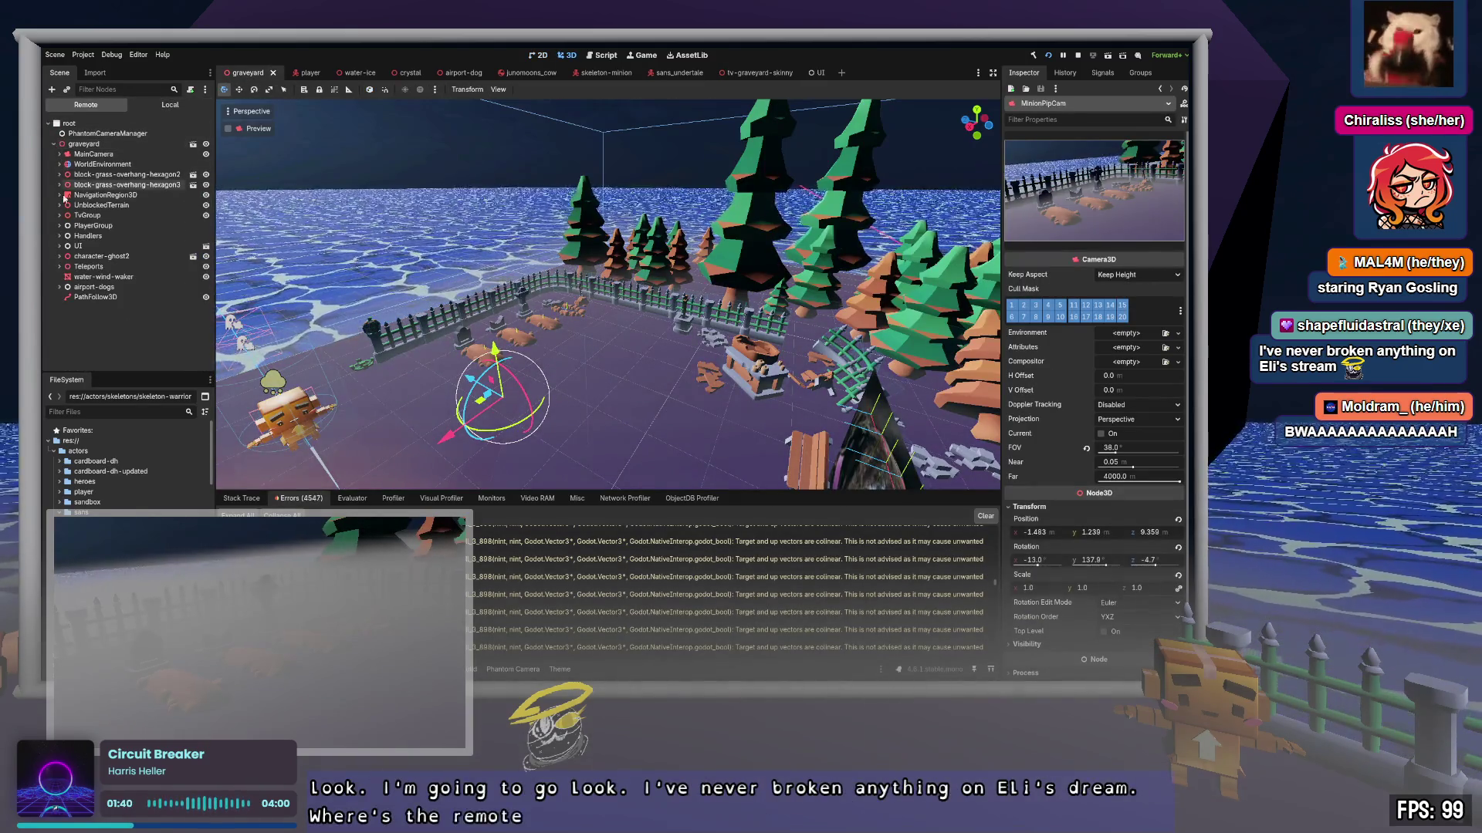
pyautogui.click(59, 235)
pyautogui.click(64, 358)
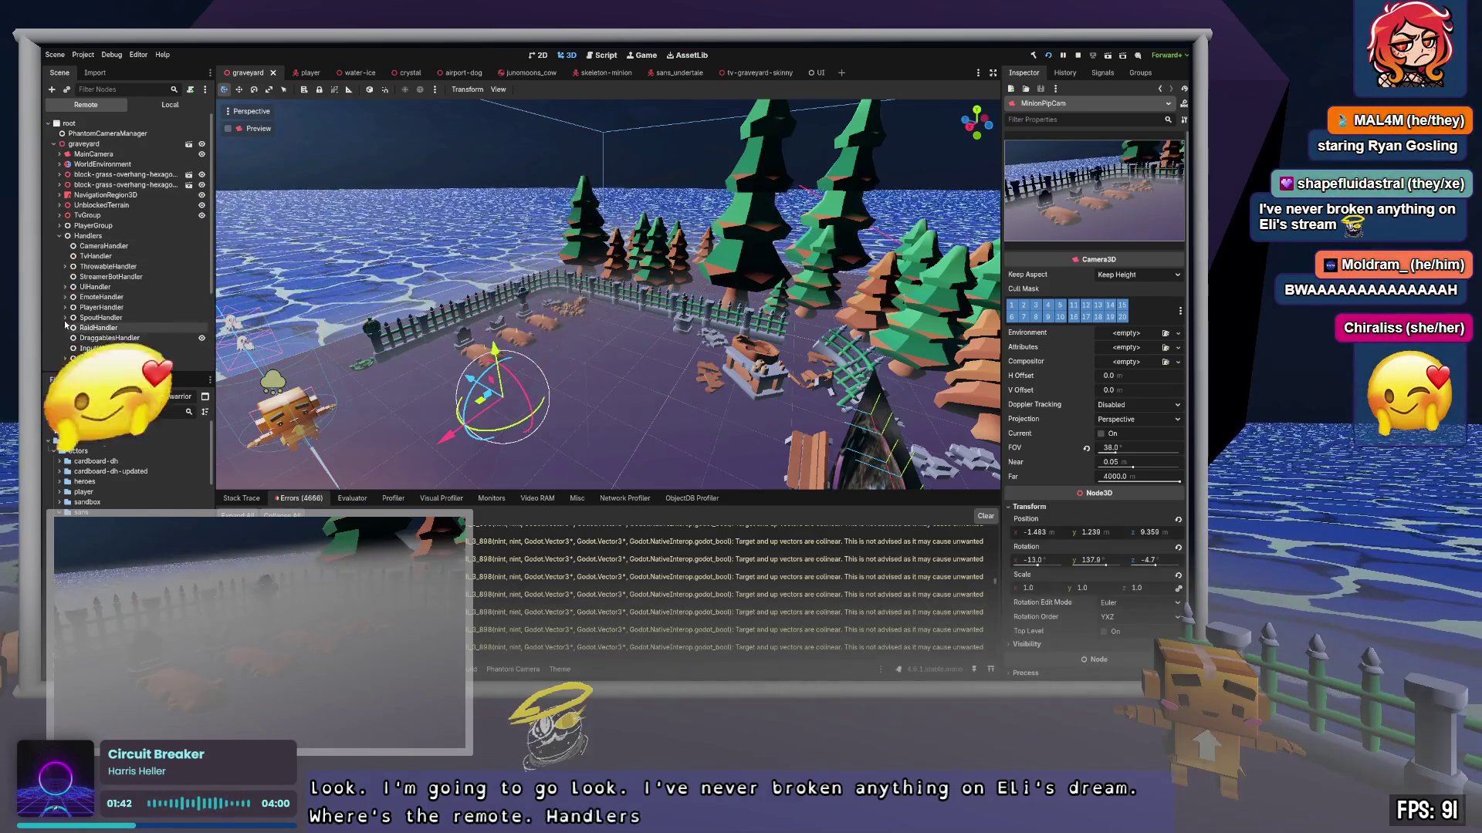
pyautogui.scroll(-3, 66, 324)
pyautogui.scroll(-5, 68, 266)
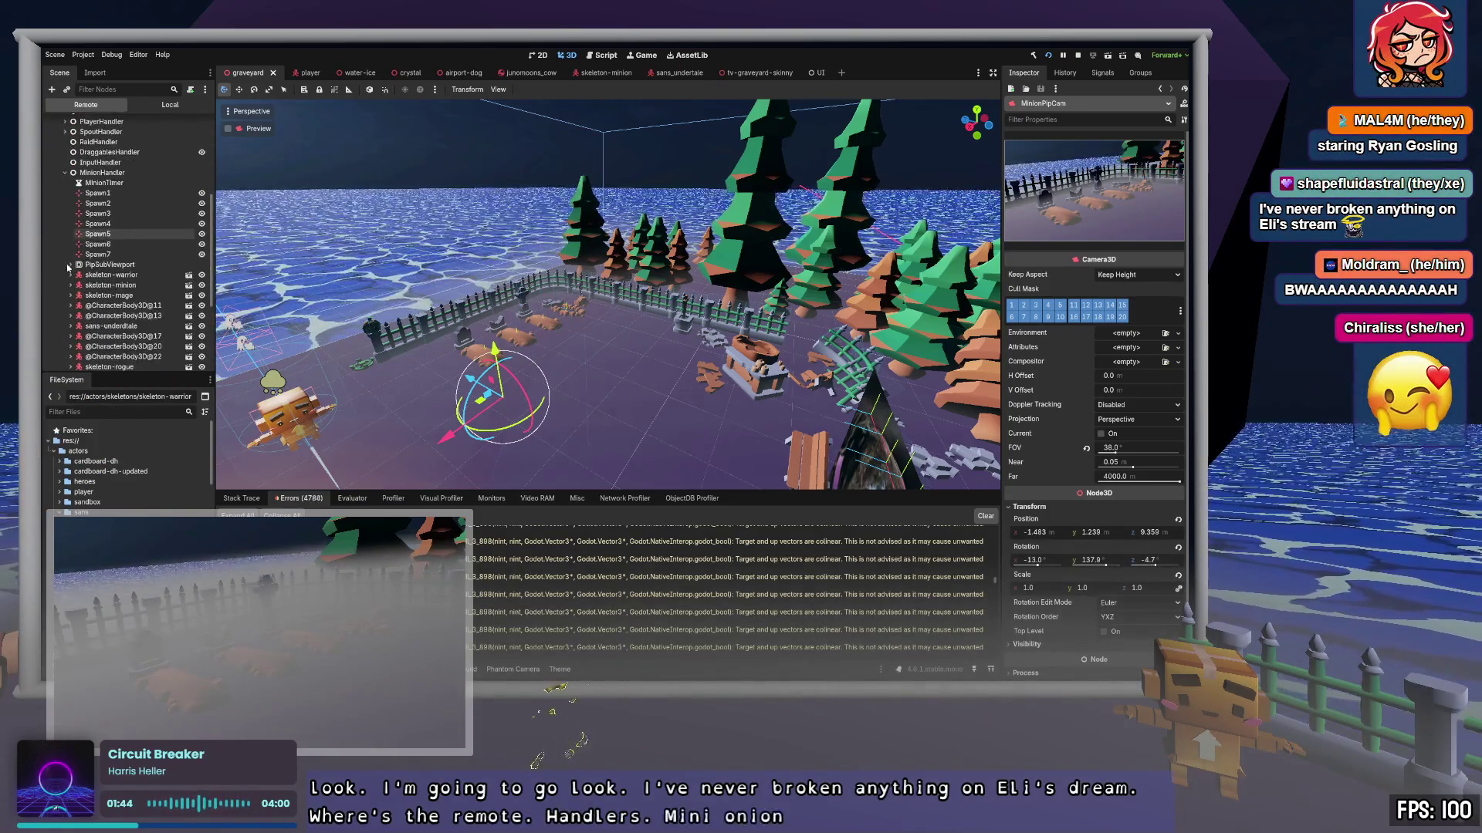
pyautogui.click(109, 181)
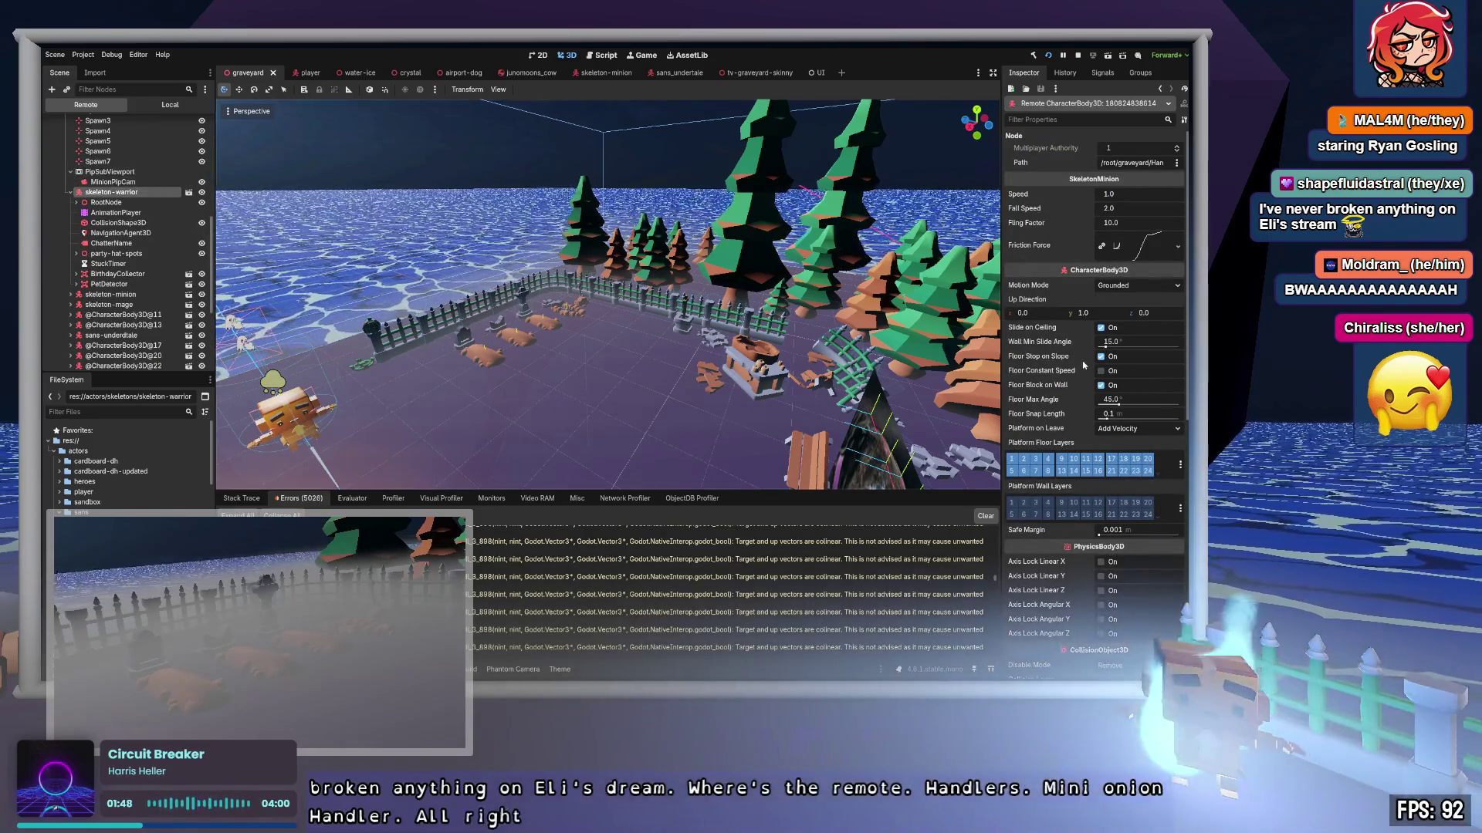
# Step: Check the skeleton-warrior's Position Y, then its ChatterName and RootNode children
pyautogui.scroll(-8, 1069, 363)
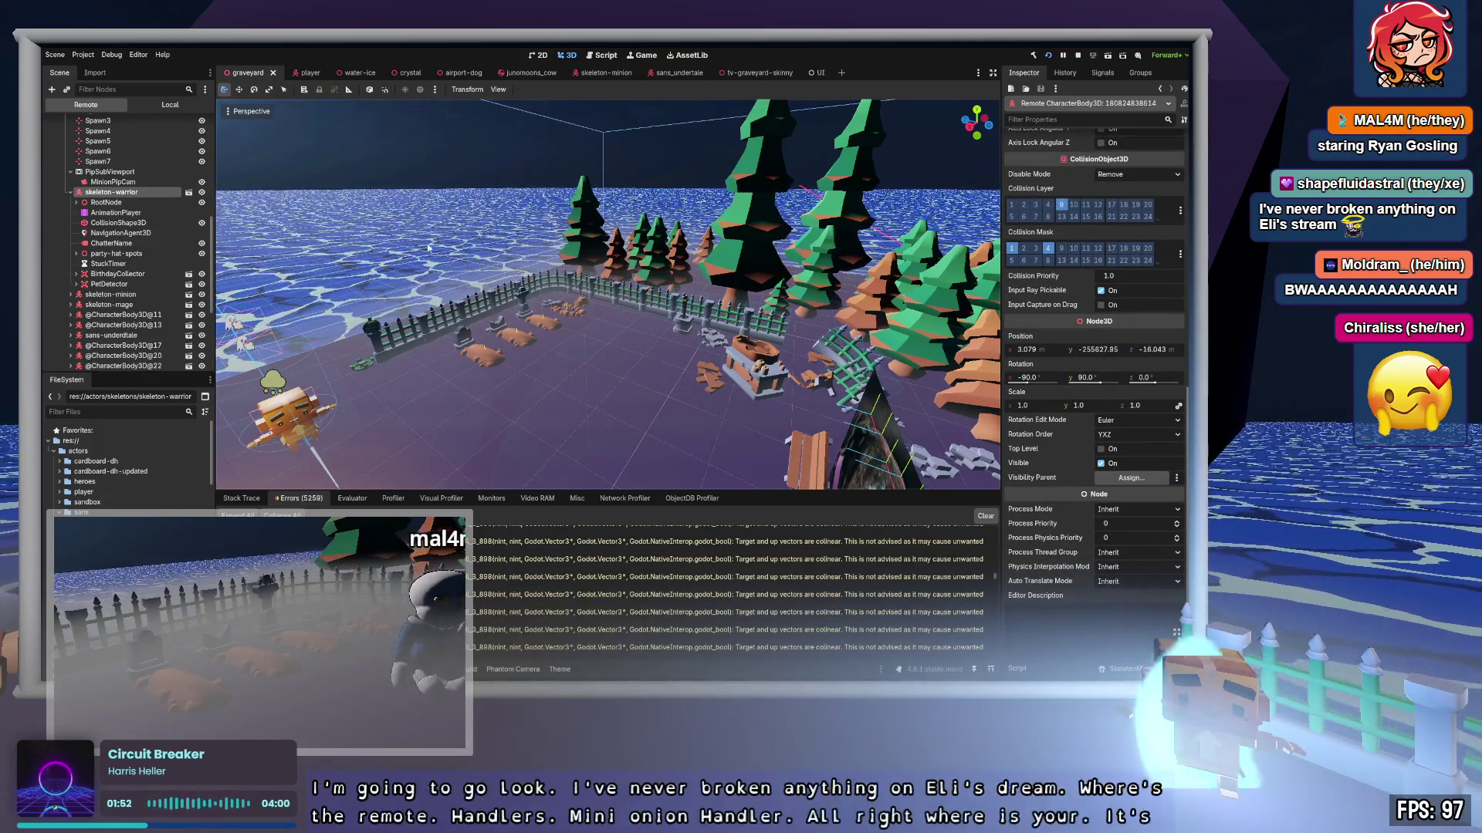
pyautogui.click(1102, 354)
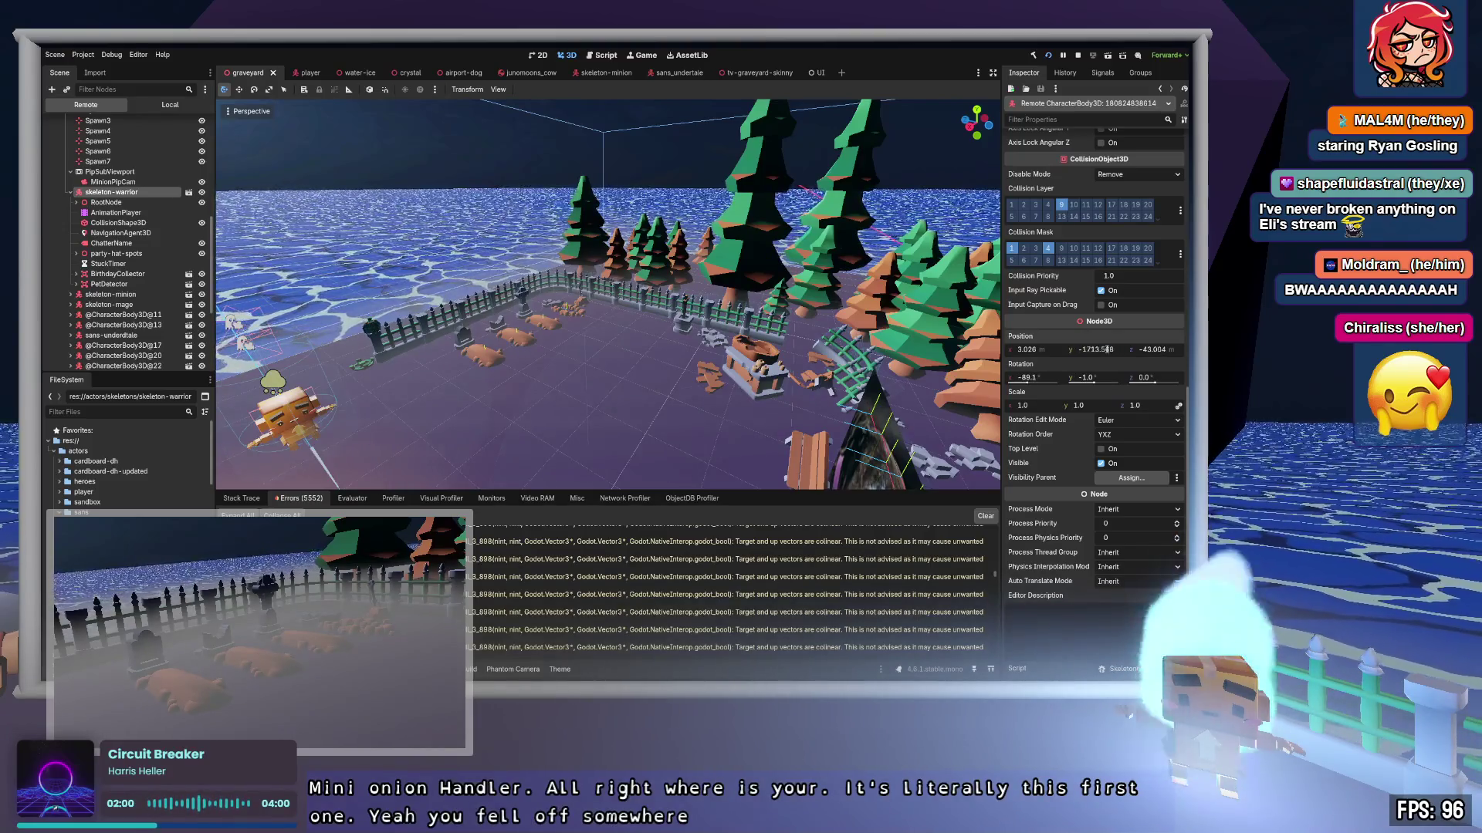
pyautogui.click(111, 244)
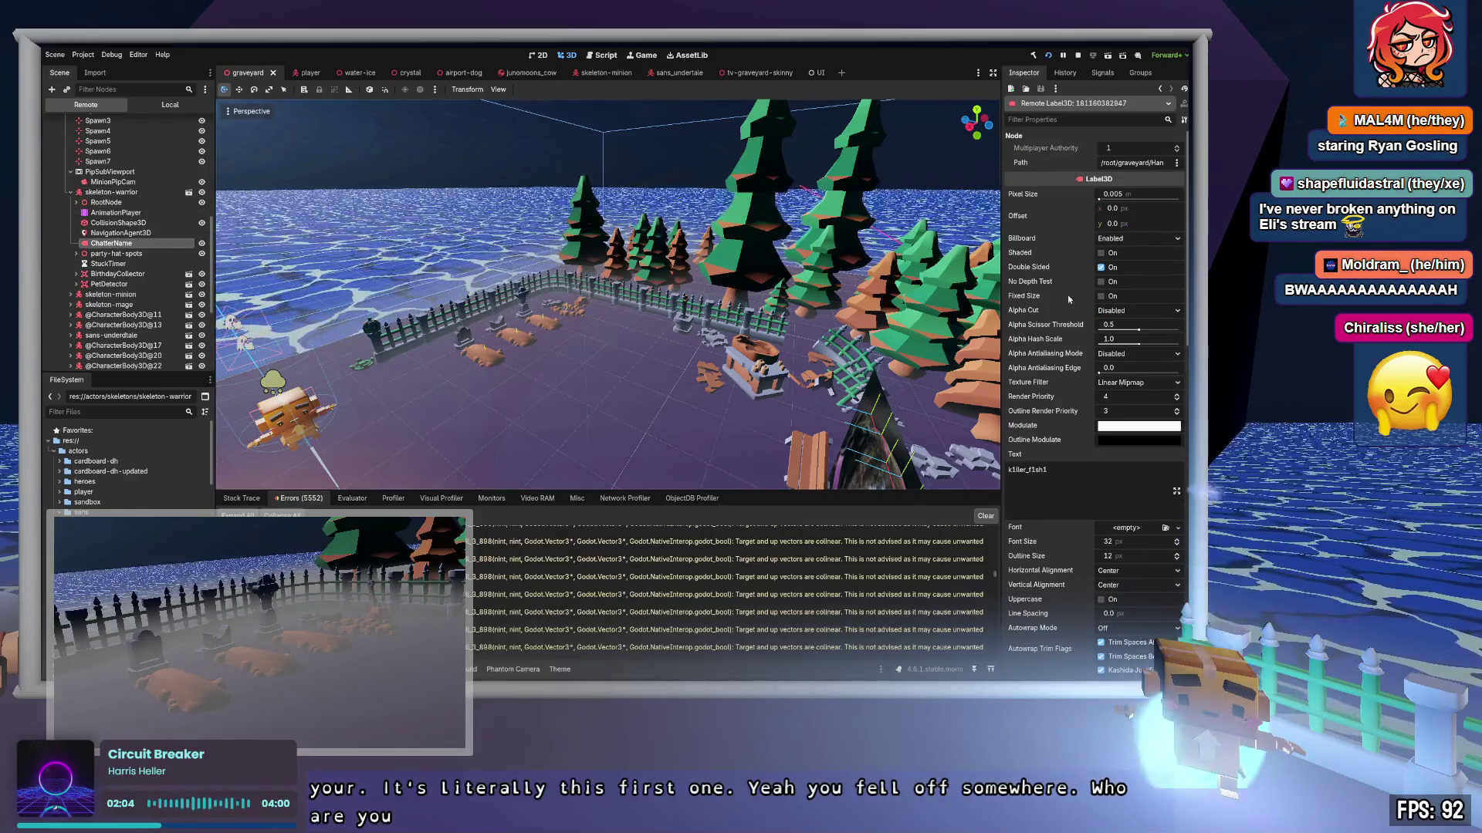
pyautogui.scroll(-5, 1069, 299)
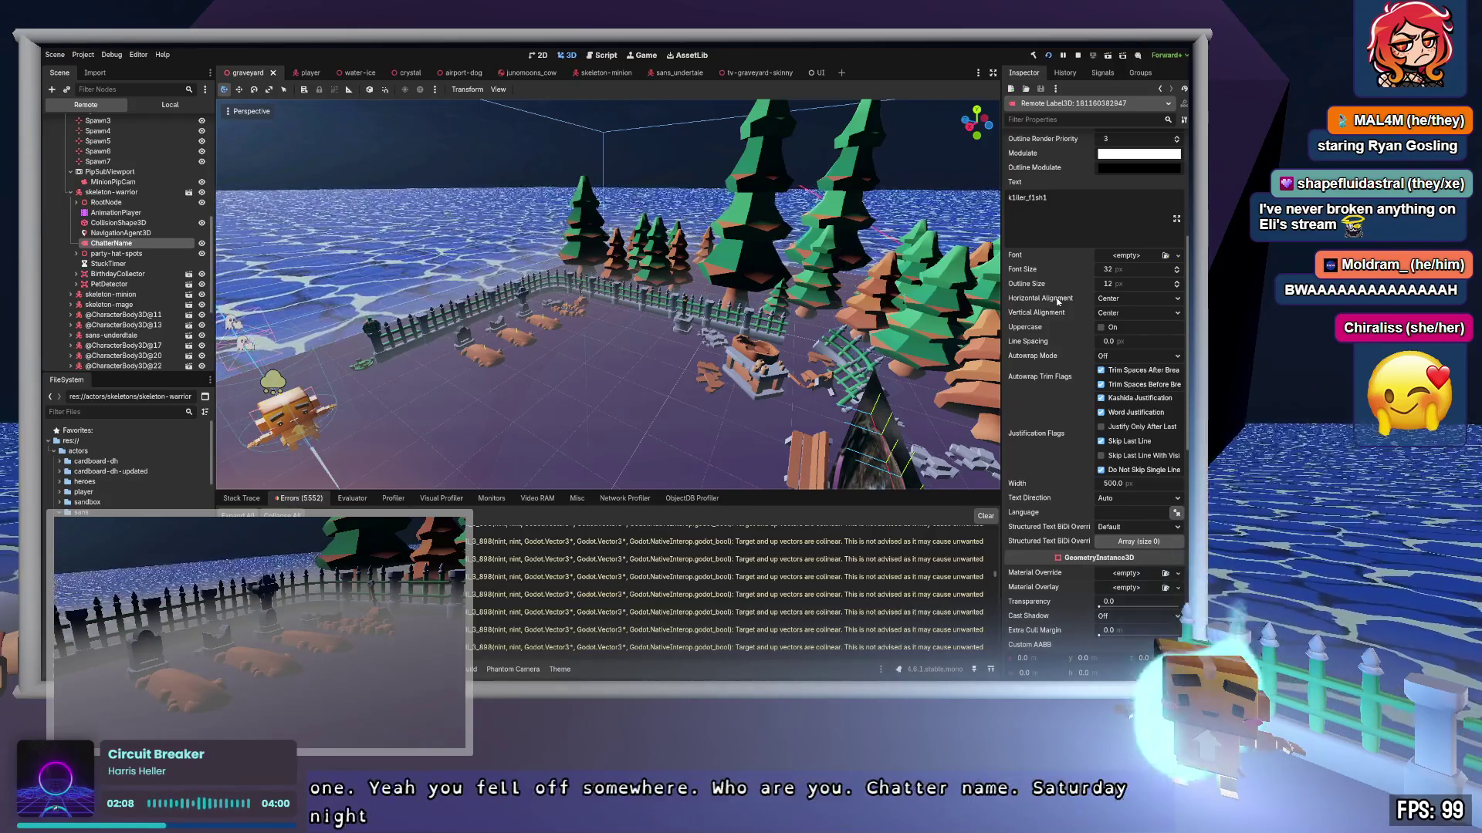
pyautogui.click(108, 202)
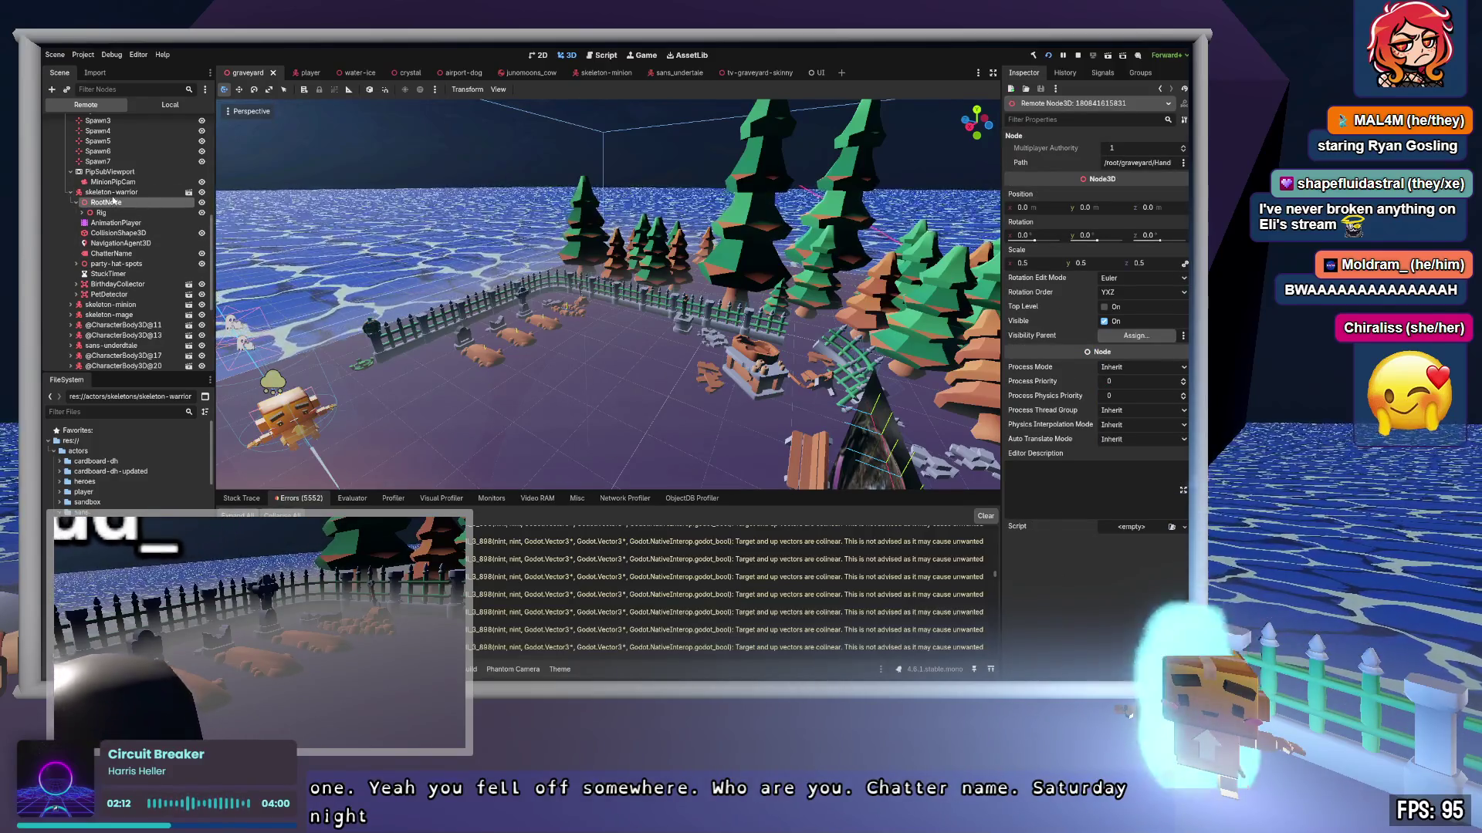
pyautogui.click(122, 192)
# Step: Set the skeleton-warrior's Fall Speed to 0.0 and edit its Position Y in the Inspector
pyautogui.click(1149, 209)
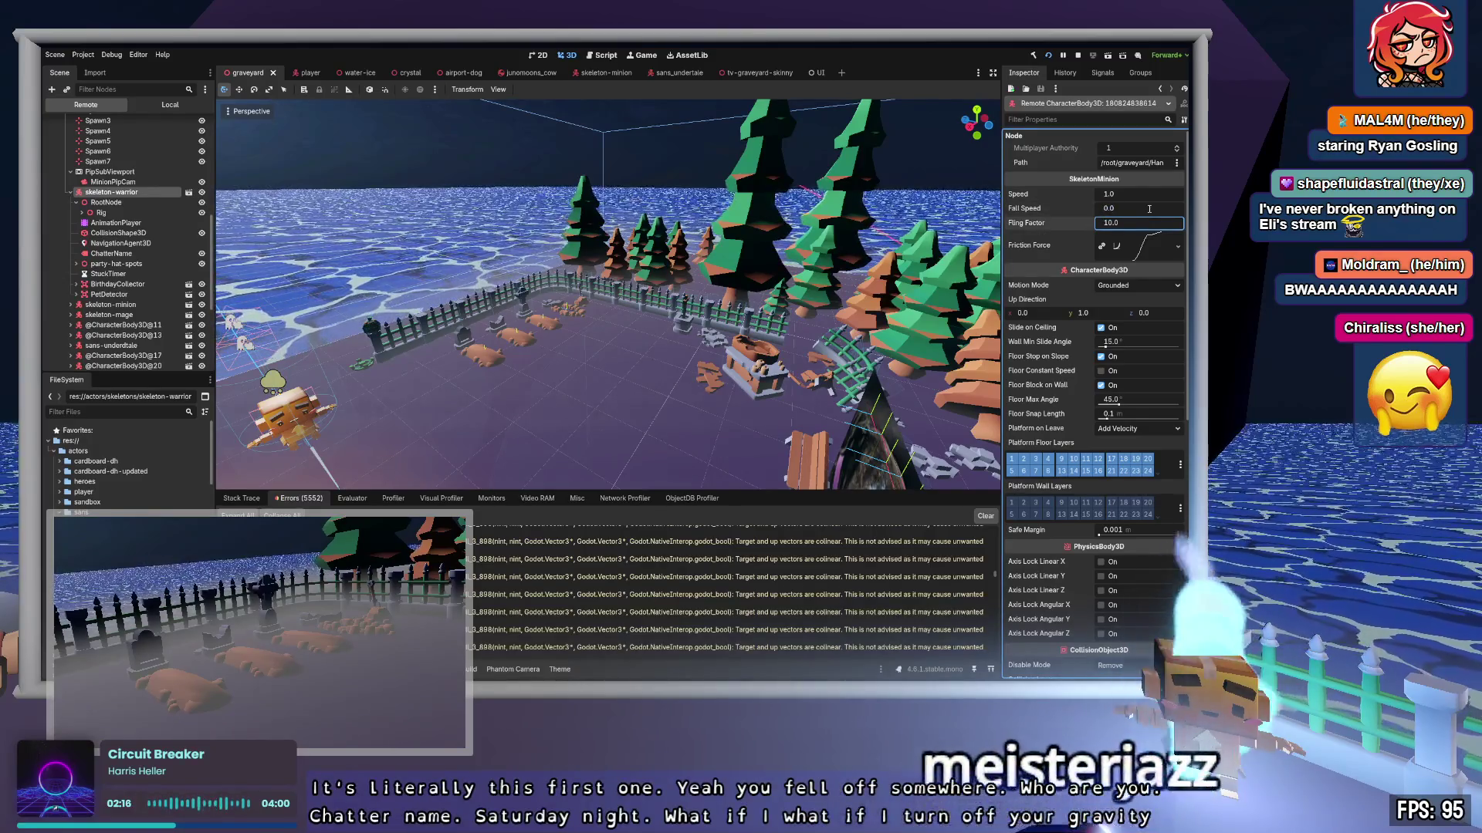
pyautogui.scroll(-5, 1157, 292)
pyautogui.click(1114, 432)
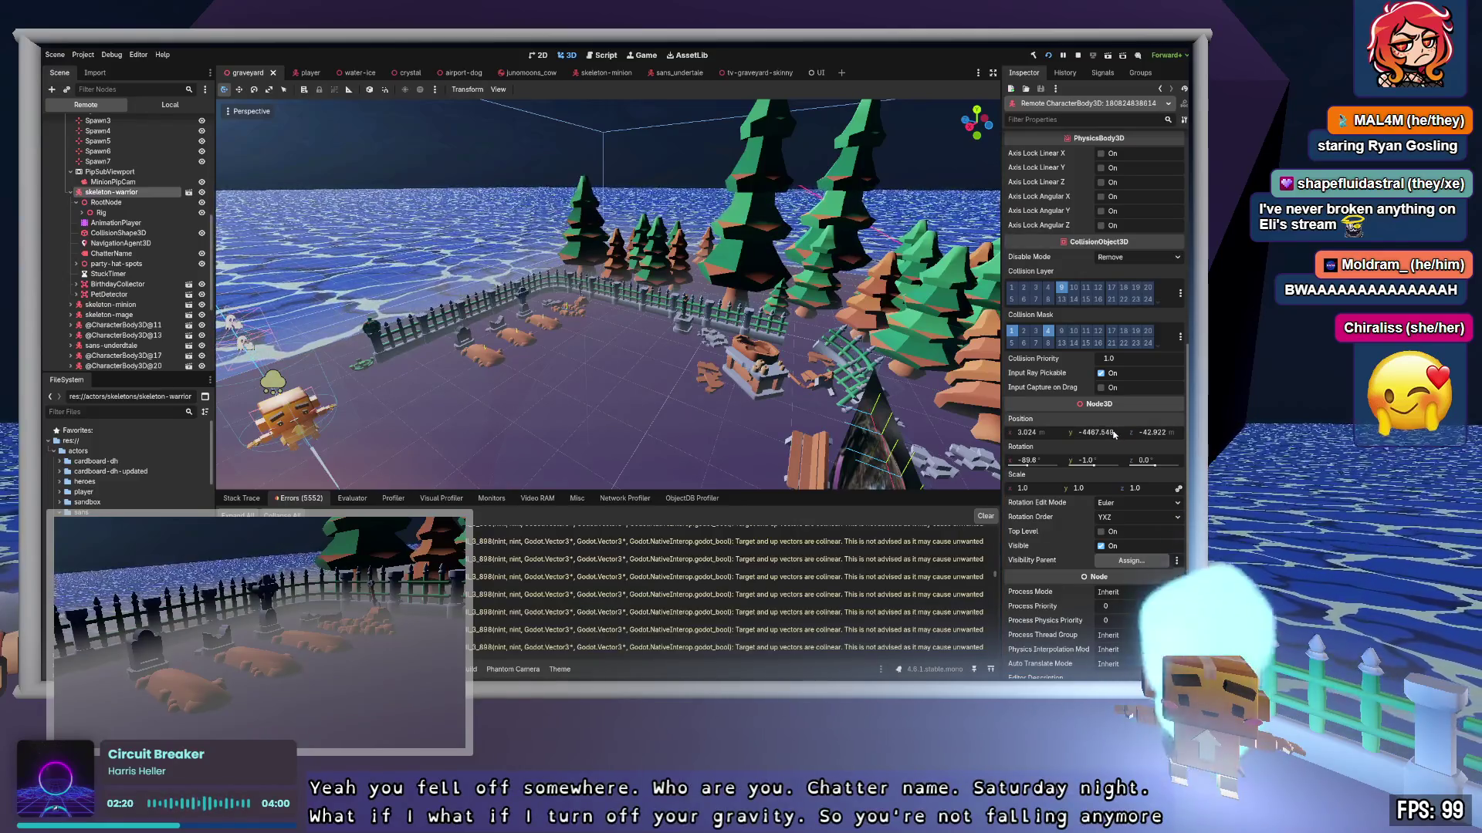
pyautogui.scroll(5, 1120, 432)
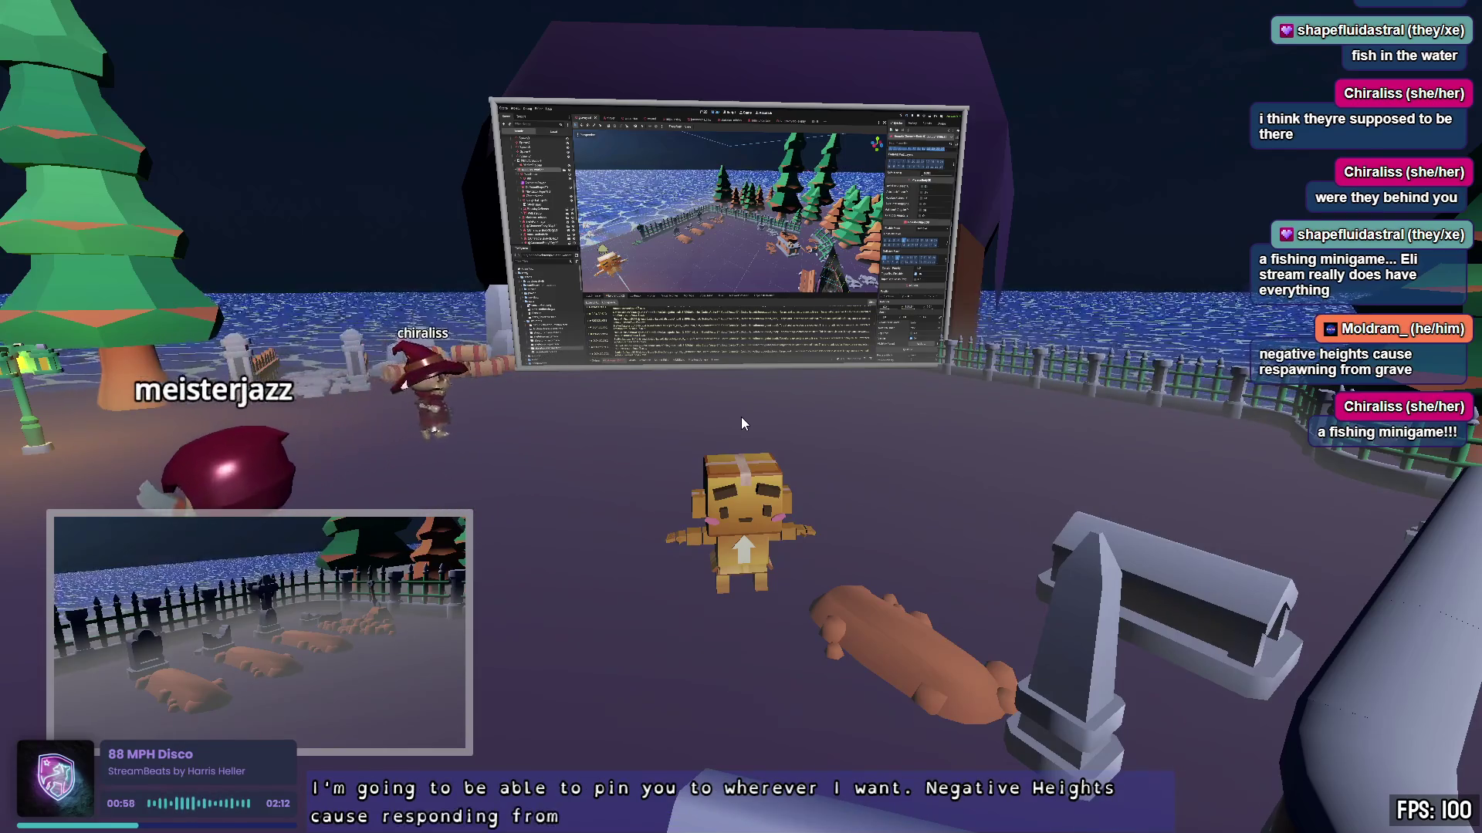
# Step: Move the character through the fence, over the water, and down beneath the purple island
pyautogui.press('w')
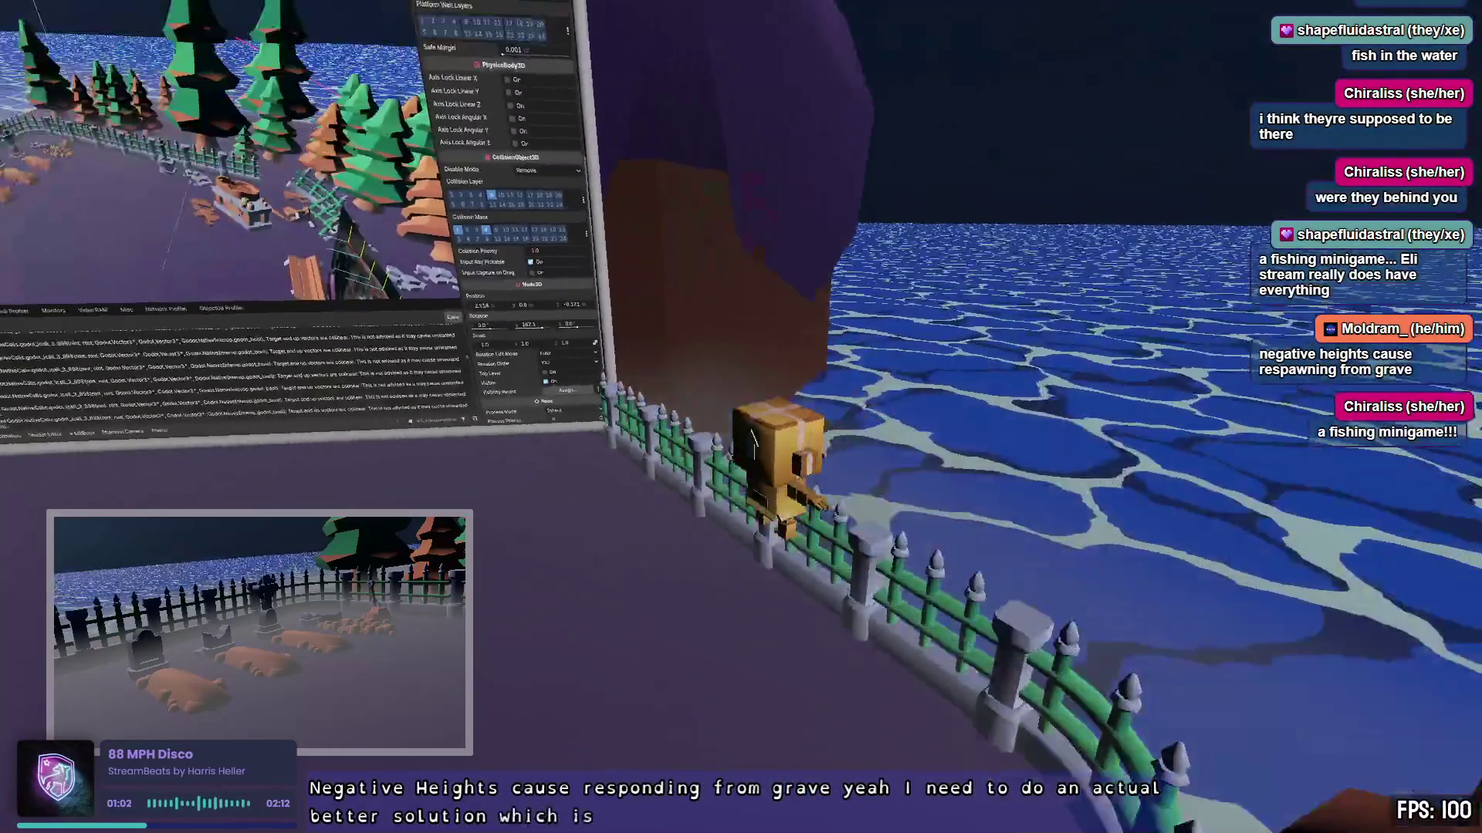
pyautogui.press('space')
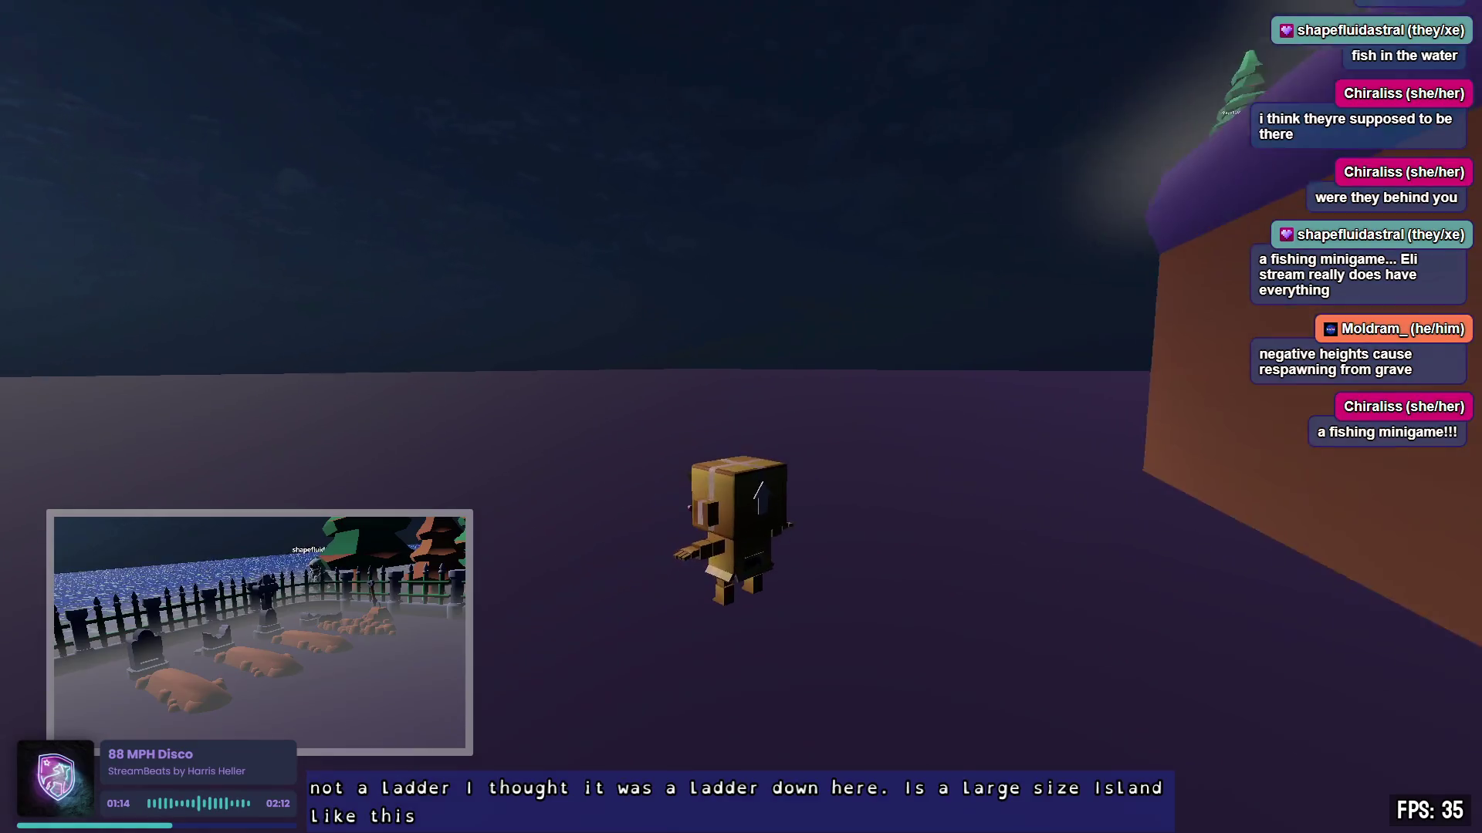
pyautogui.press('space')
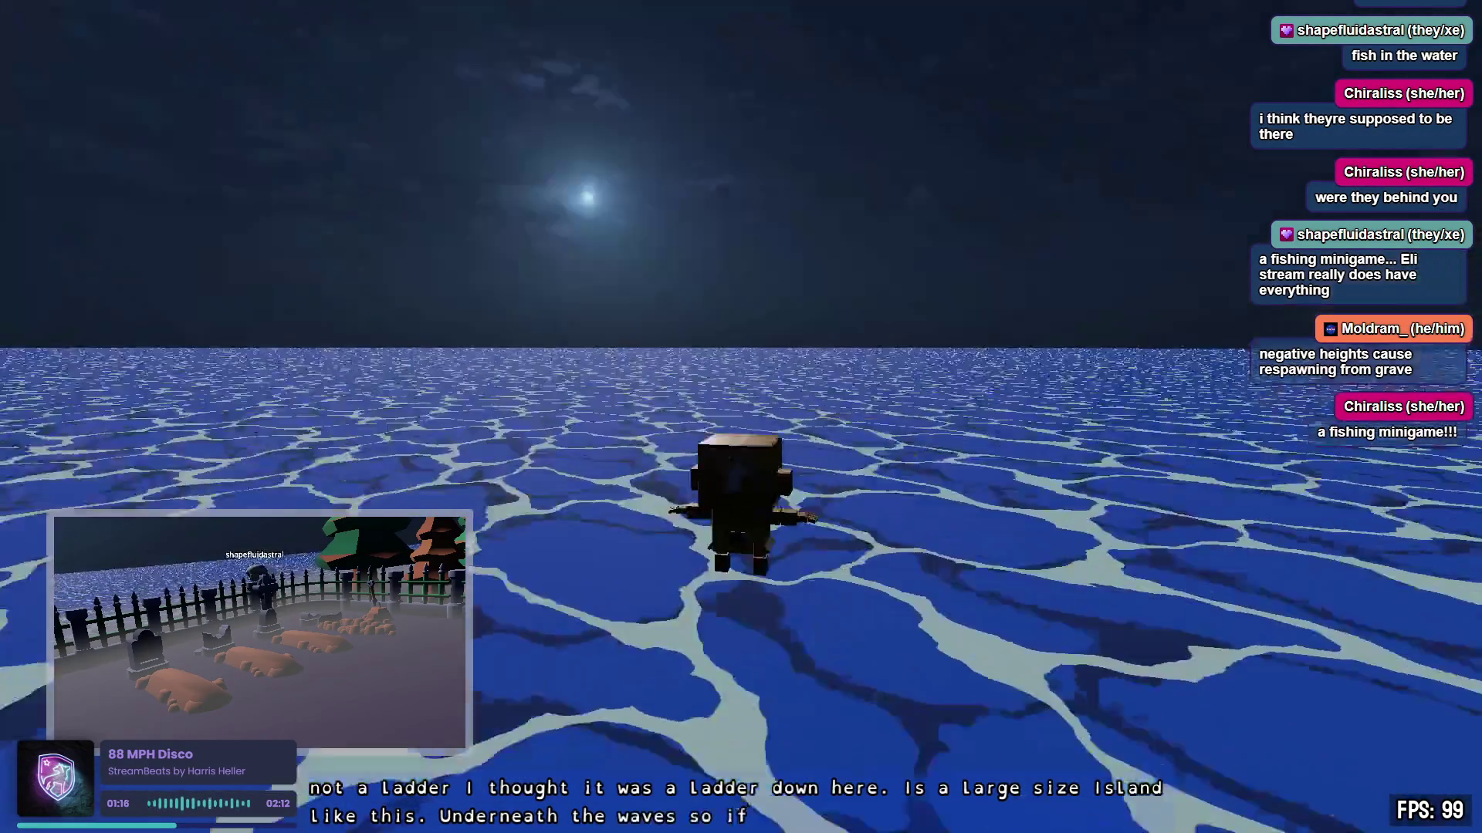
pyautogui.press('w')
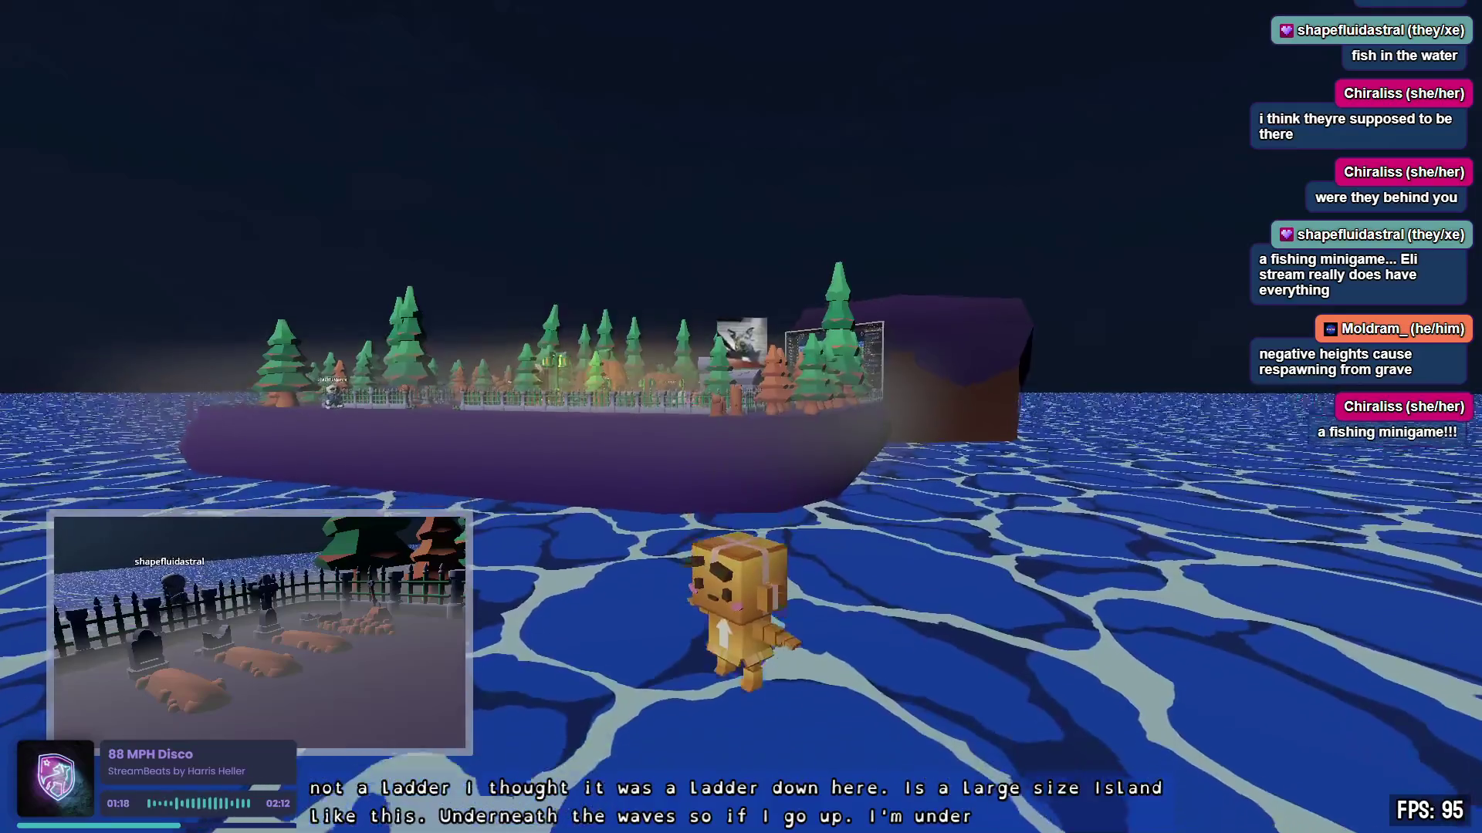
pyautogui.press('shift')
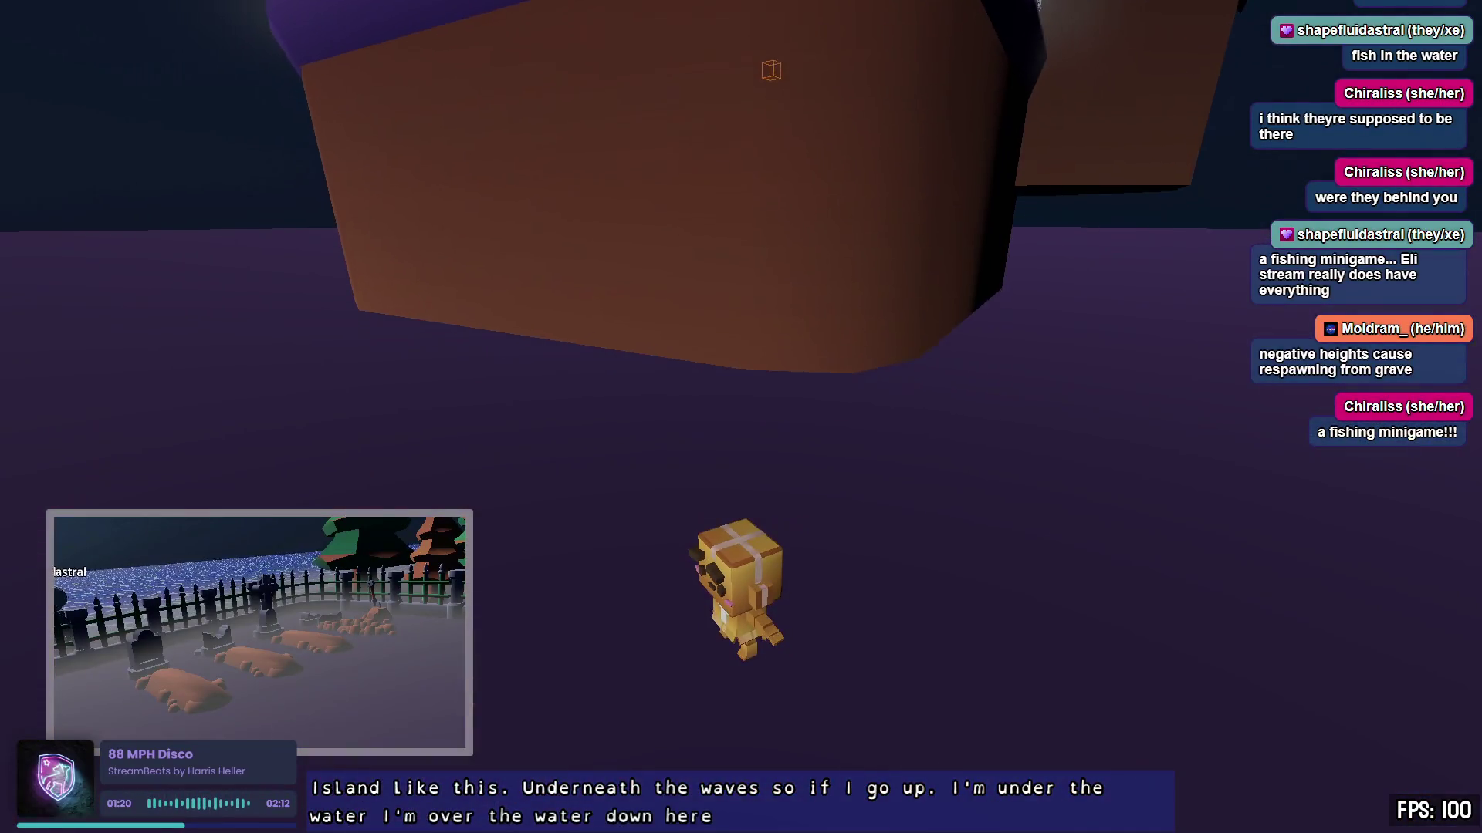
pyautogui.press('w')
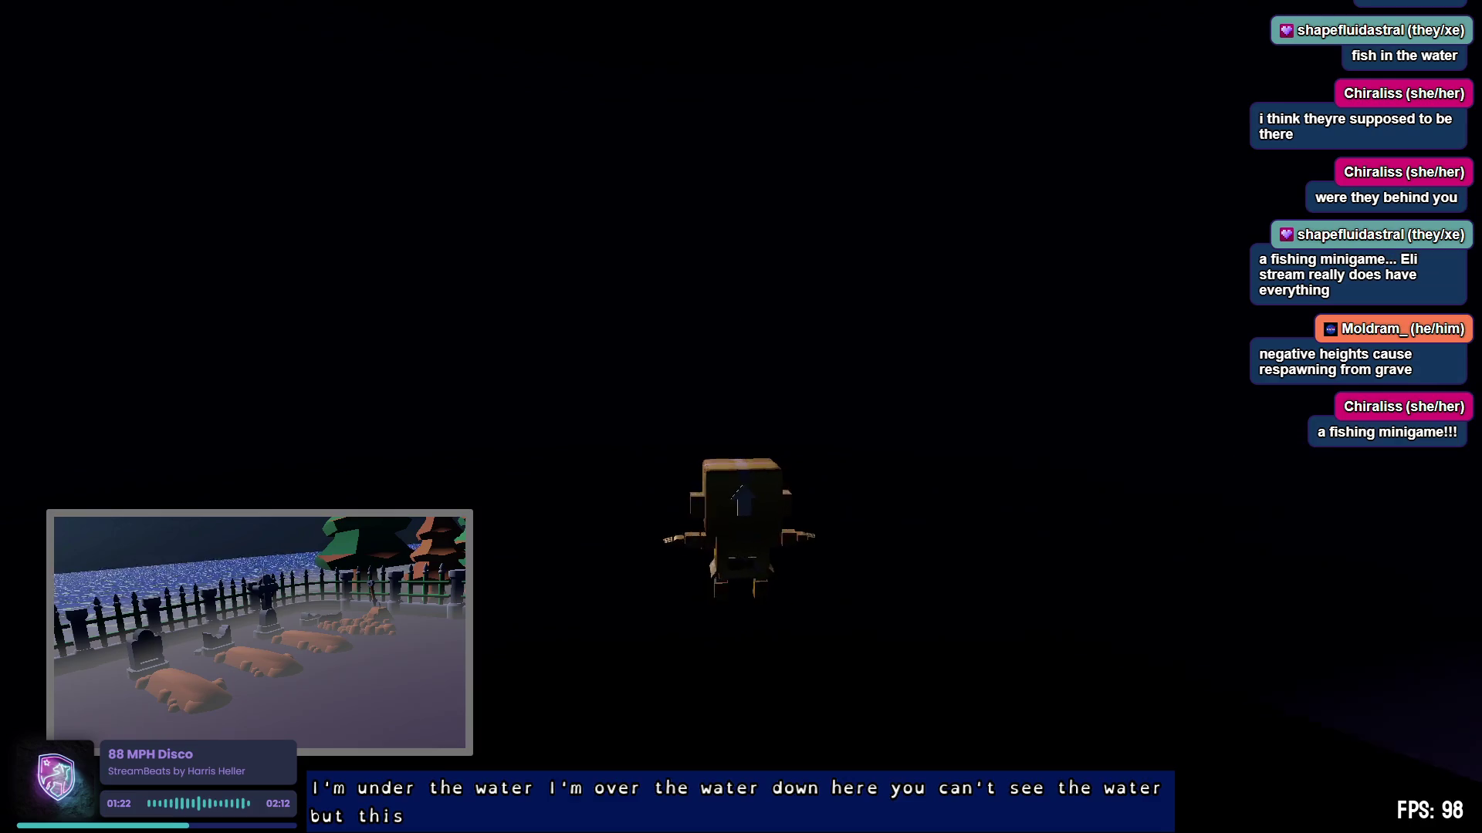
pyautogui.press('w')
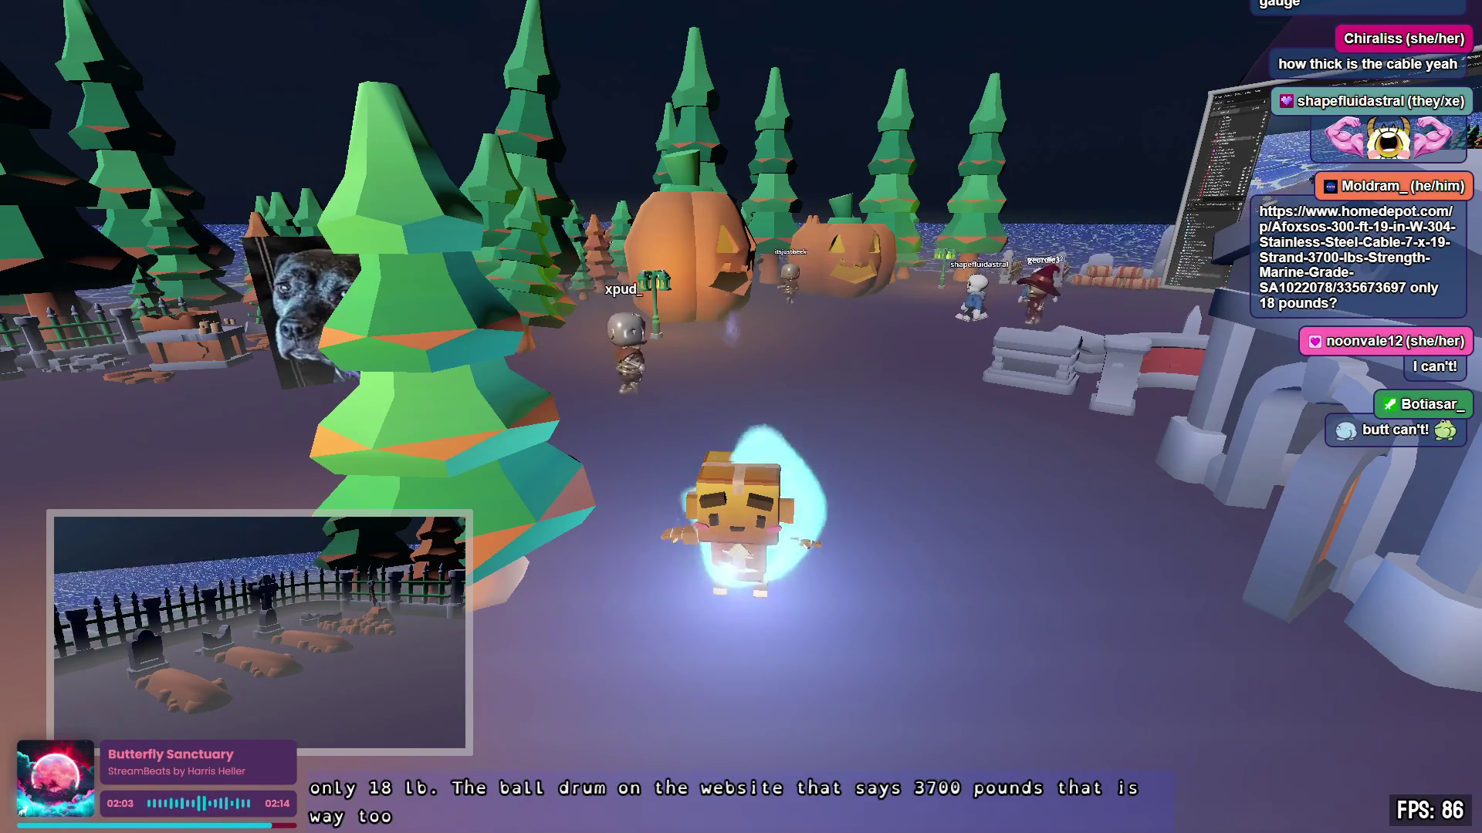
# Step: Orbit the camera and ride the red-and-grey rail past the big screen toward the building
pyautogui.moveTo(971, 569); pyautogui.dragTo(694, 569)
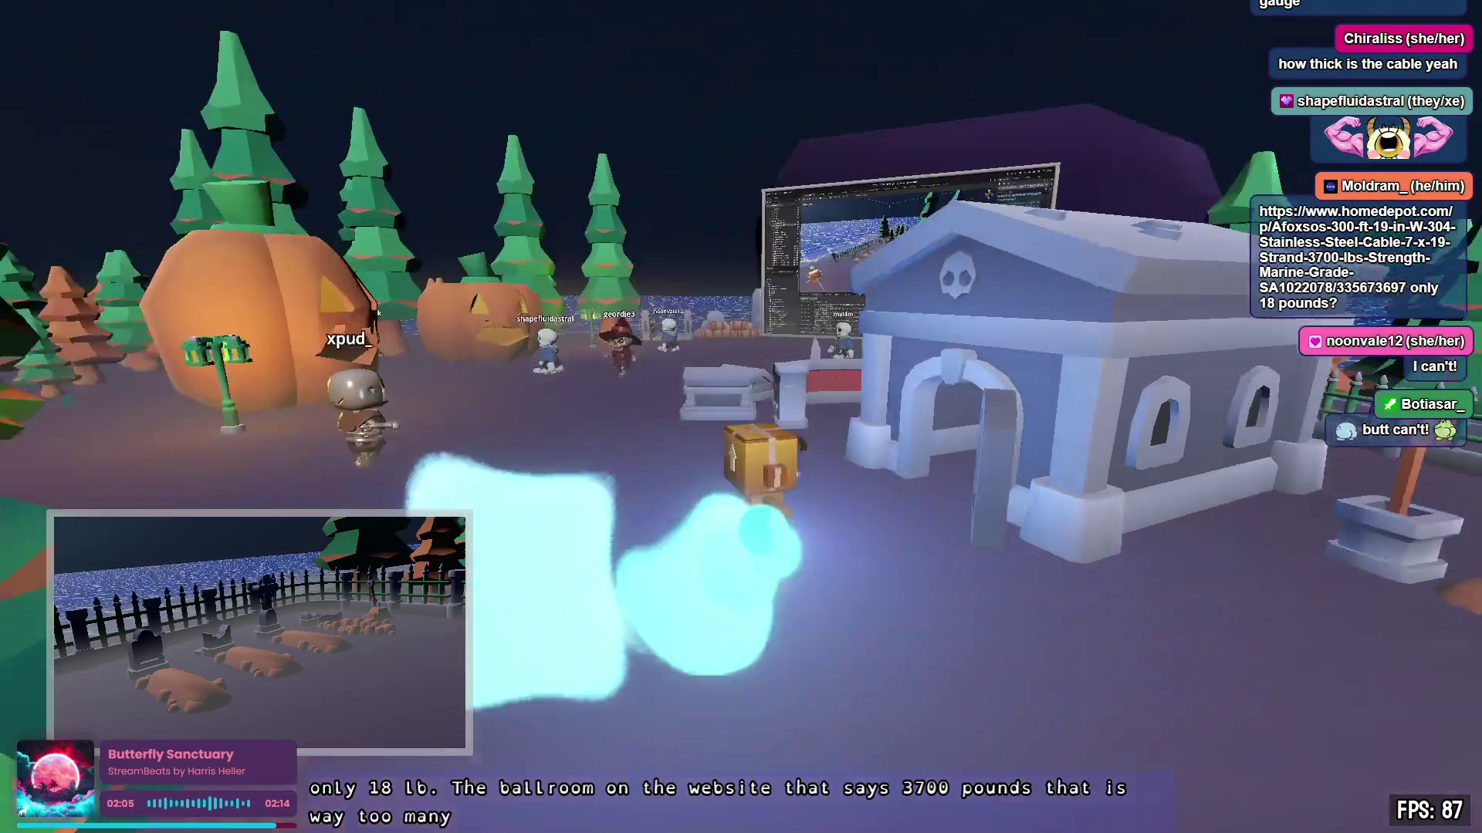
pyautogui.press('w')
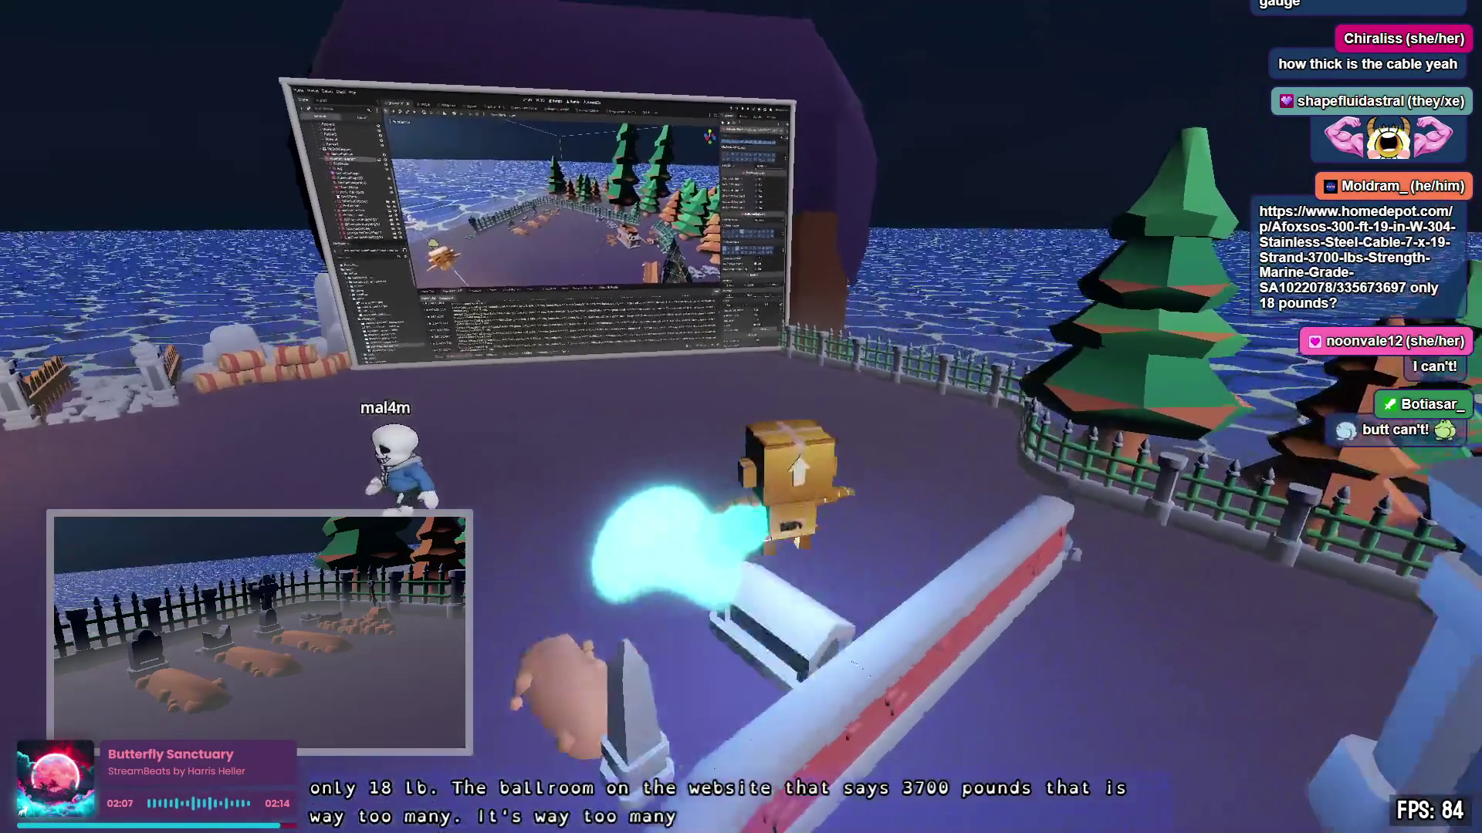
pyautogui.press('w')
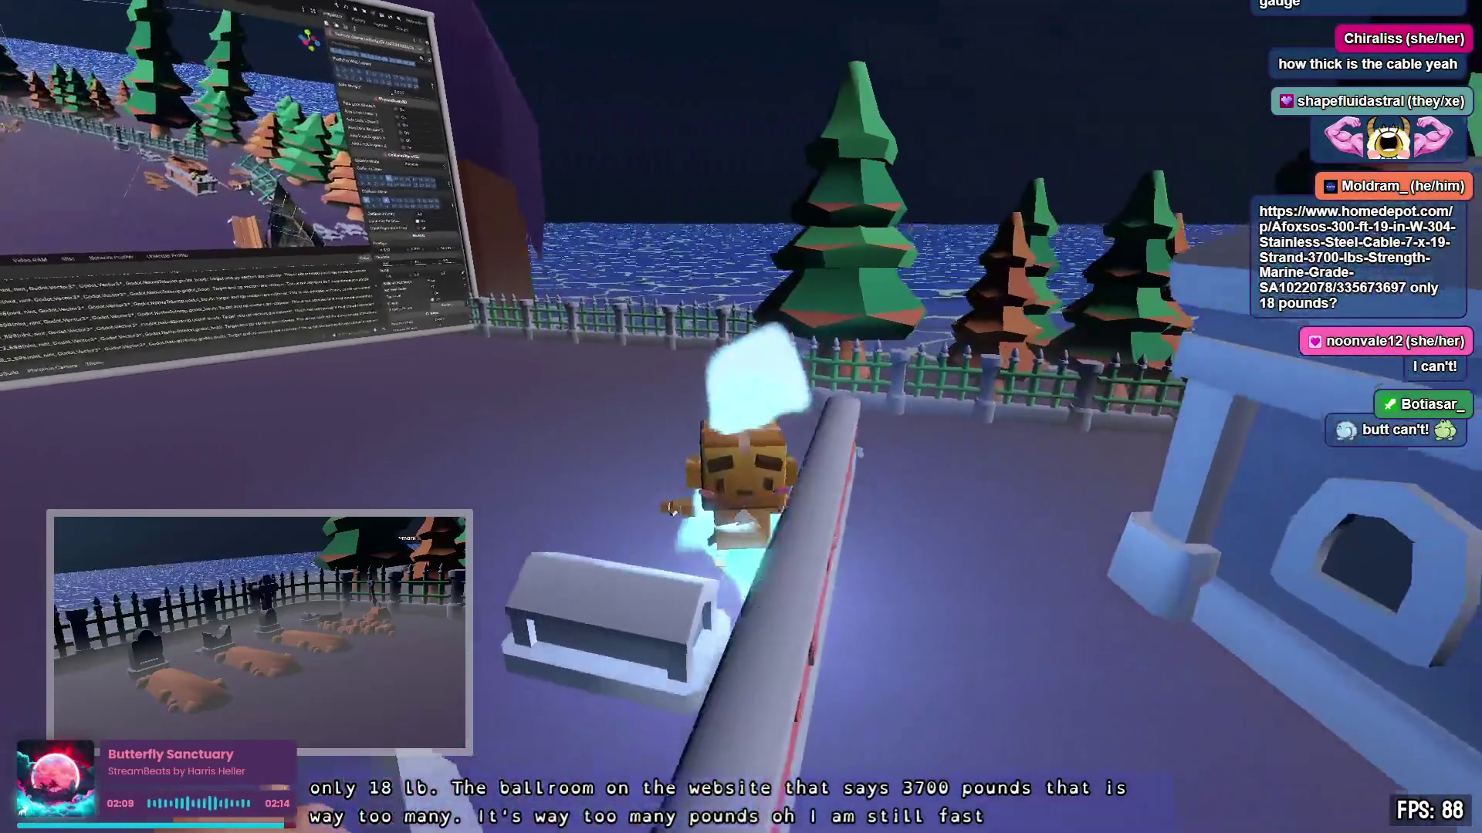
pyautogui.press('w')
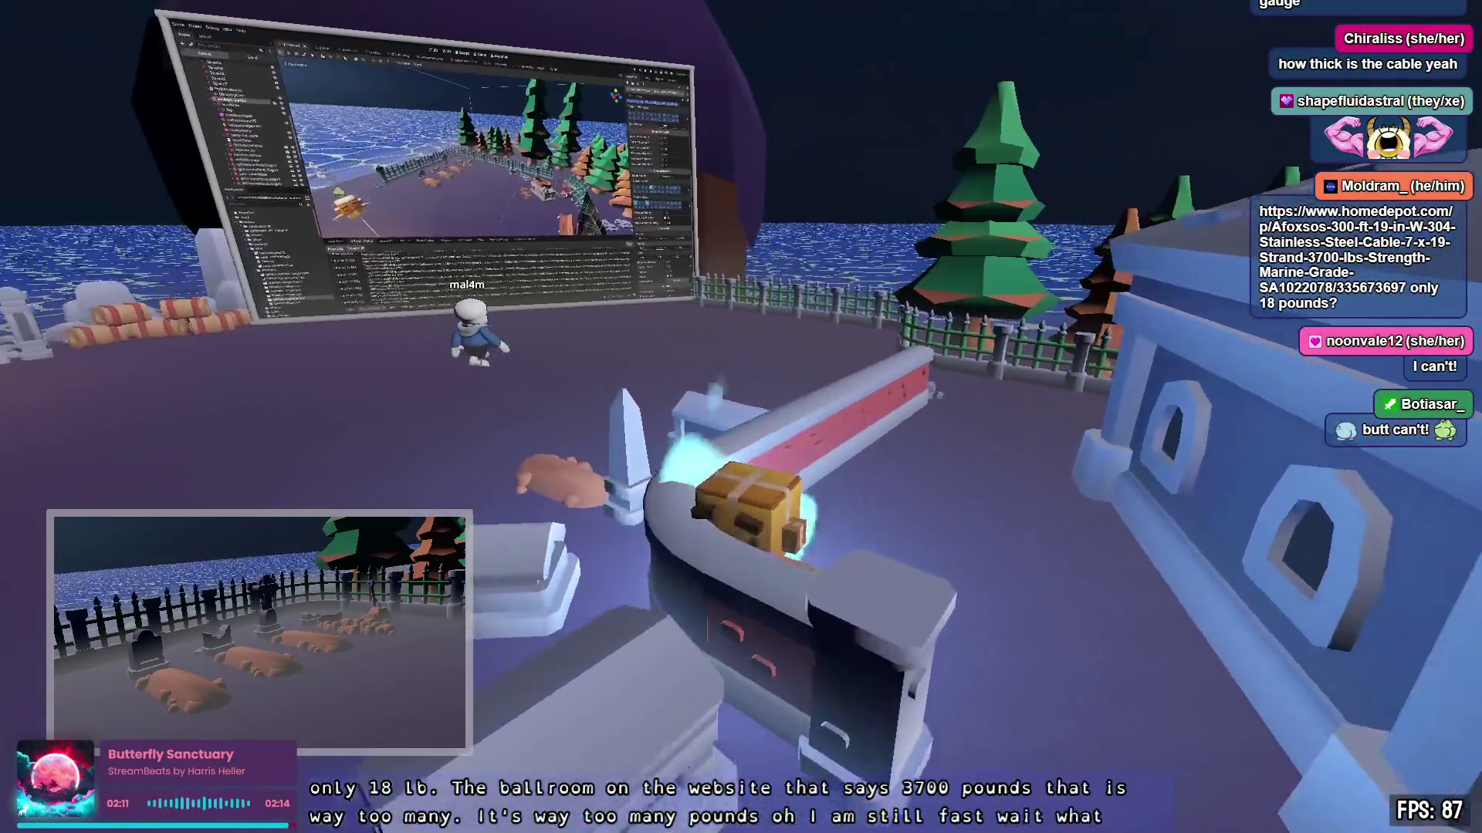
pyautogui.press('w')
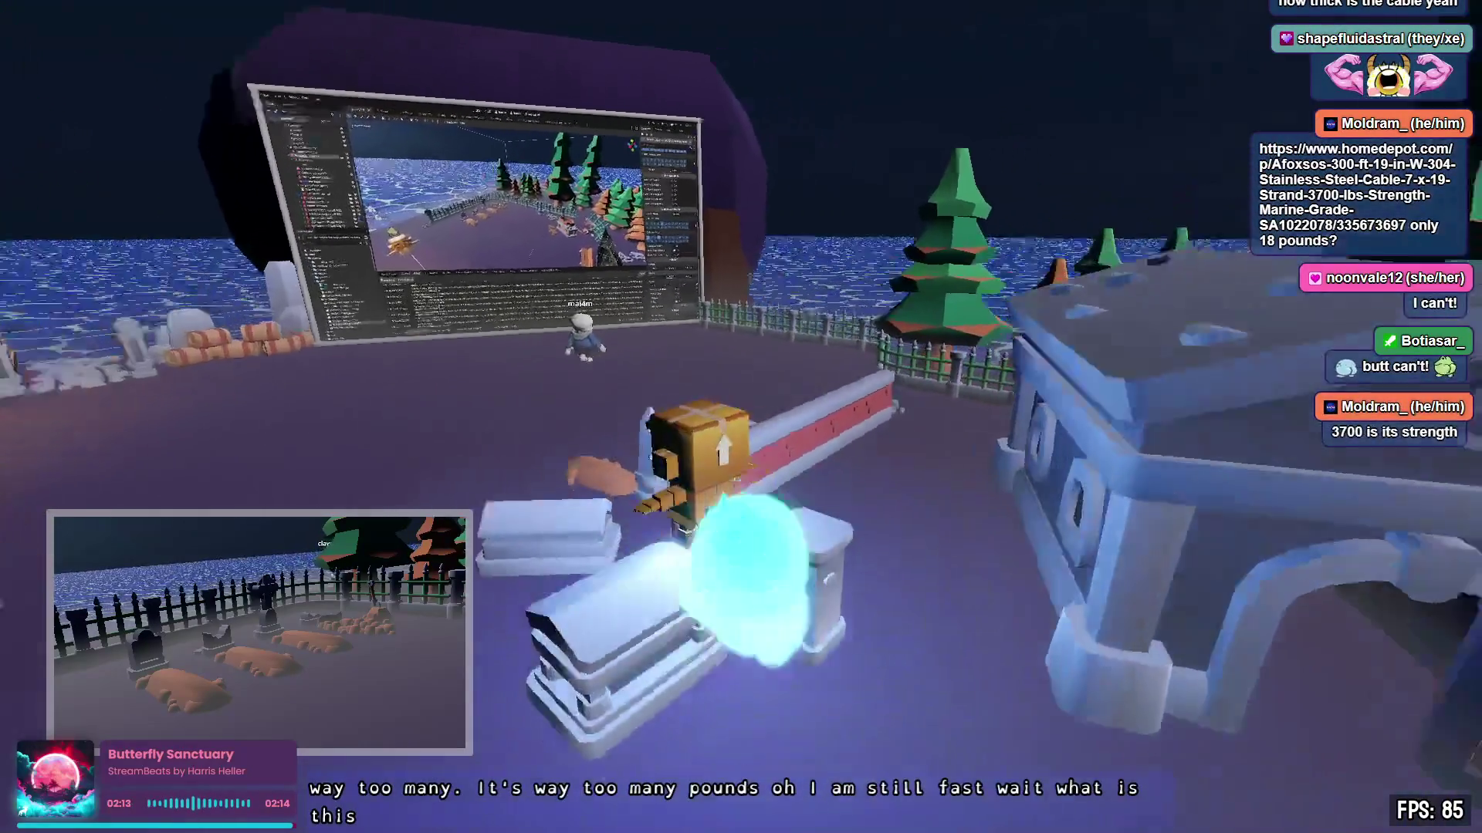
pyautogui.press('w')
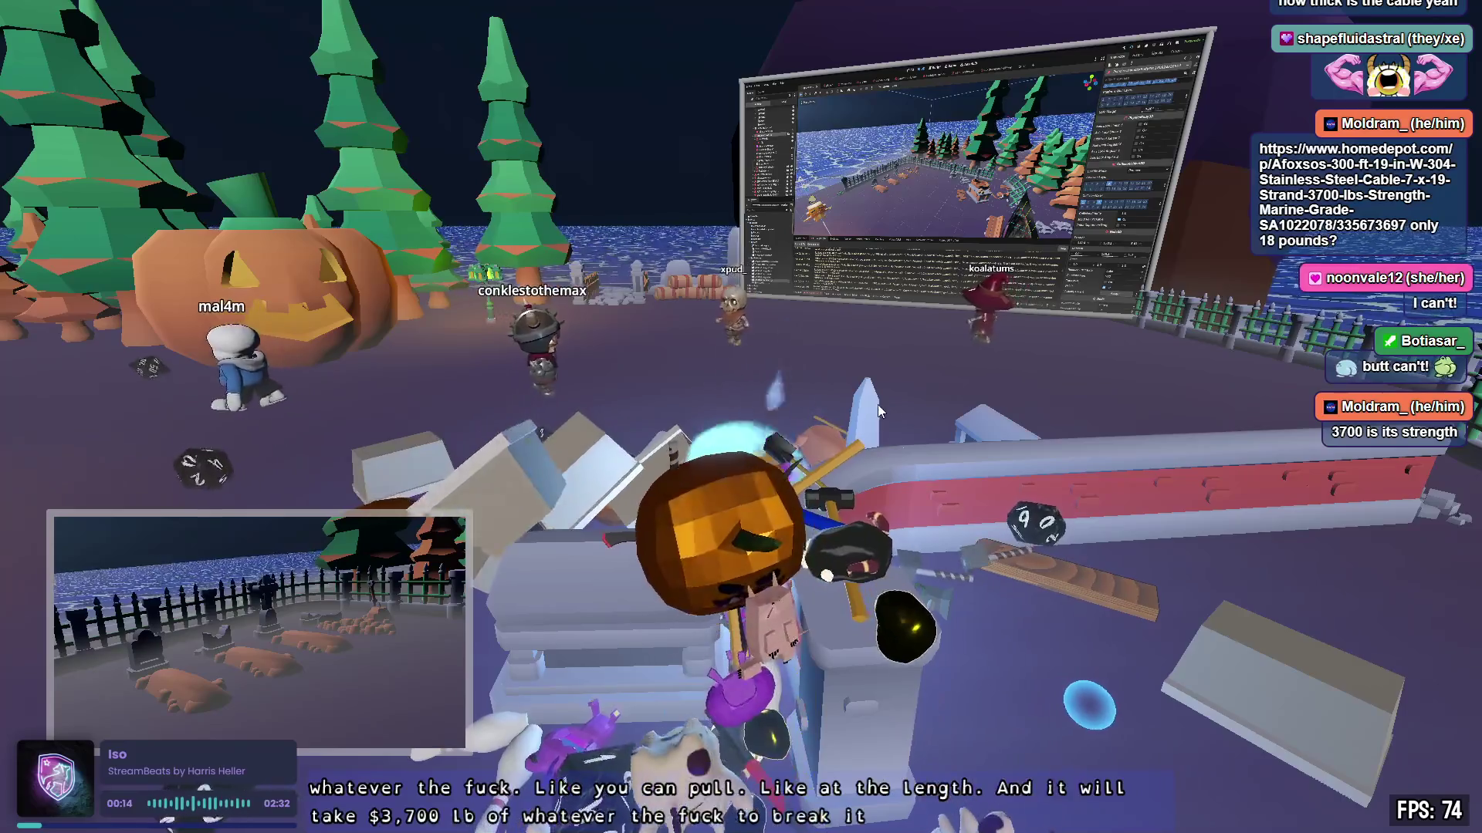
# Step: Turn the camera toward the in-world screen and the pumpkins
pyautogui.moveTo(878, 404); pyautogui.dragTo(694, 405)
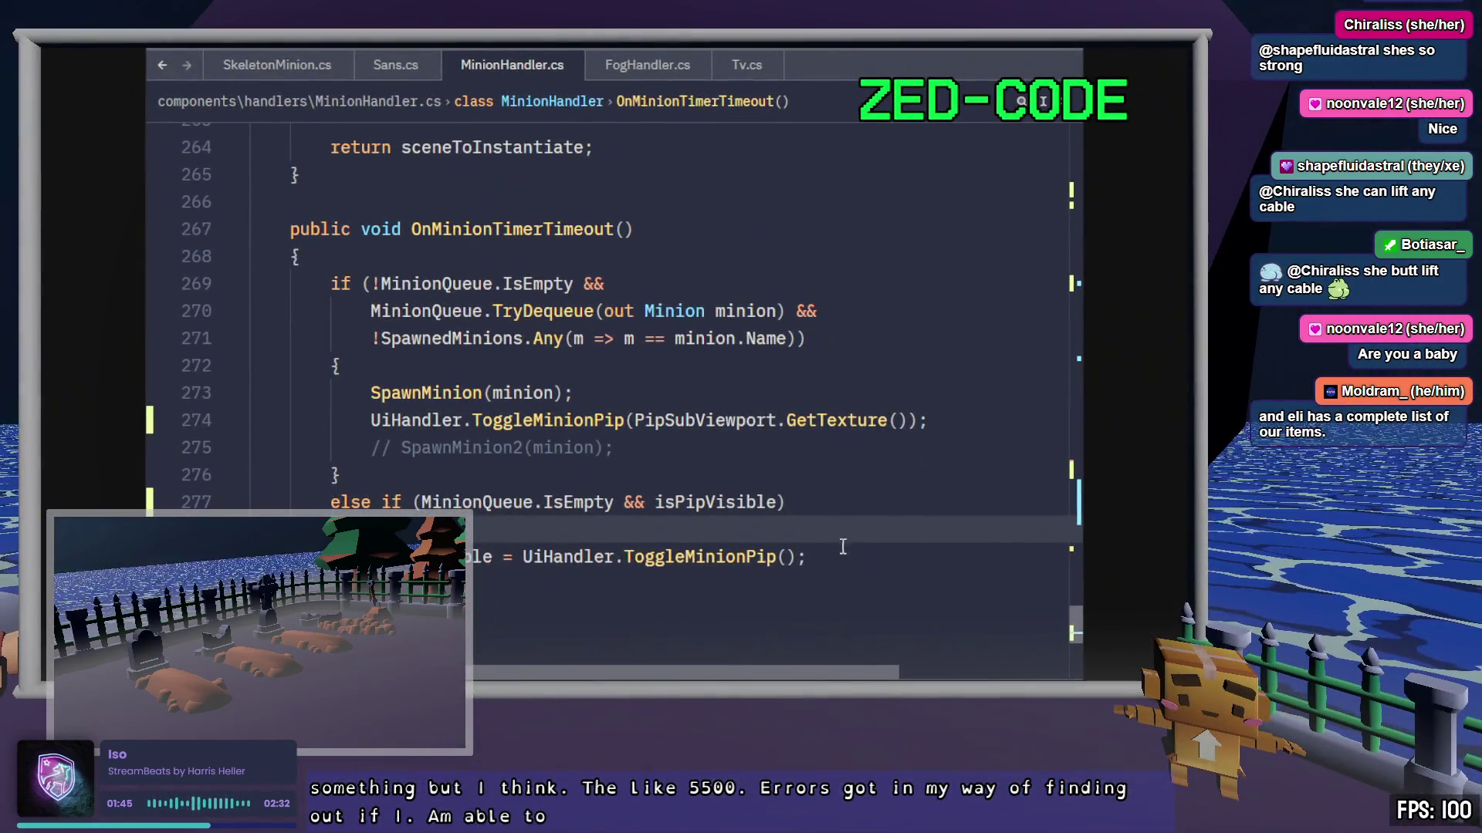
# Step: Check IsEmpty's docs and select line 277's else-if condition, then move to Godot
pyautogui.click(841, 549)
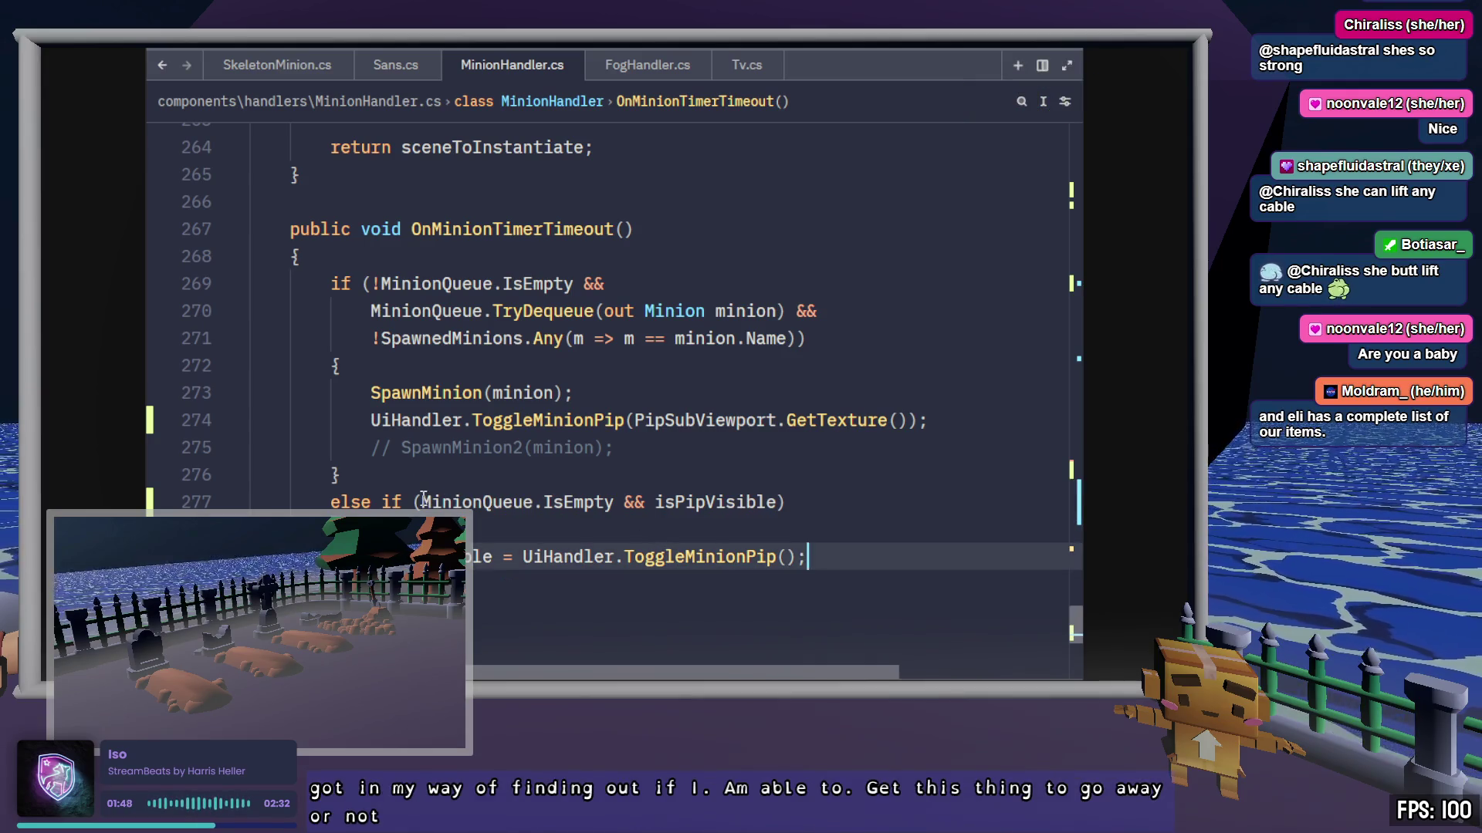
pyautogui.click(615, 501)
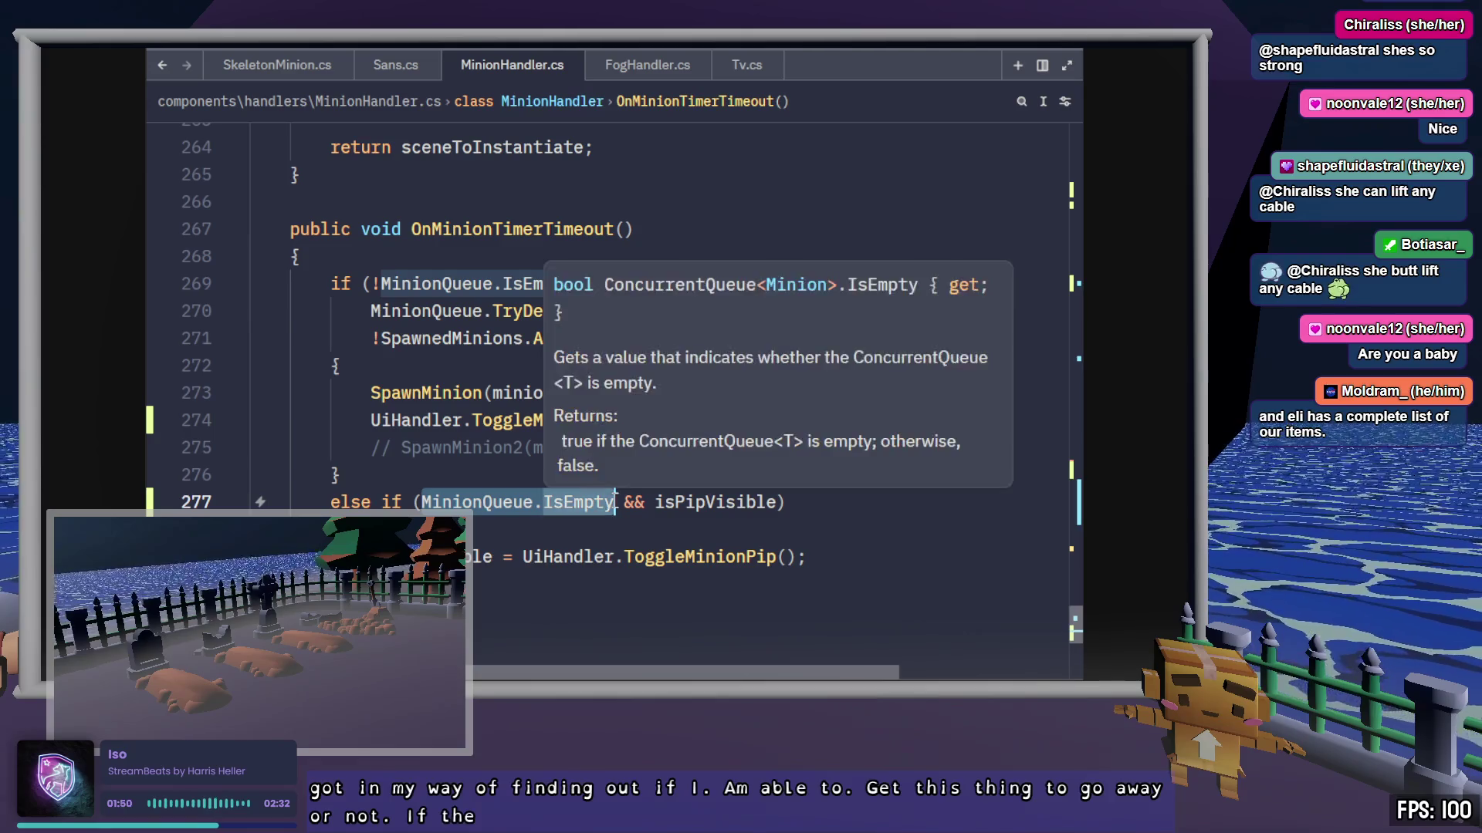
pyautogui.moveTo(615, 501); pyautogui.dragTo(790, 503)
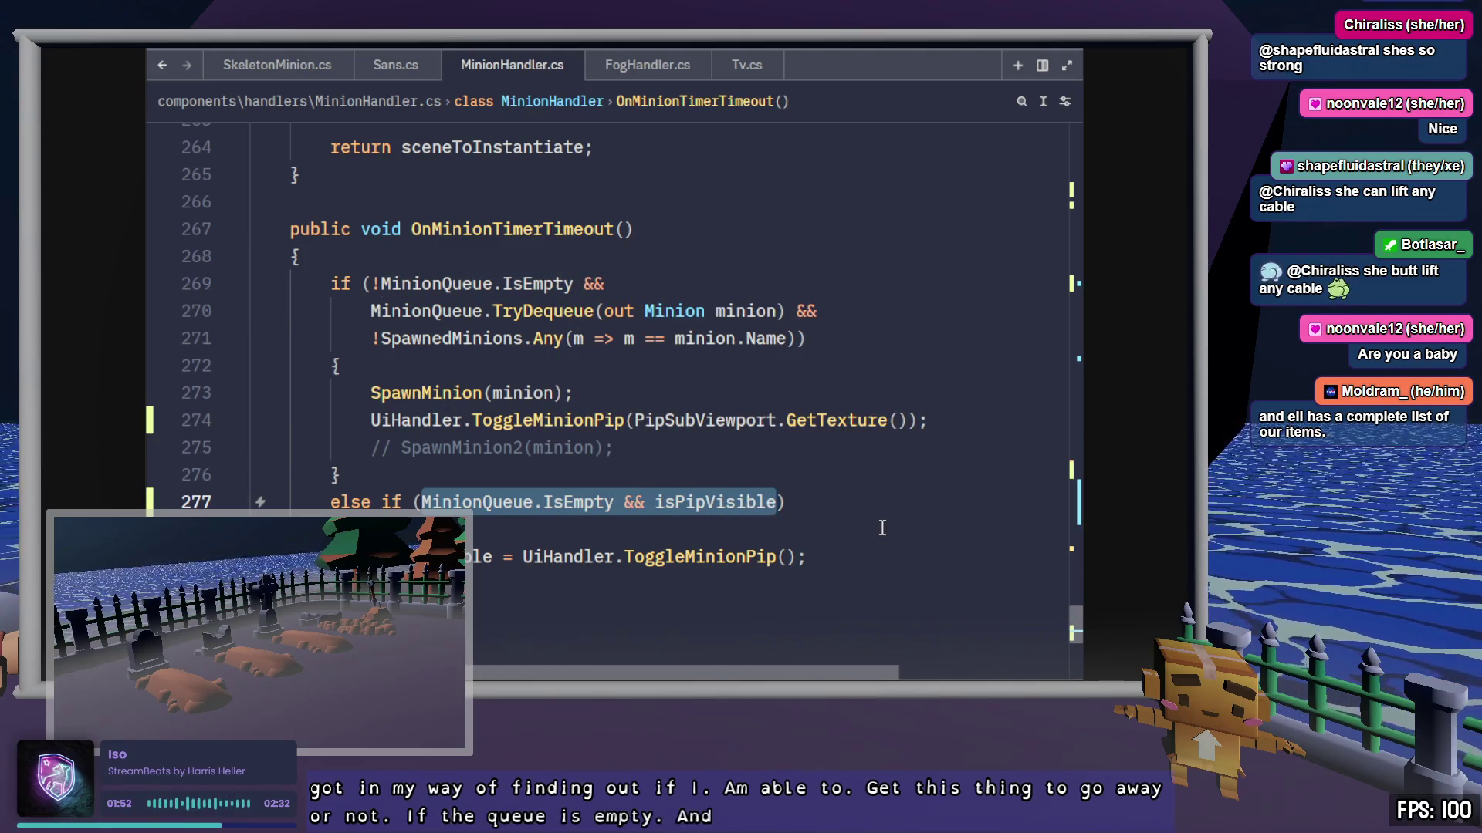
pyautogui.hotkey('alt', 'Tab')
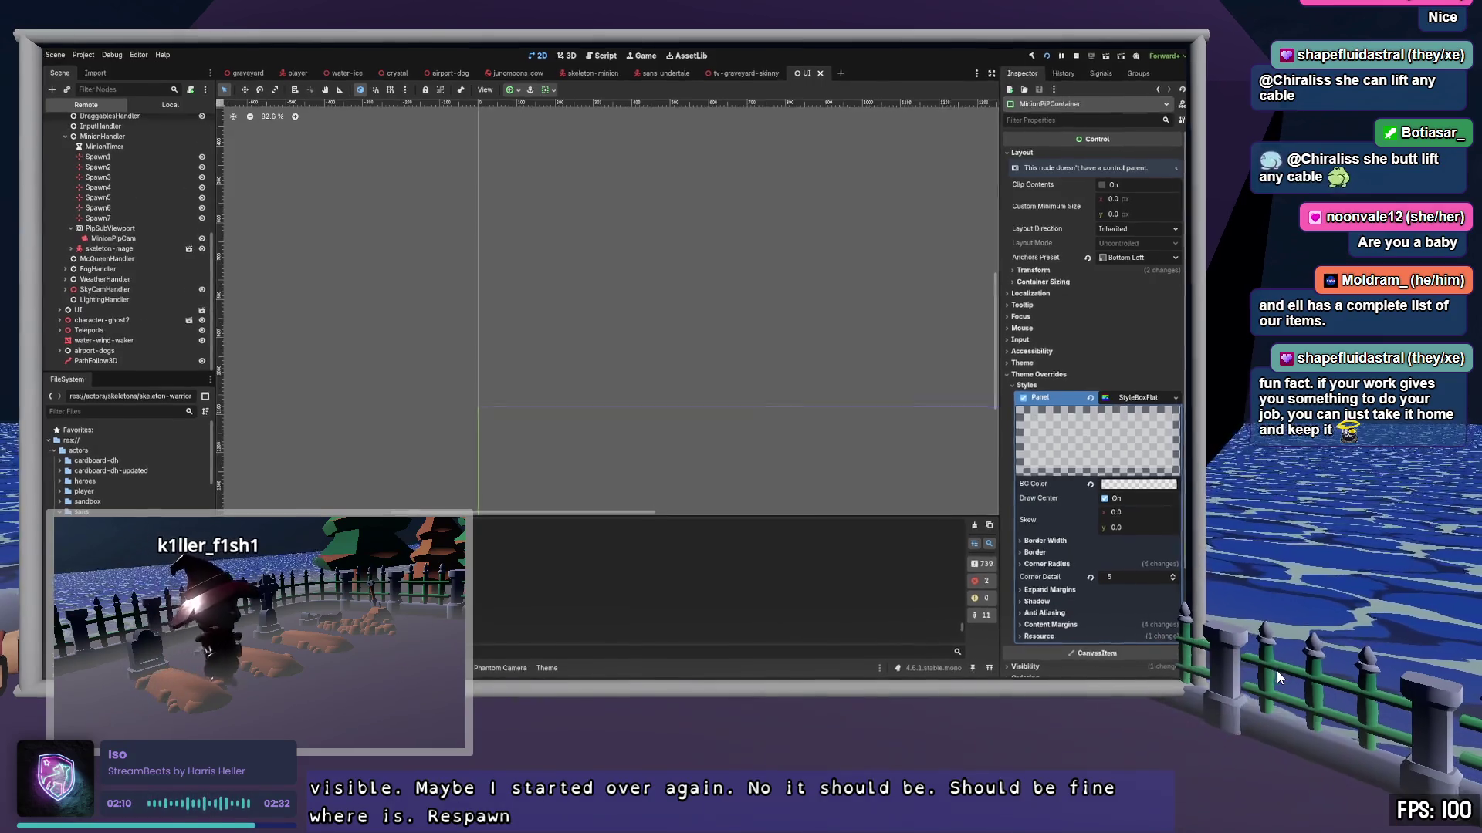
# Step: Walk the character past the pumpkins through the graveyard and onto a tomb block
pyautogui.press('w')
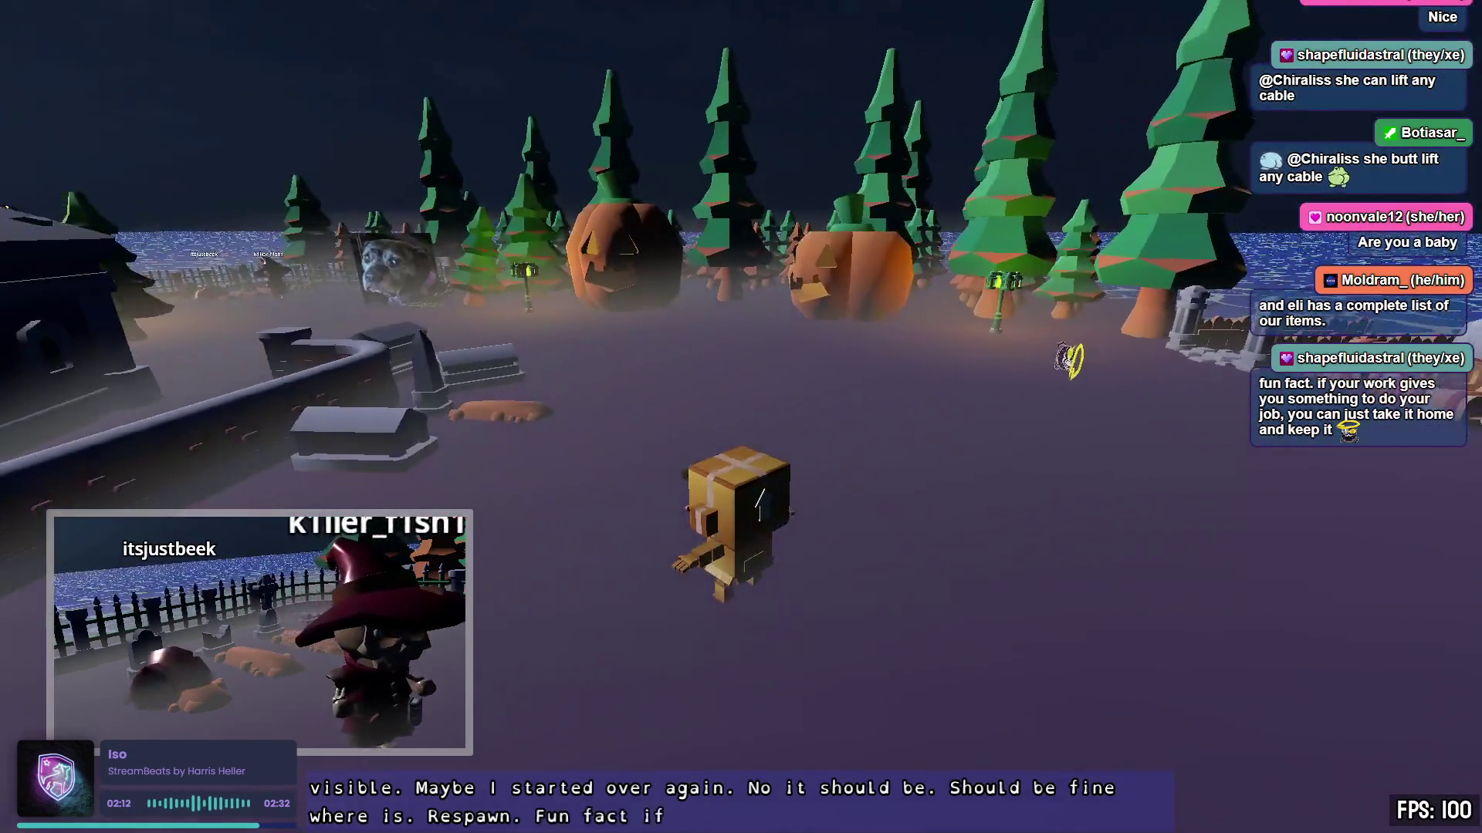
pyautogui.press('w')
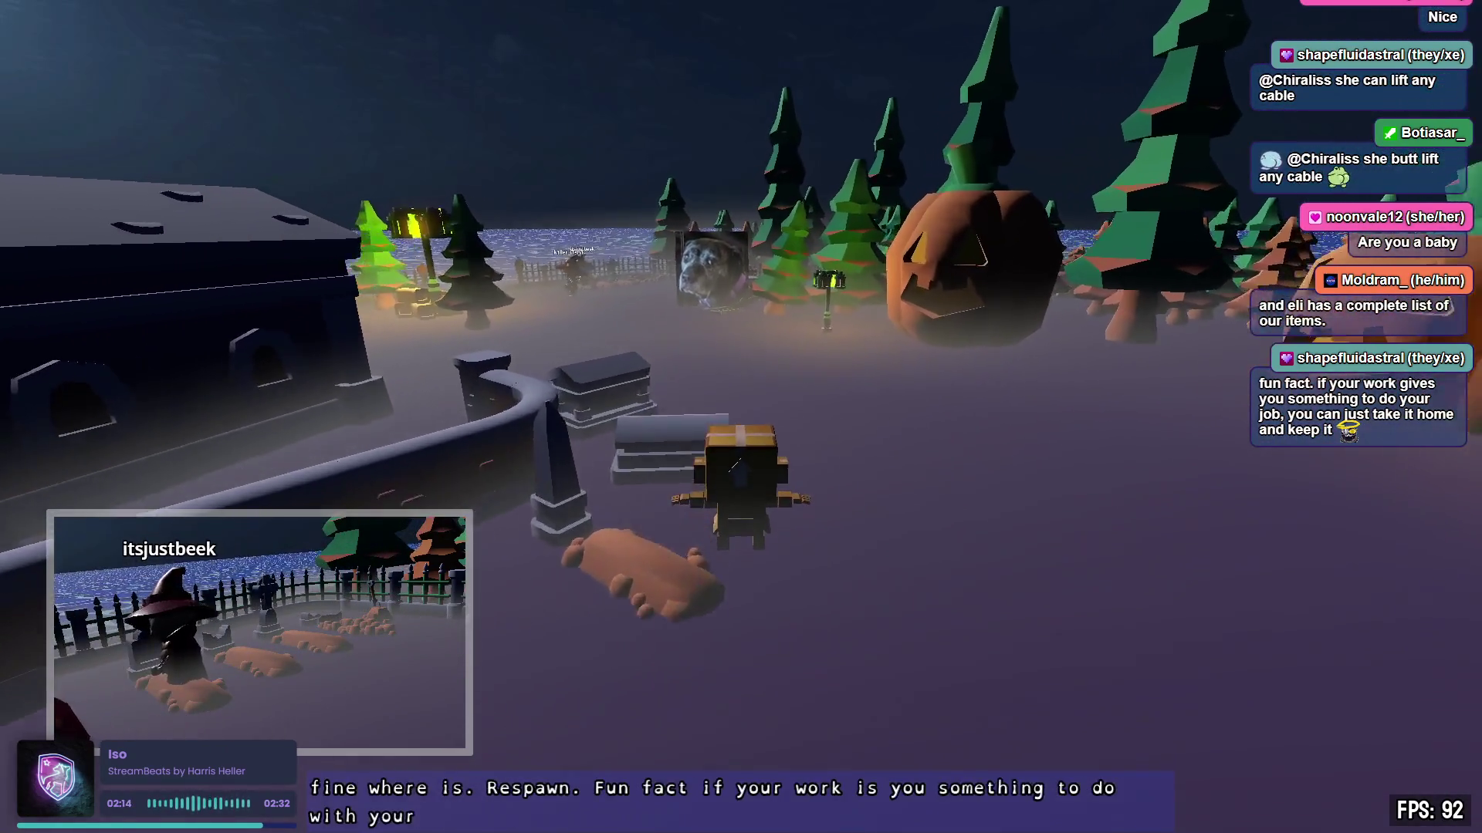
pyautogui.press('w')
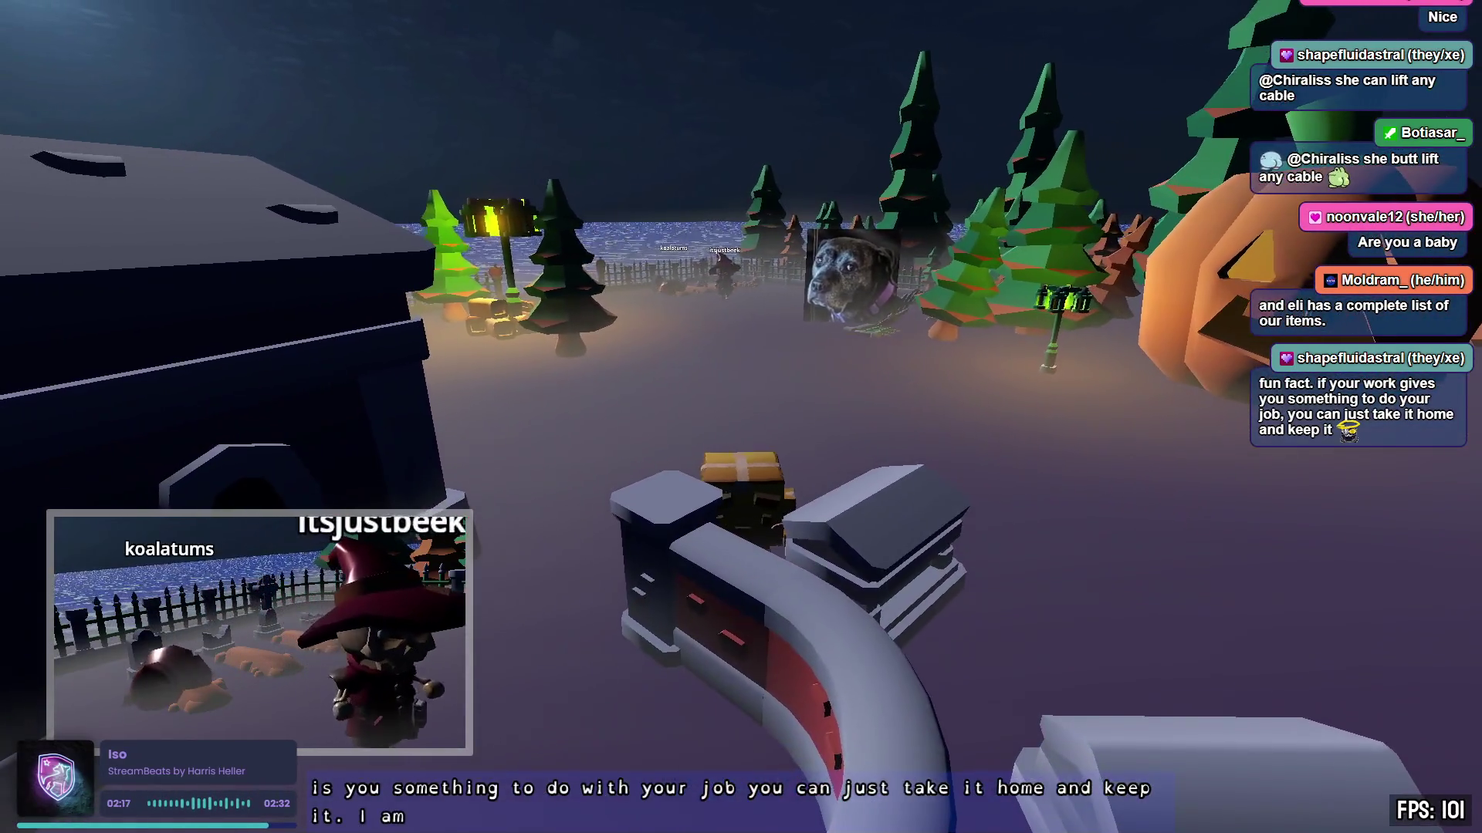
pyautogui.press('w')
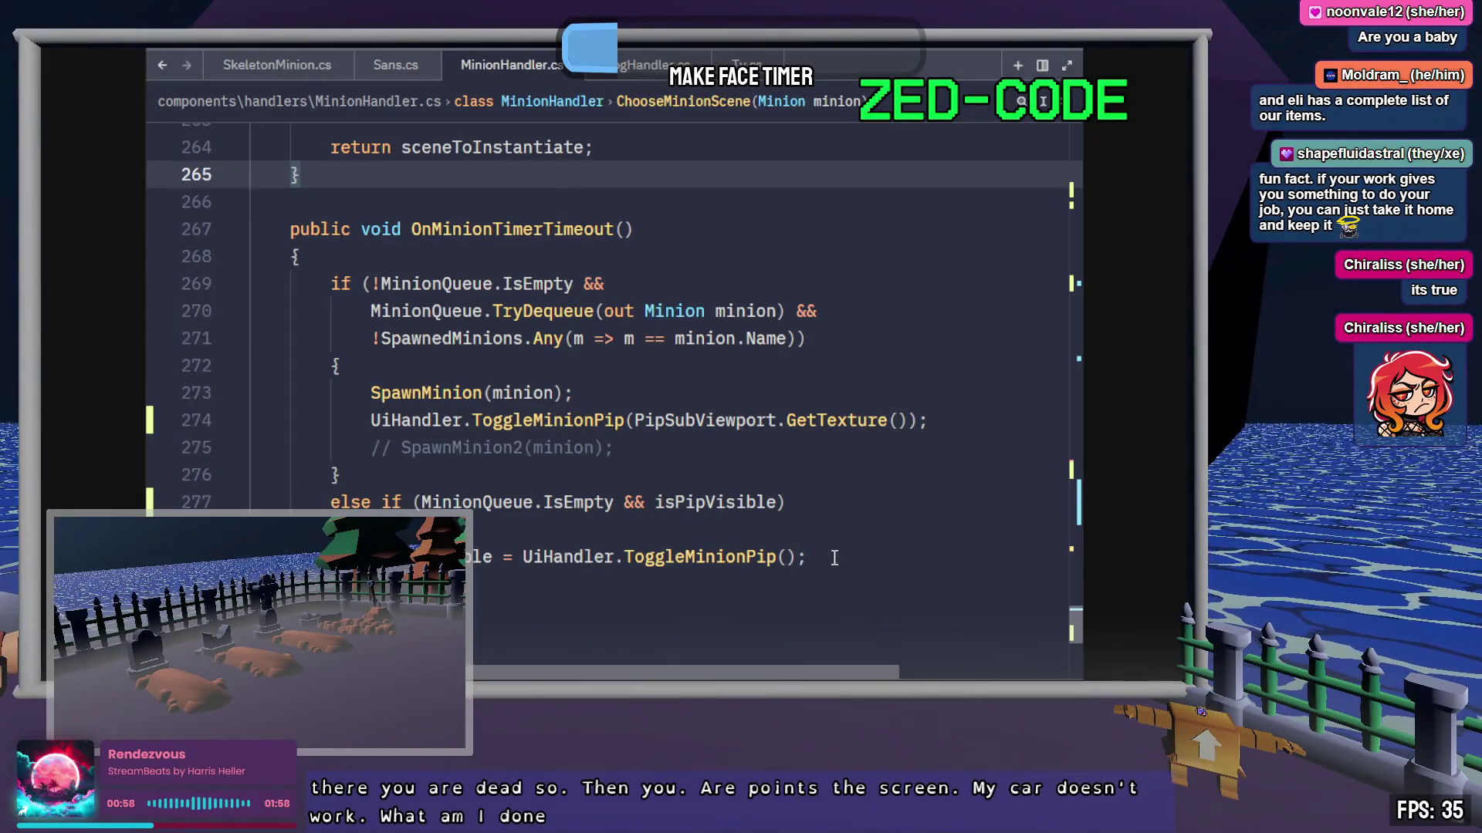
pyautogui.click(834, 557)
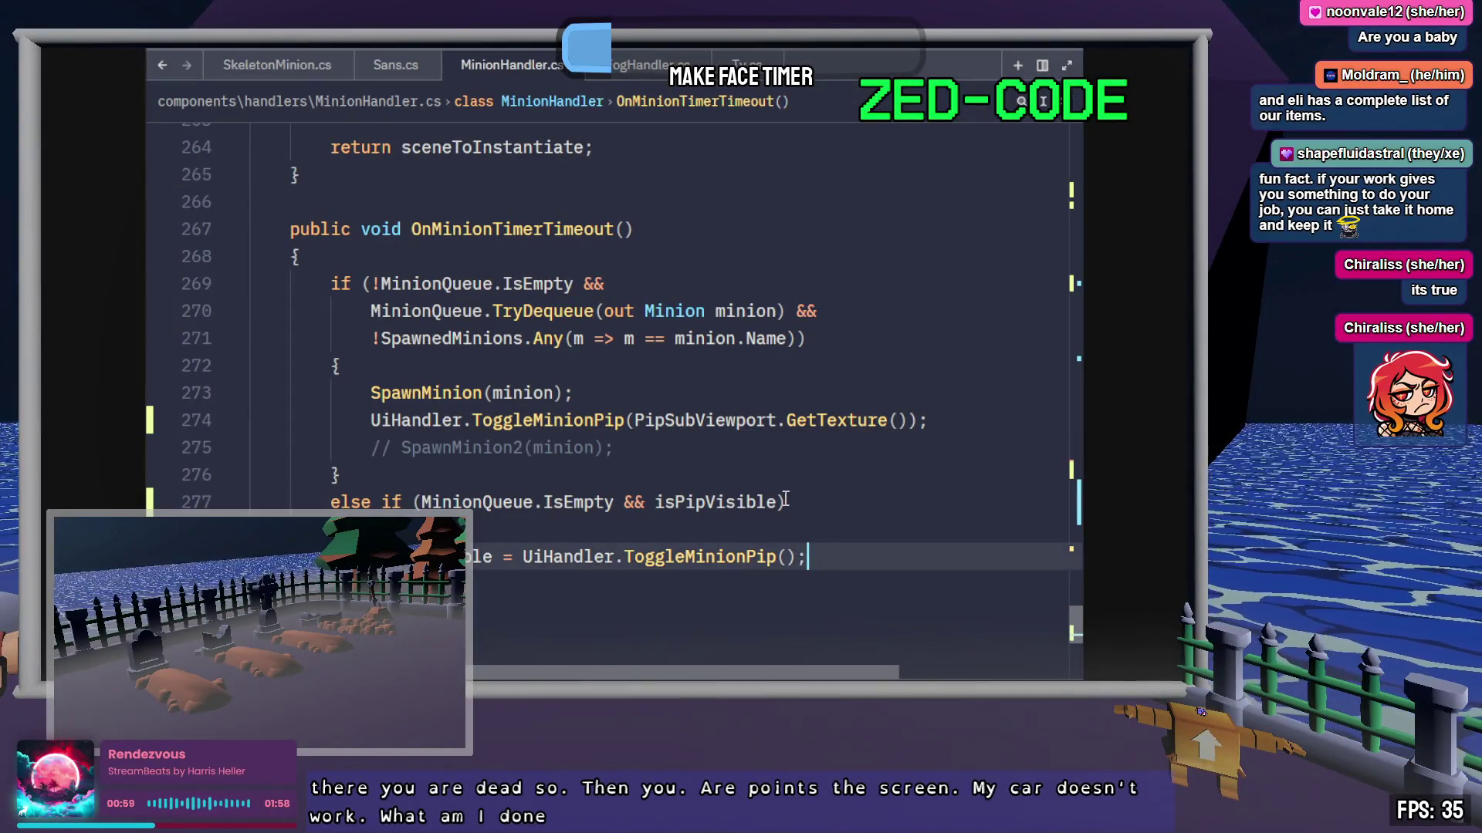
pyautogui.press('Up')
pyautogui.doubleClick(720, 498)
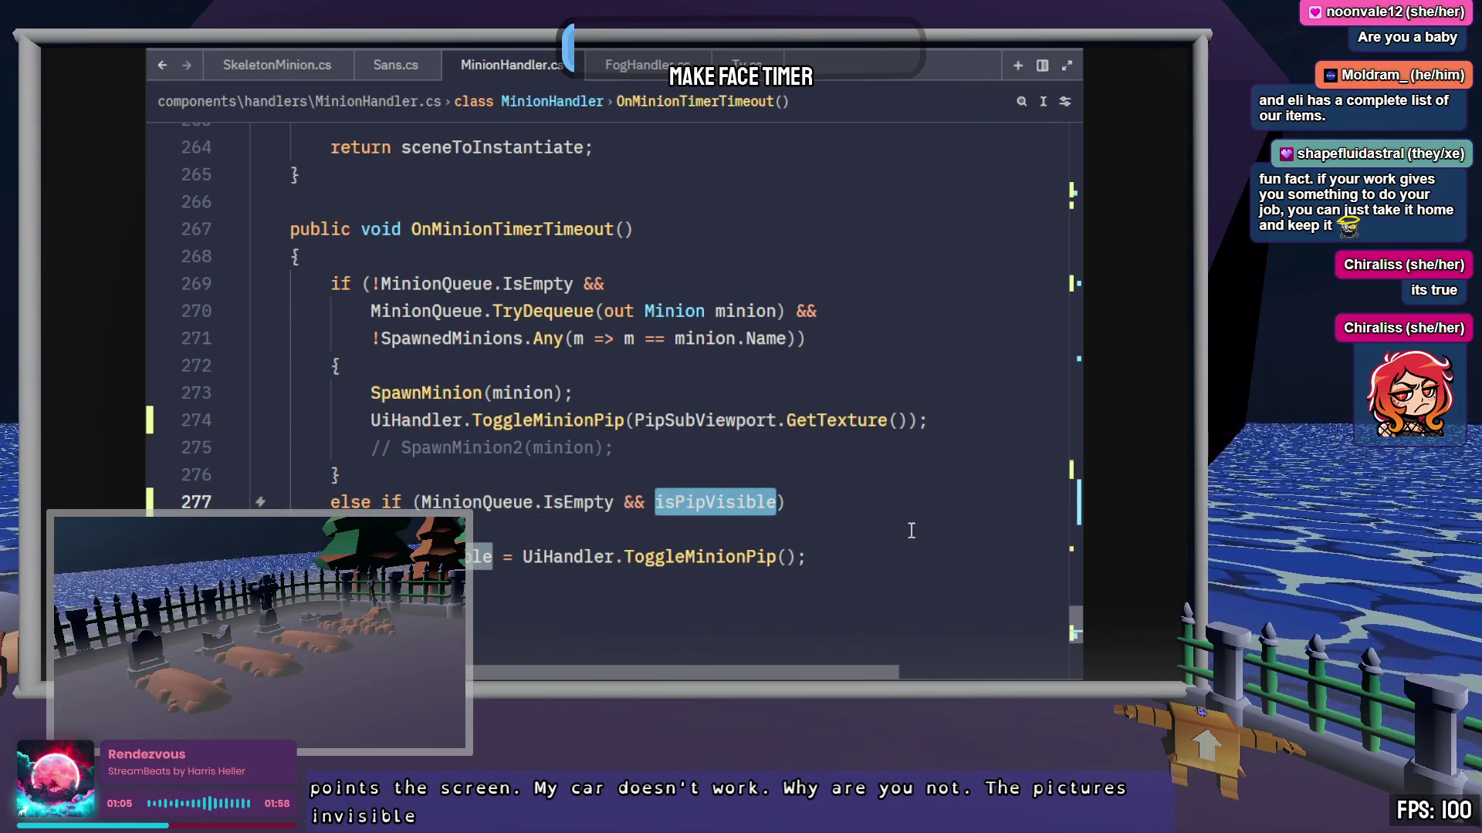
pyautogui.click(695, 559)
pyautogui.press('F12')
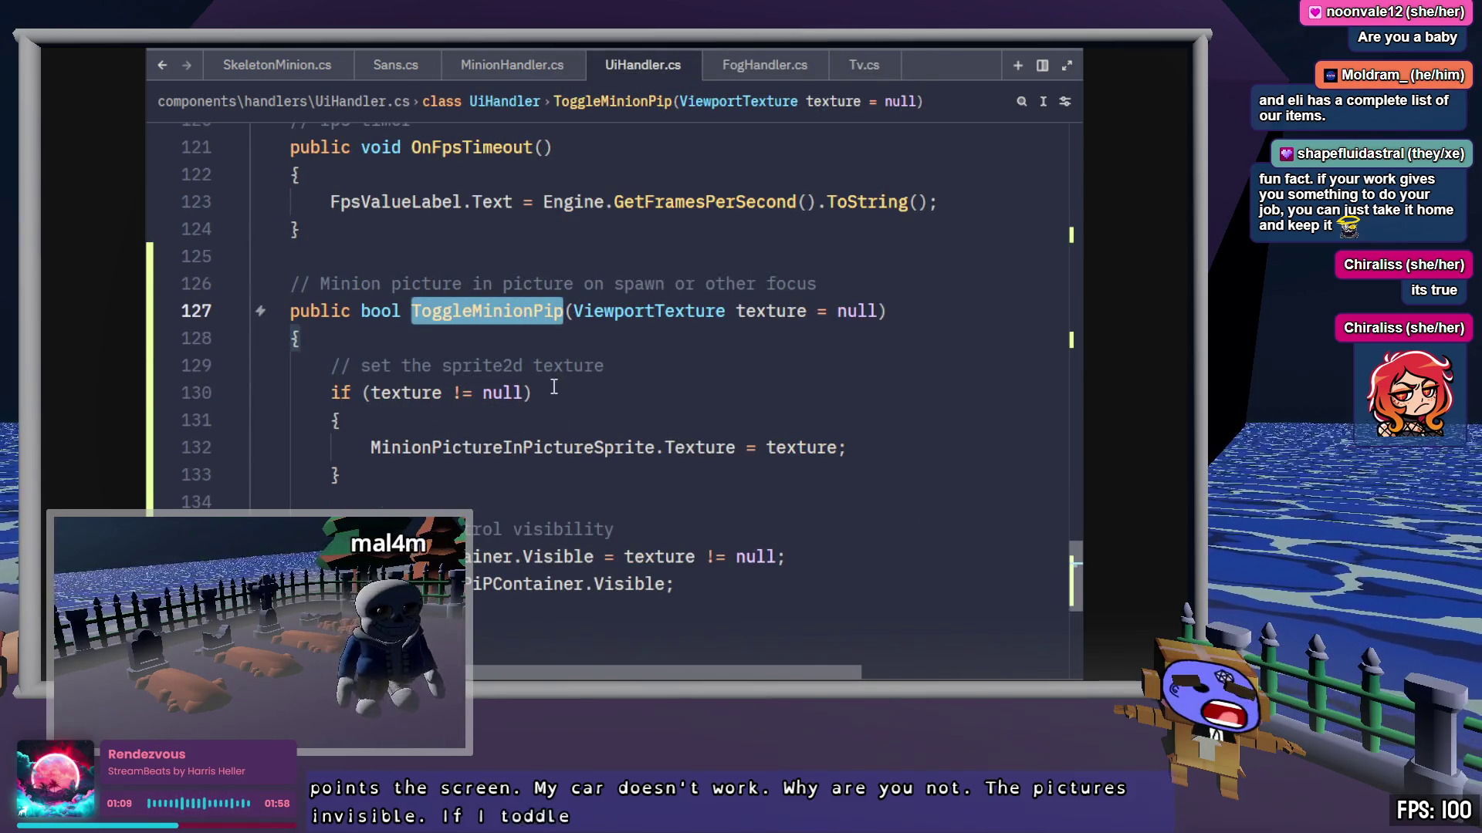
pyautogui.click(577, 393)
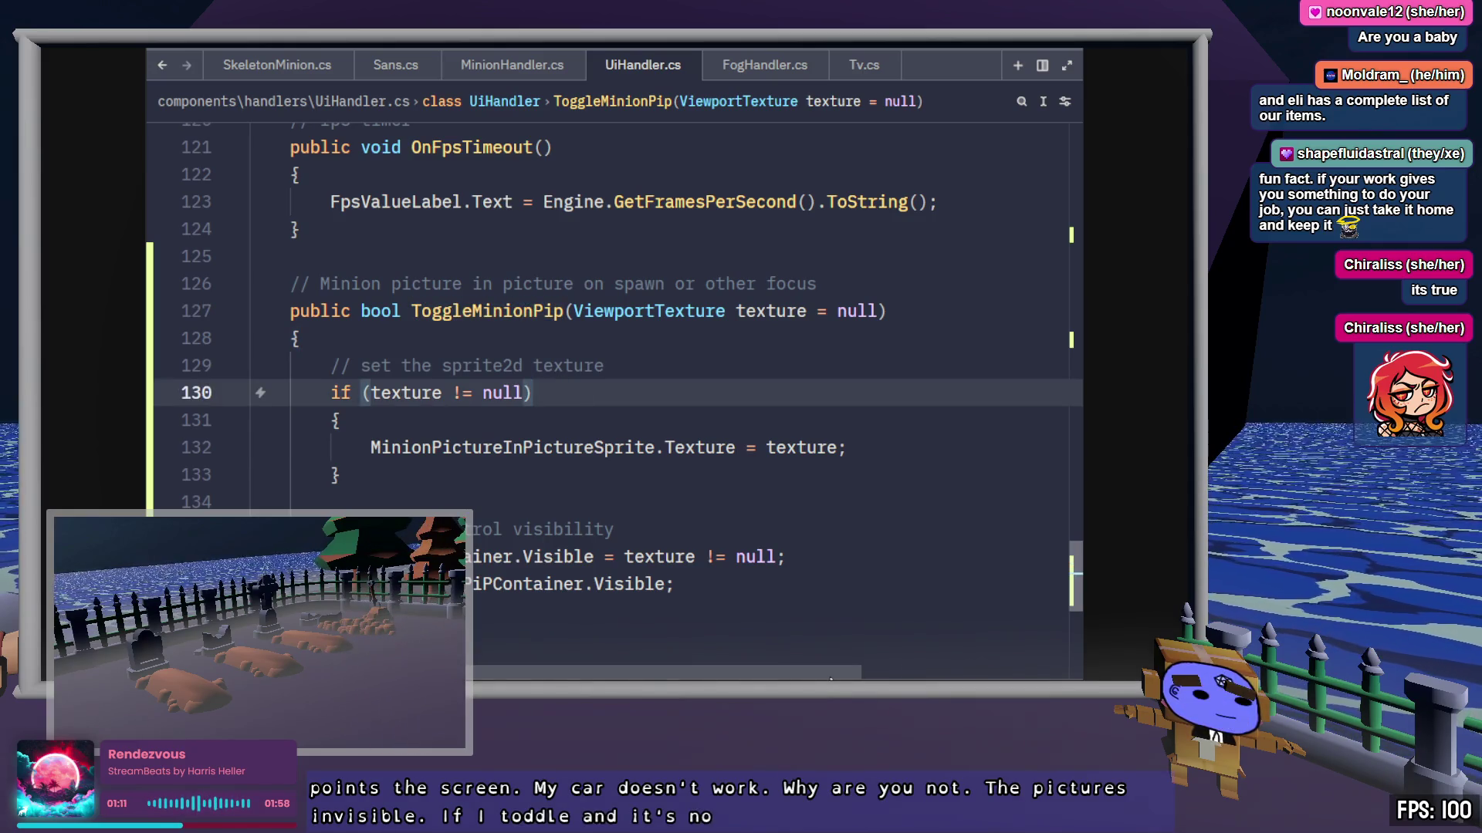
pyautogui.click(824, 549)
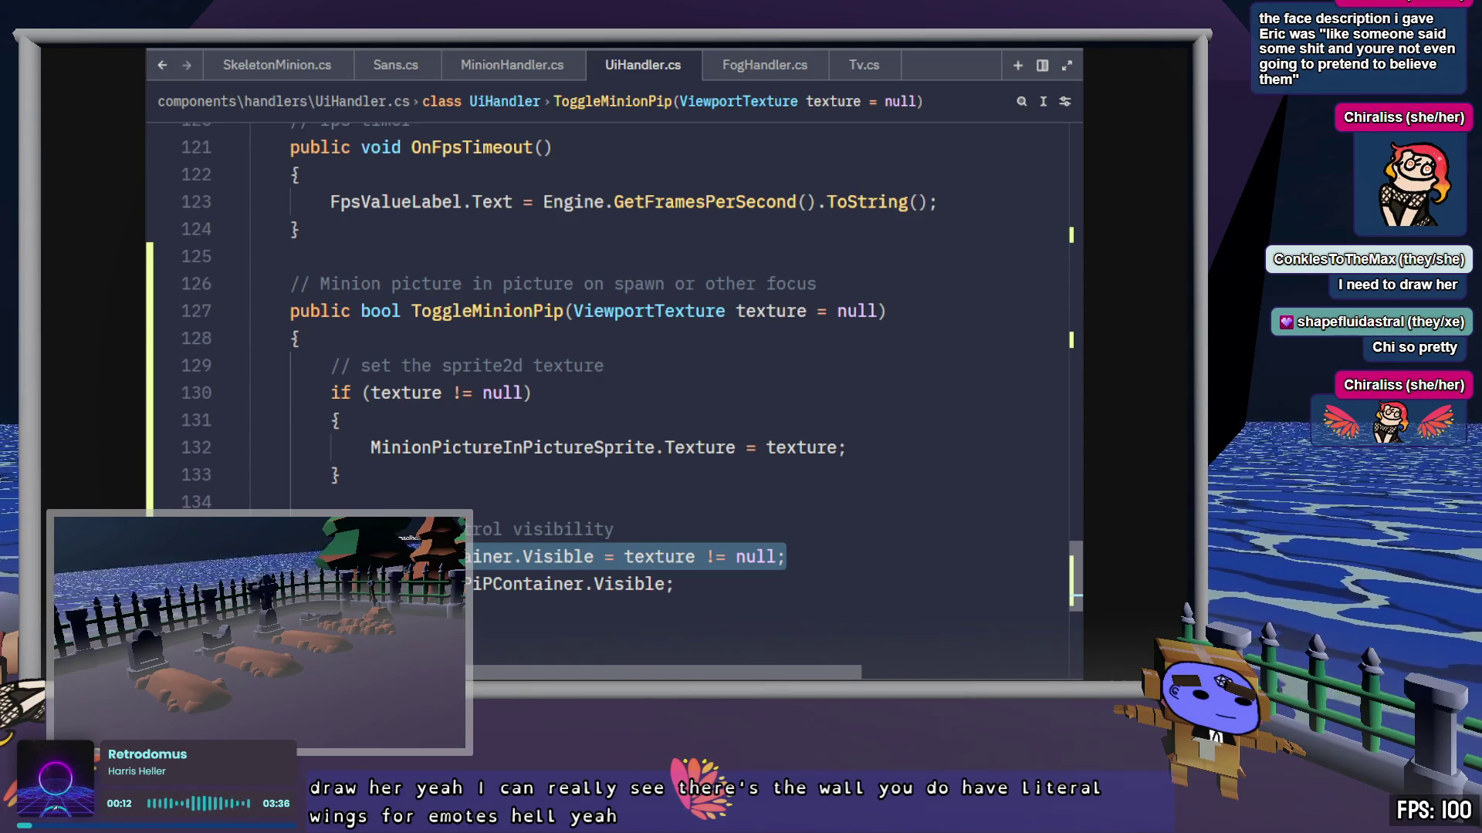
pyautogui.click(786, 557)
# Step: Review the visibility assignment and return line in UiHandler.cs's ToggleMinionPip
pyautogui.hotkey('shift', 'Home')
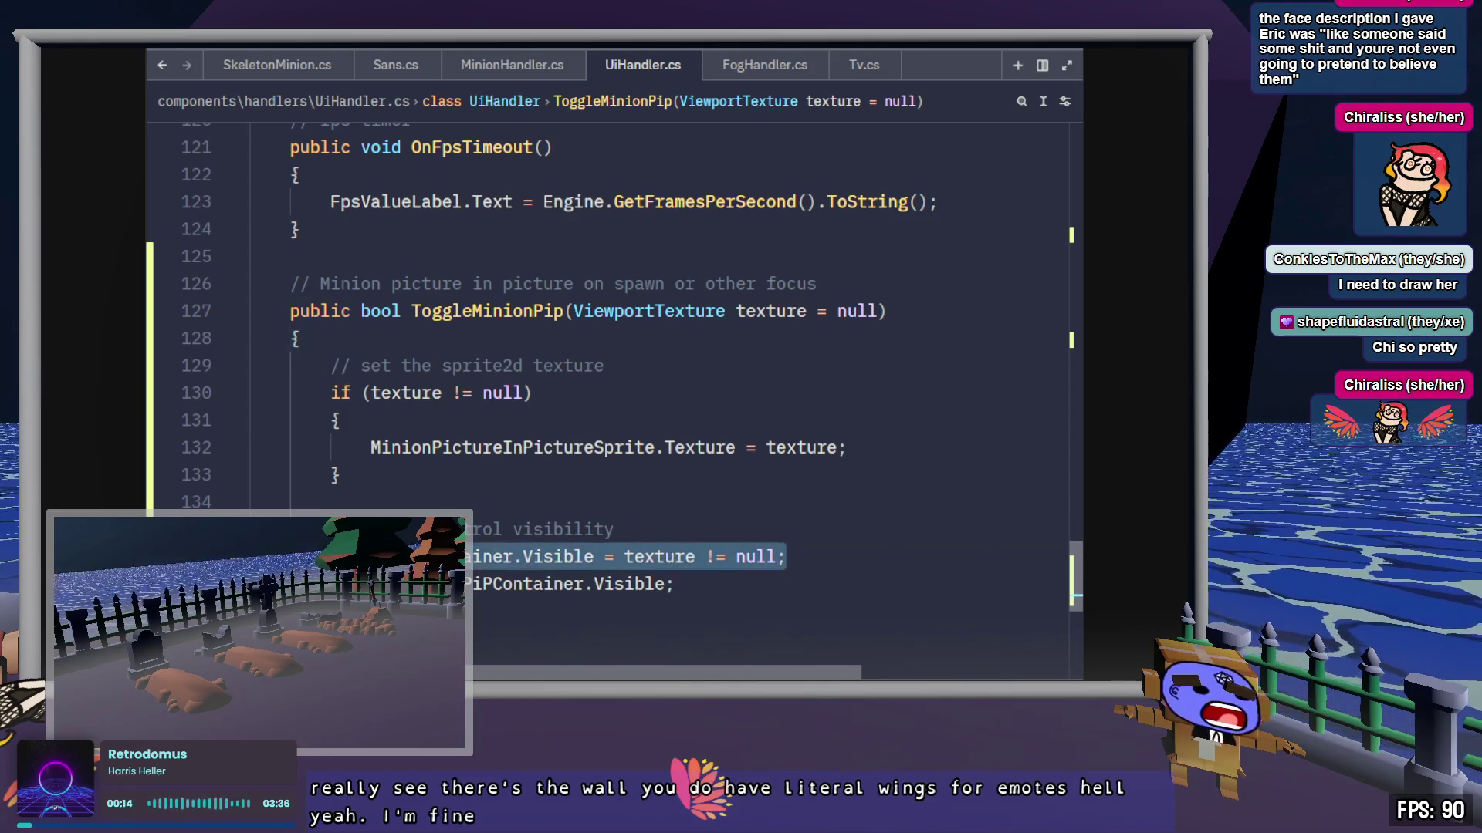
pyautogui.scroll(-3, 711, 537)
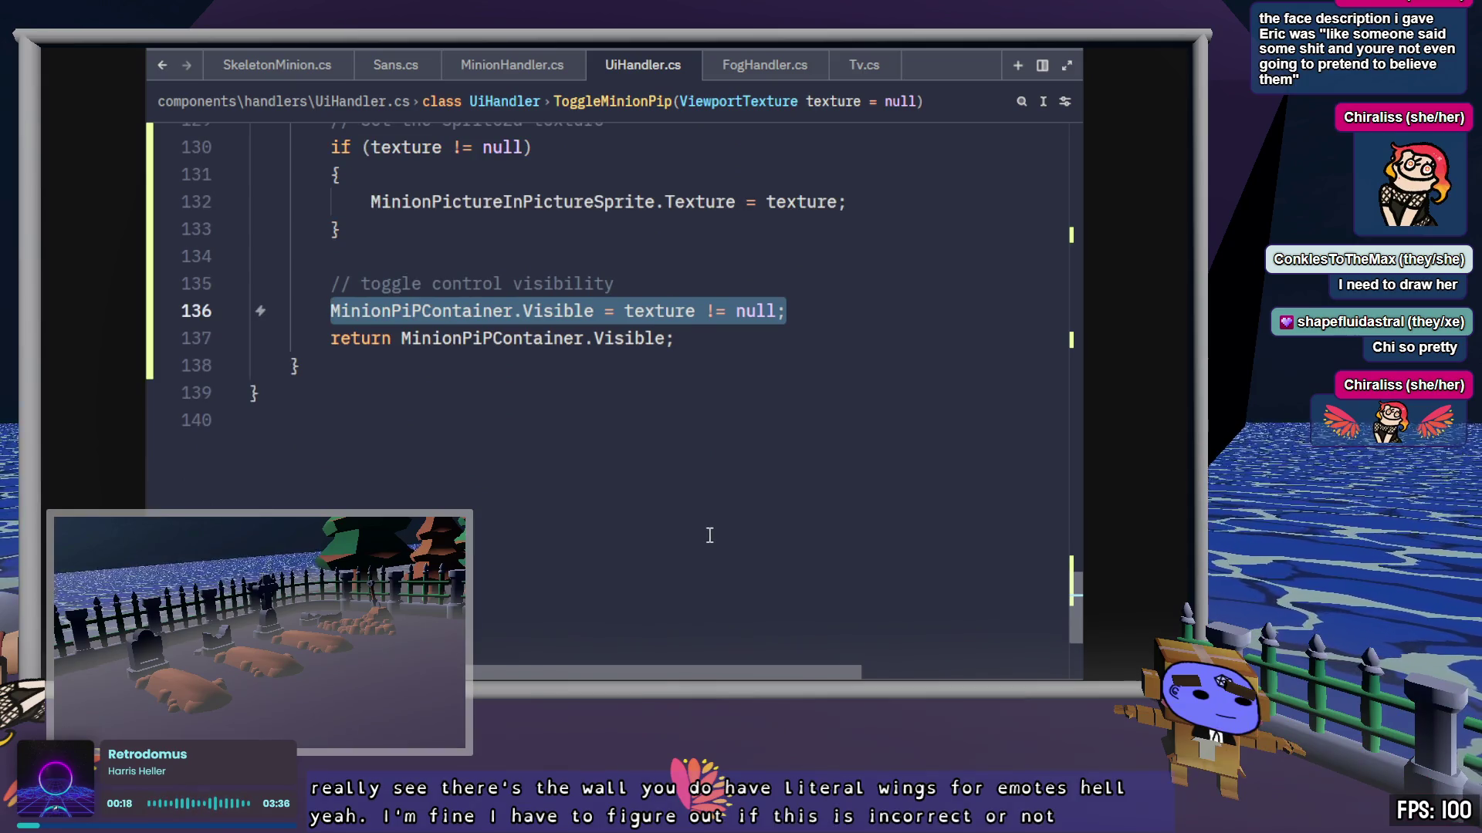
pyautogui.scroll(1, 709, 531)
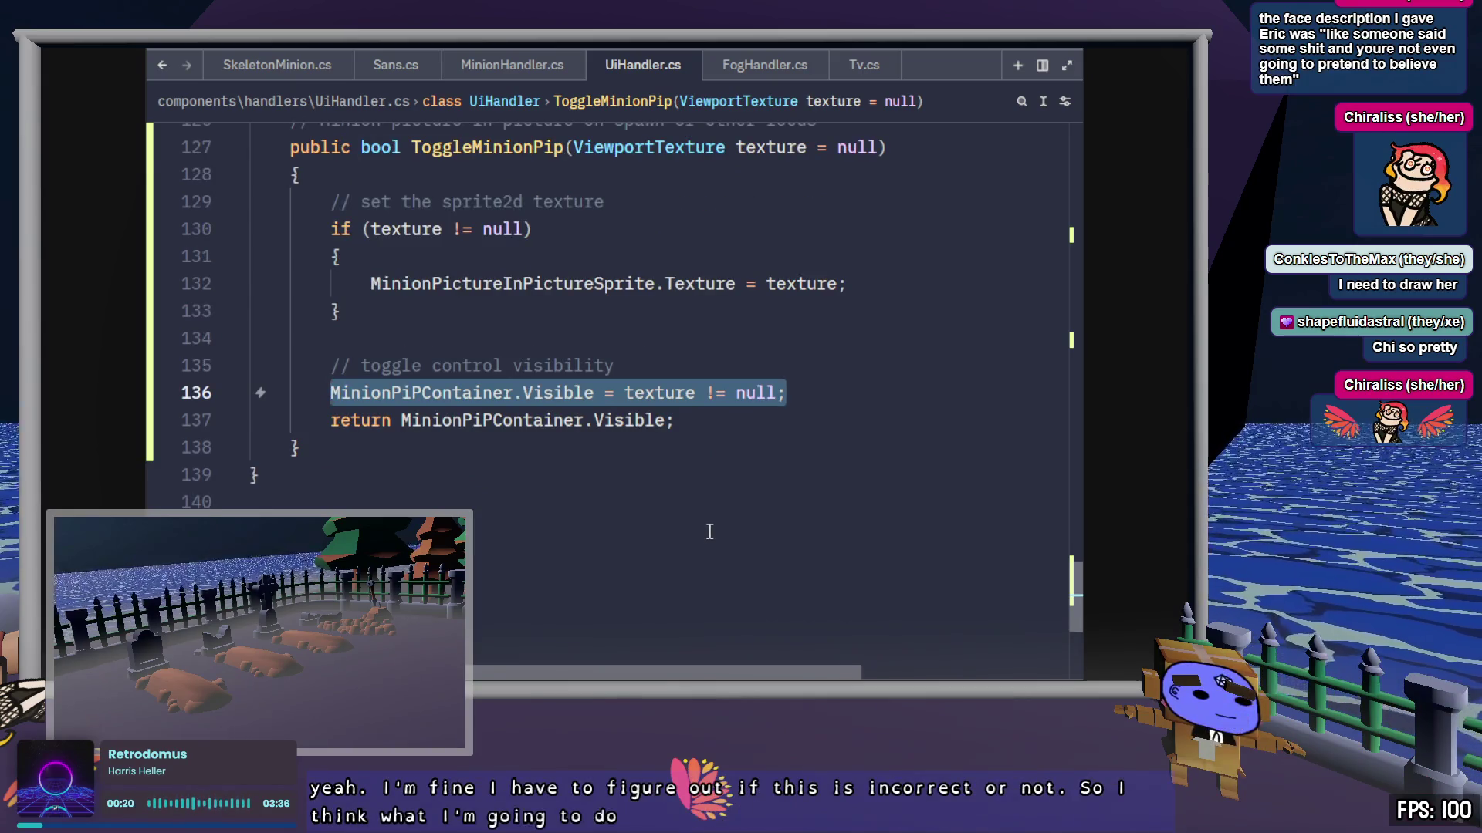
pyautogui.scroll(1, 709, 531)
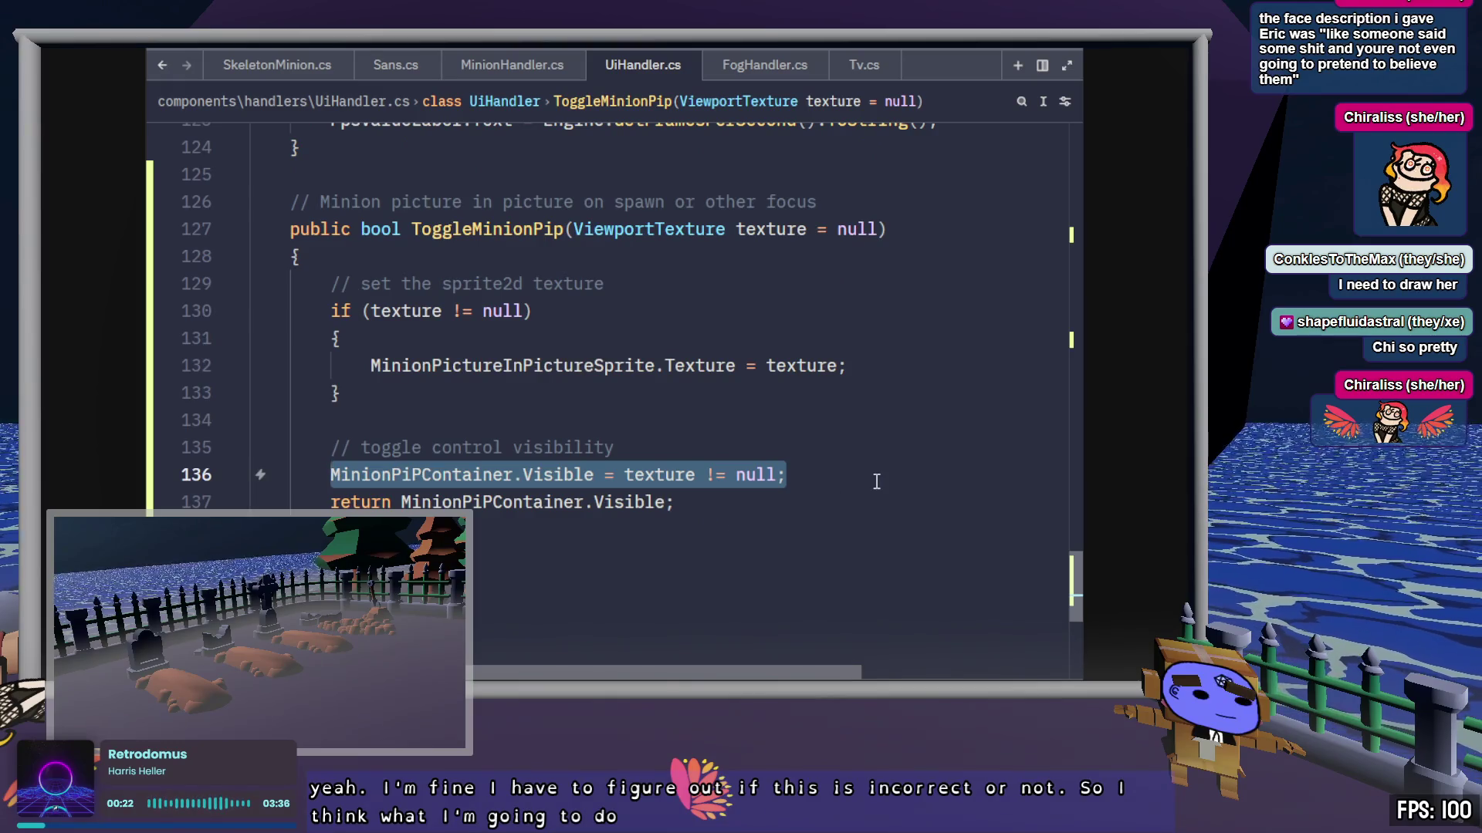
pyautogui.click(811, 500)
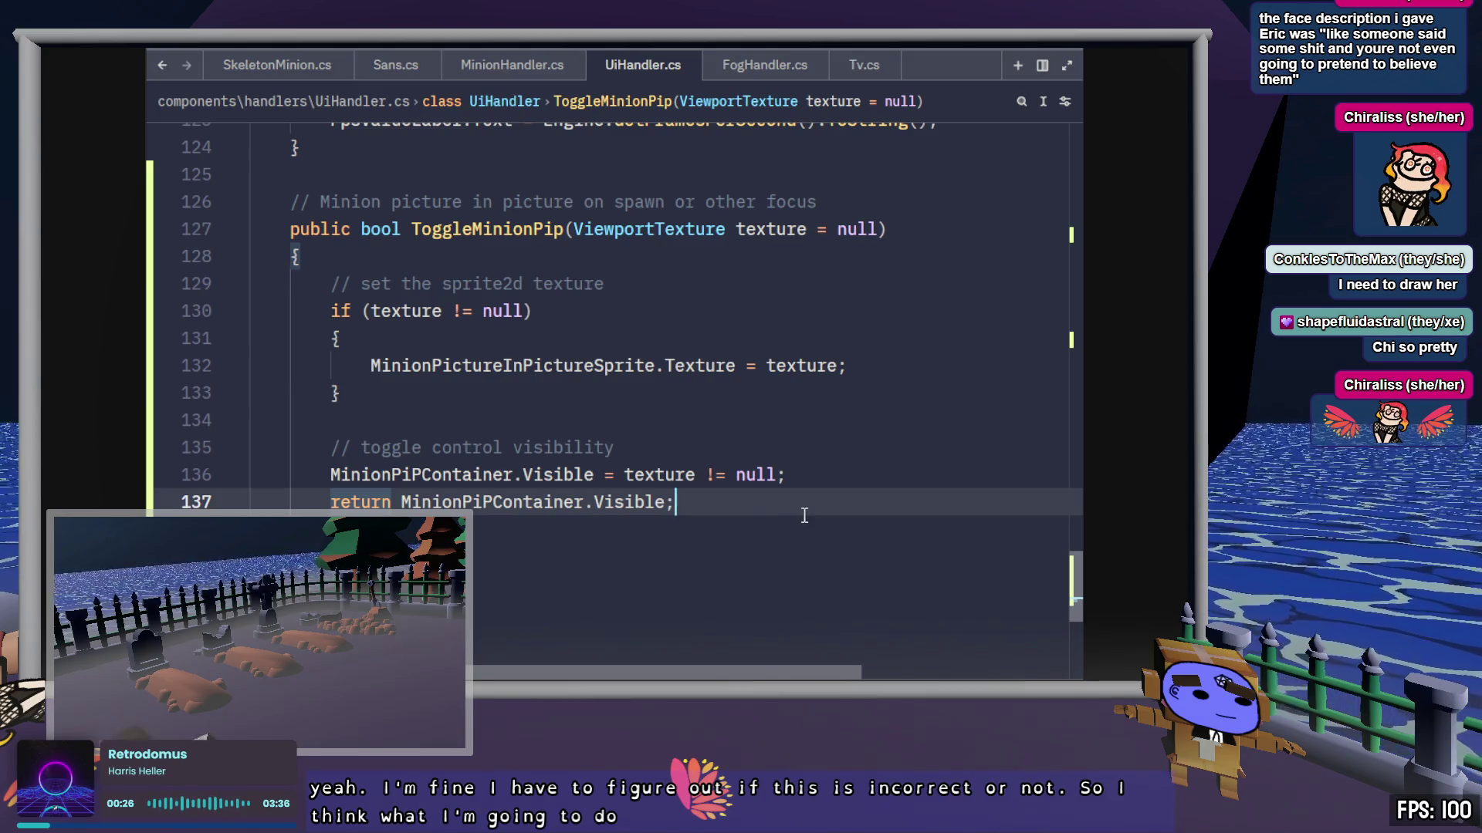
pyautogui.click(656, 503)
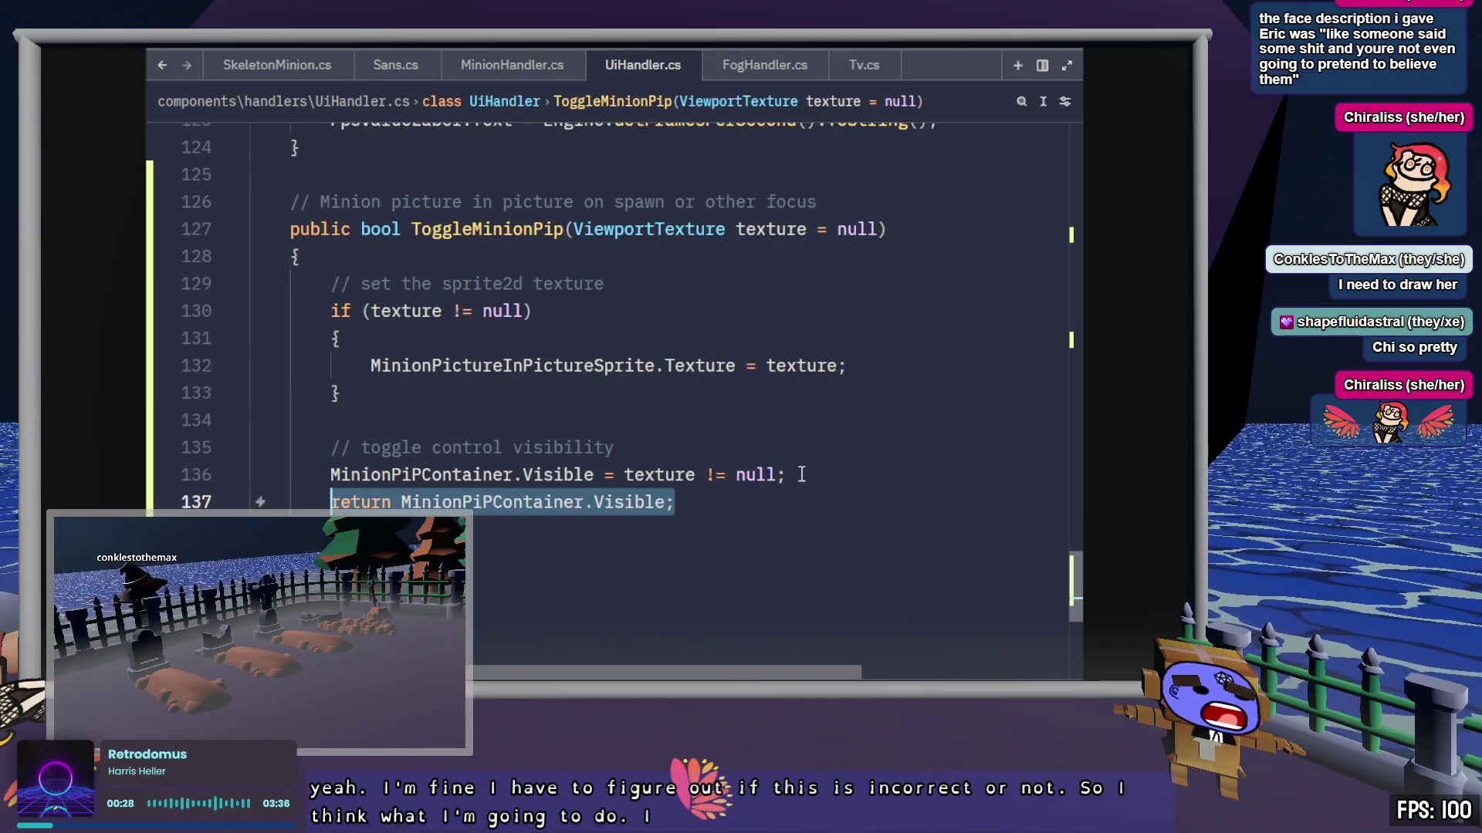
# Step: Add an empty GD.Print("") line below the visibility comment in UiHandler.cs and save
pyautogui.click(596, 470)
pyautogui.hotkey('ctrl', 'shift', 'Return')
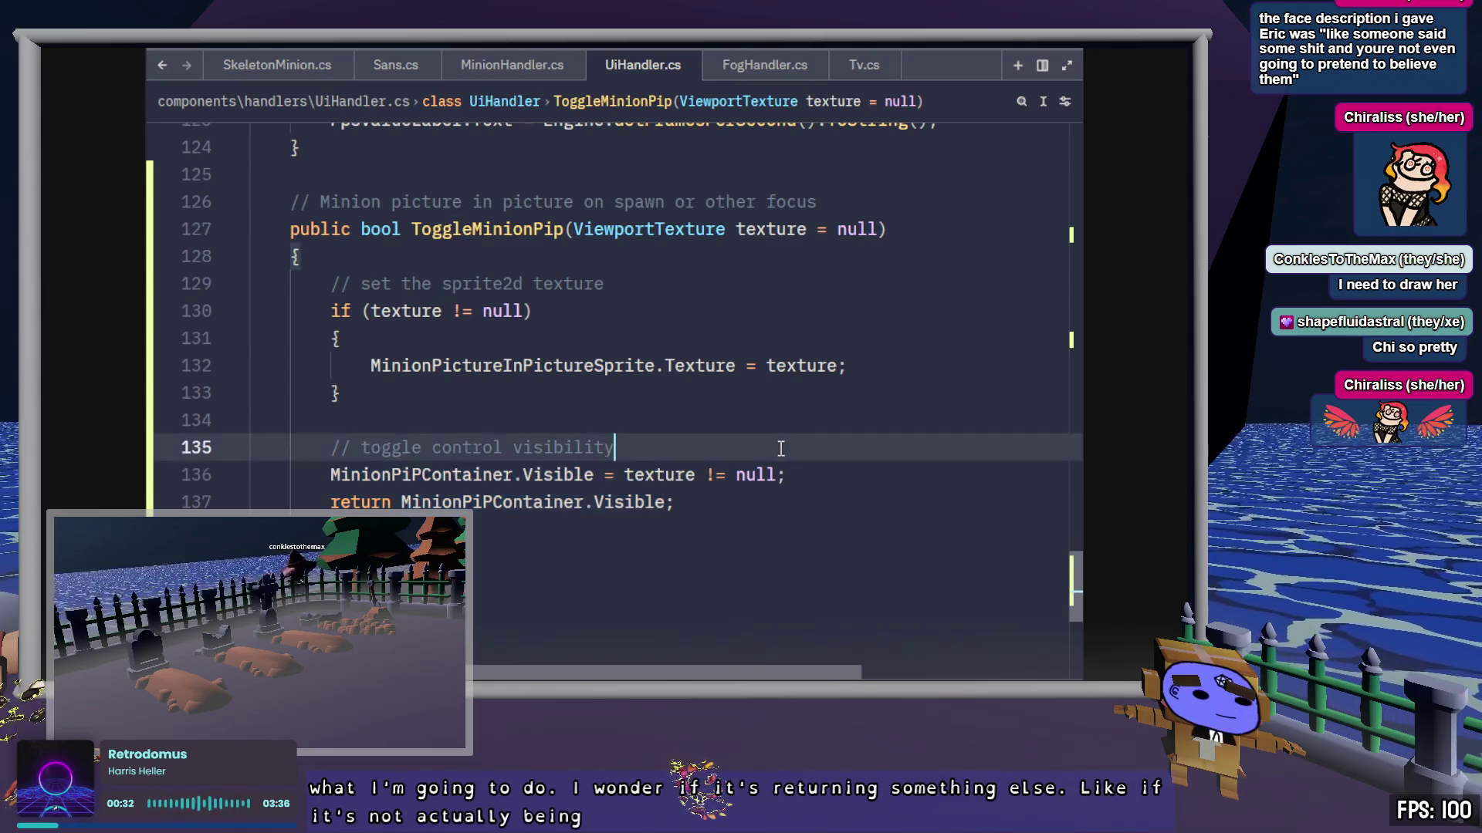
pyautogui.write('// GD.')
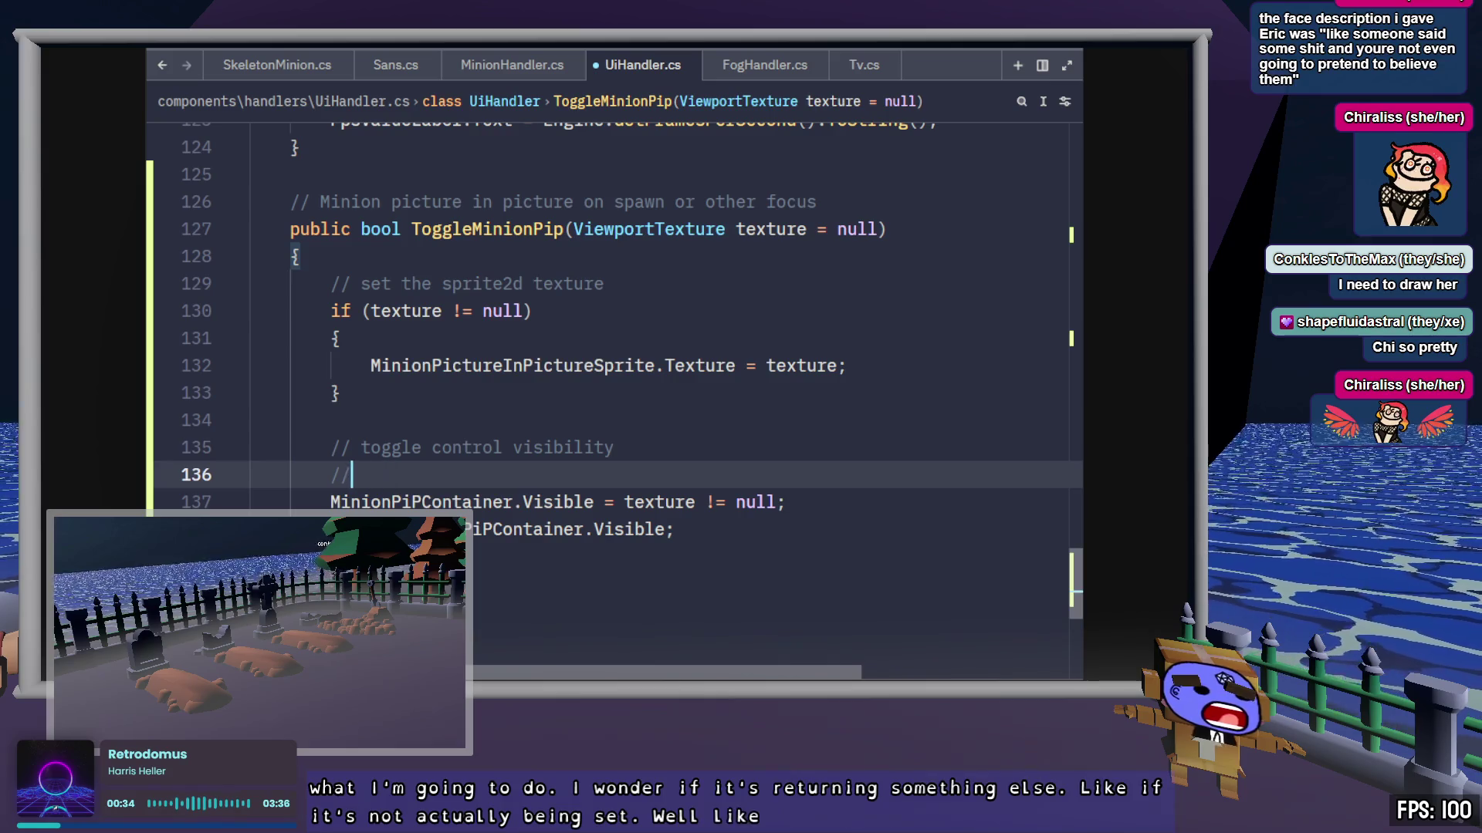
pyautogui.press('BackSpace')
pyautogui.press('BackSpace')
pyautogui.write('GD.prin')
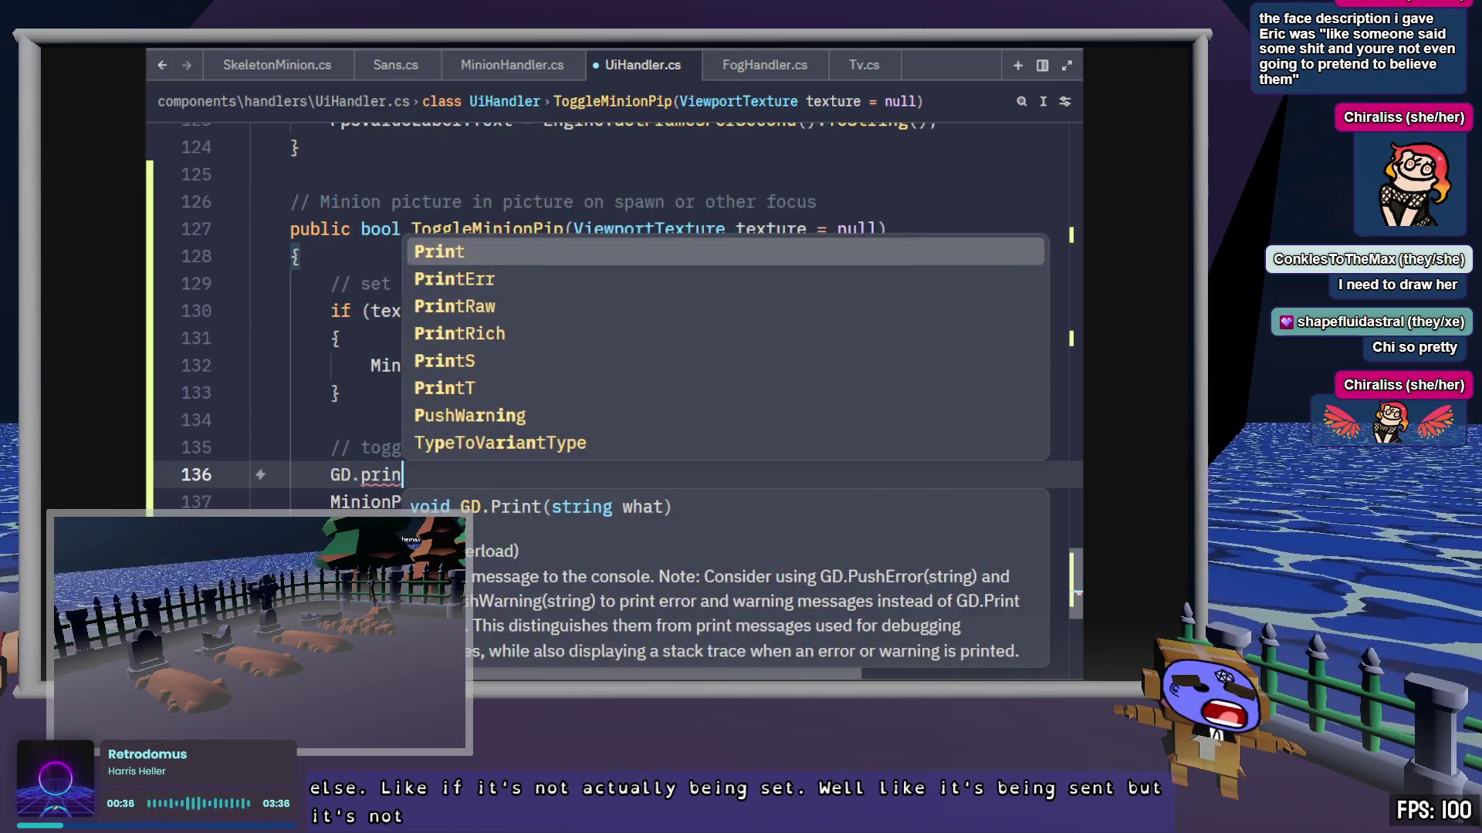
pyautogui.press('Tab')
pyautogui.write('("')
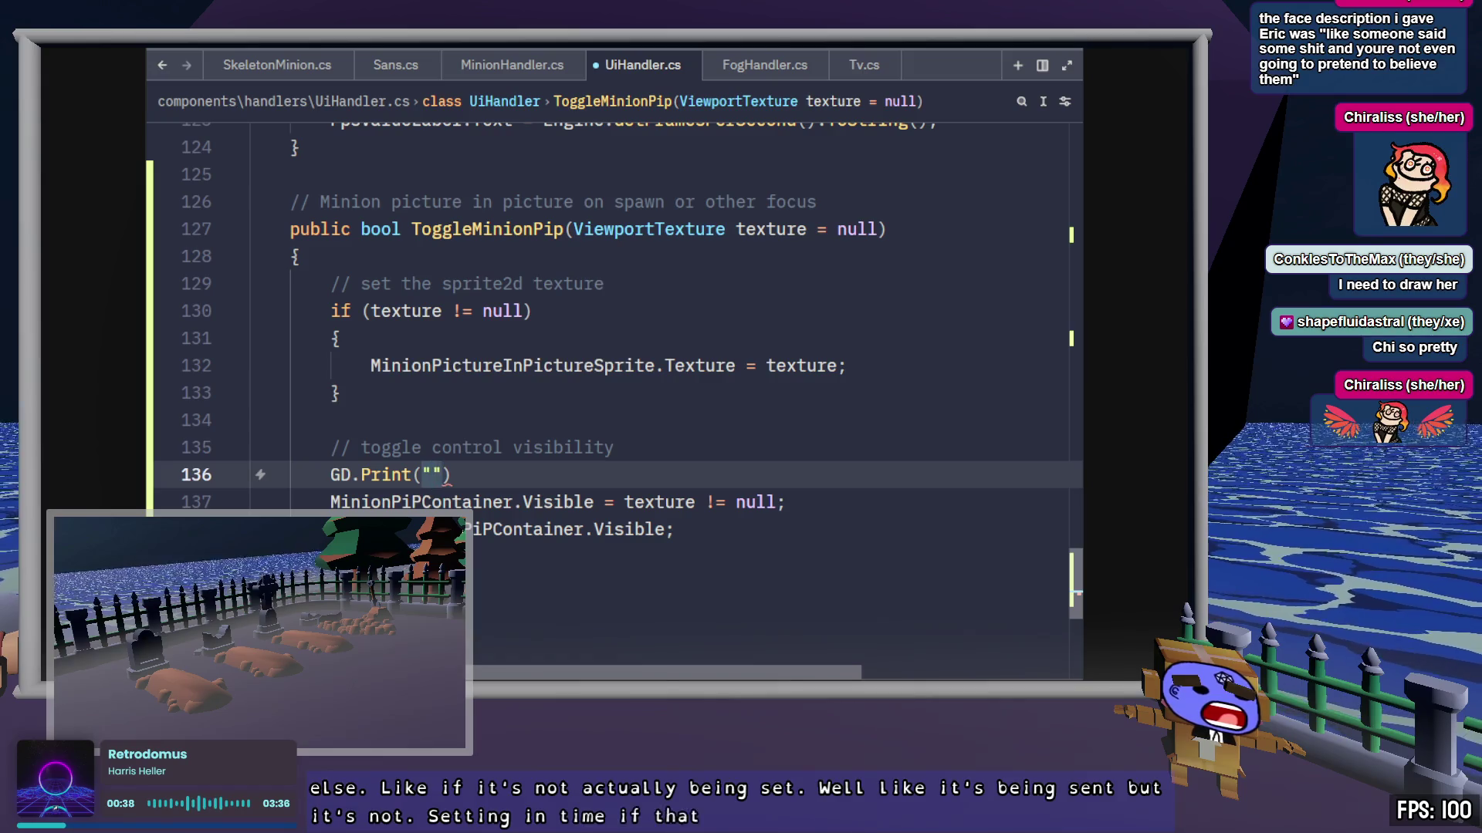
pyautogui.hotkey('ctrl', 's')
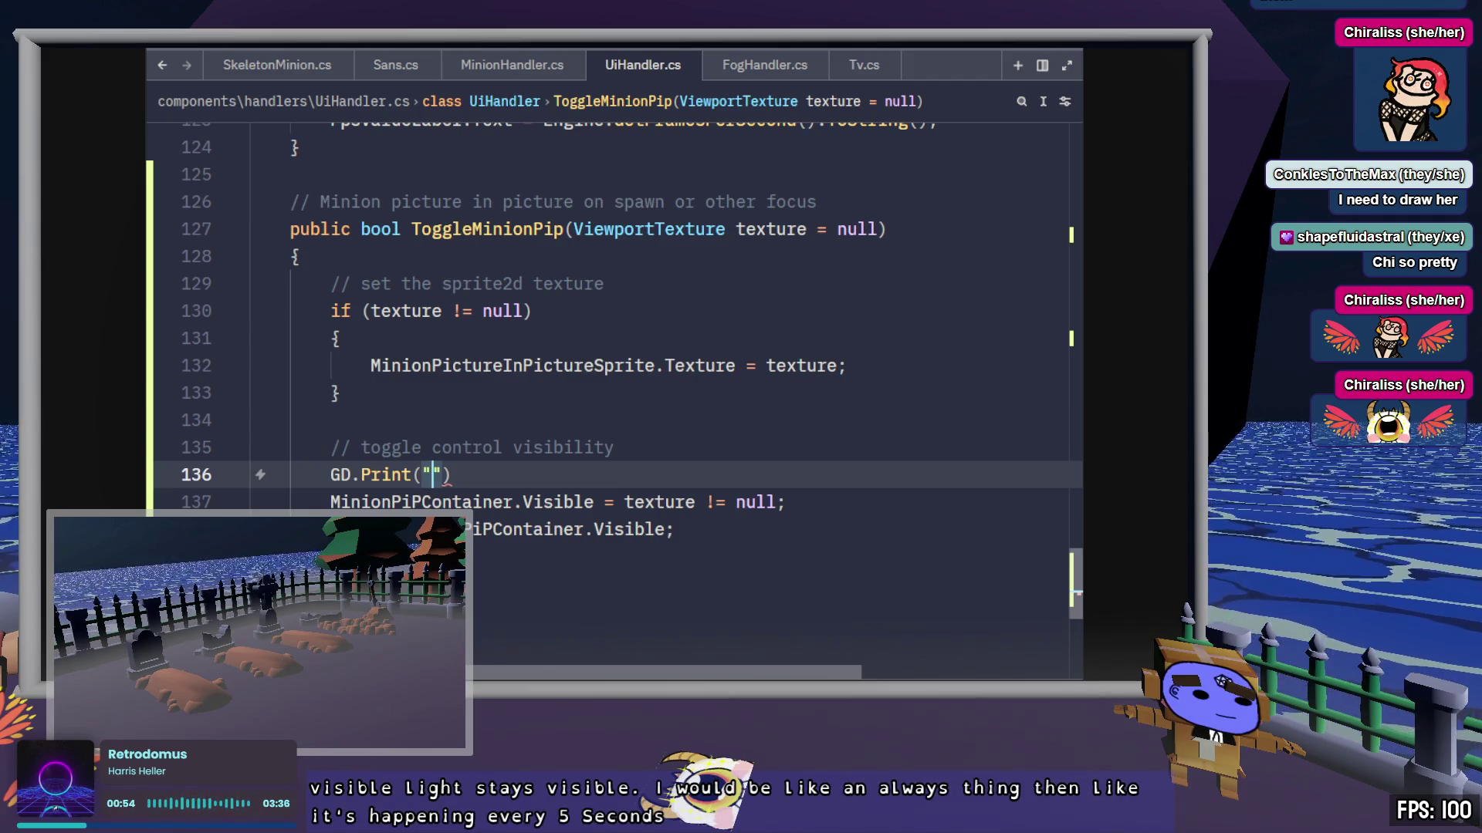
# Step: In MinionHandler.cs's else-if branch, print "Minion queue is empty and picture in picture is visible." and save
pyautogui.click(533, 66)
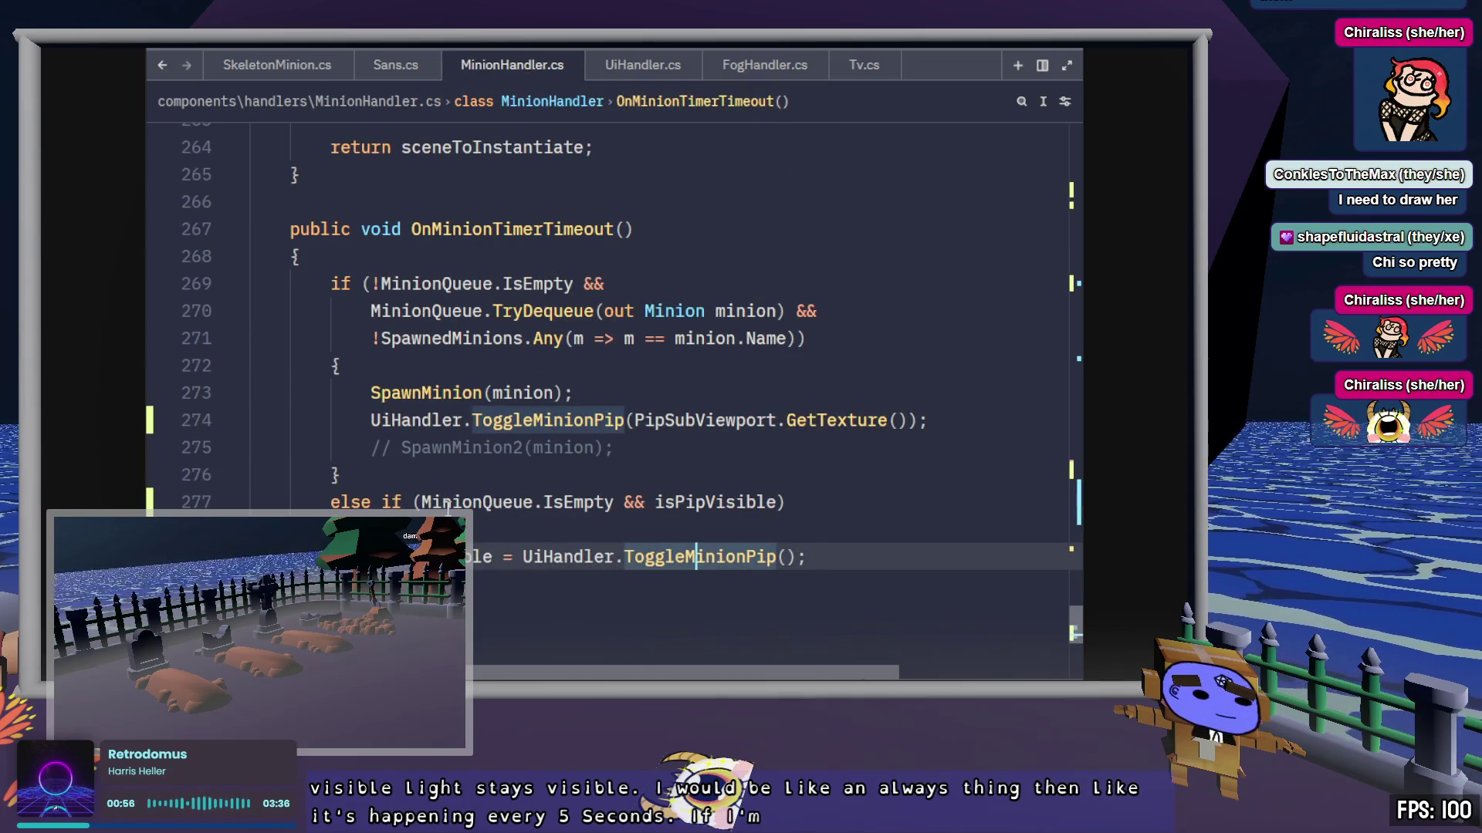
pyautogui.moveTo(421, 502); pyautogui.dragTo(777, 493)
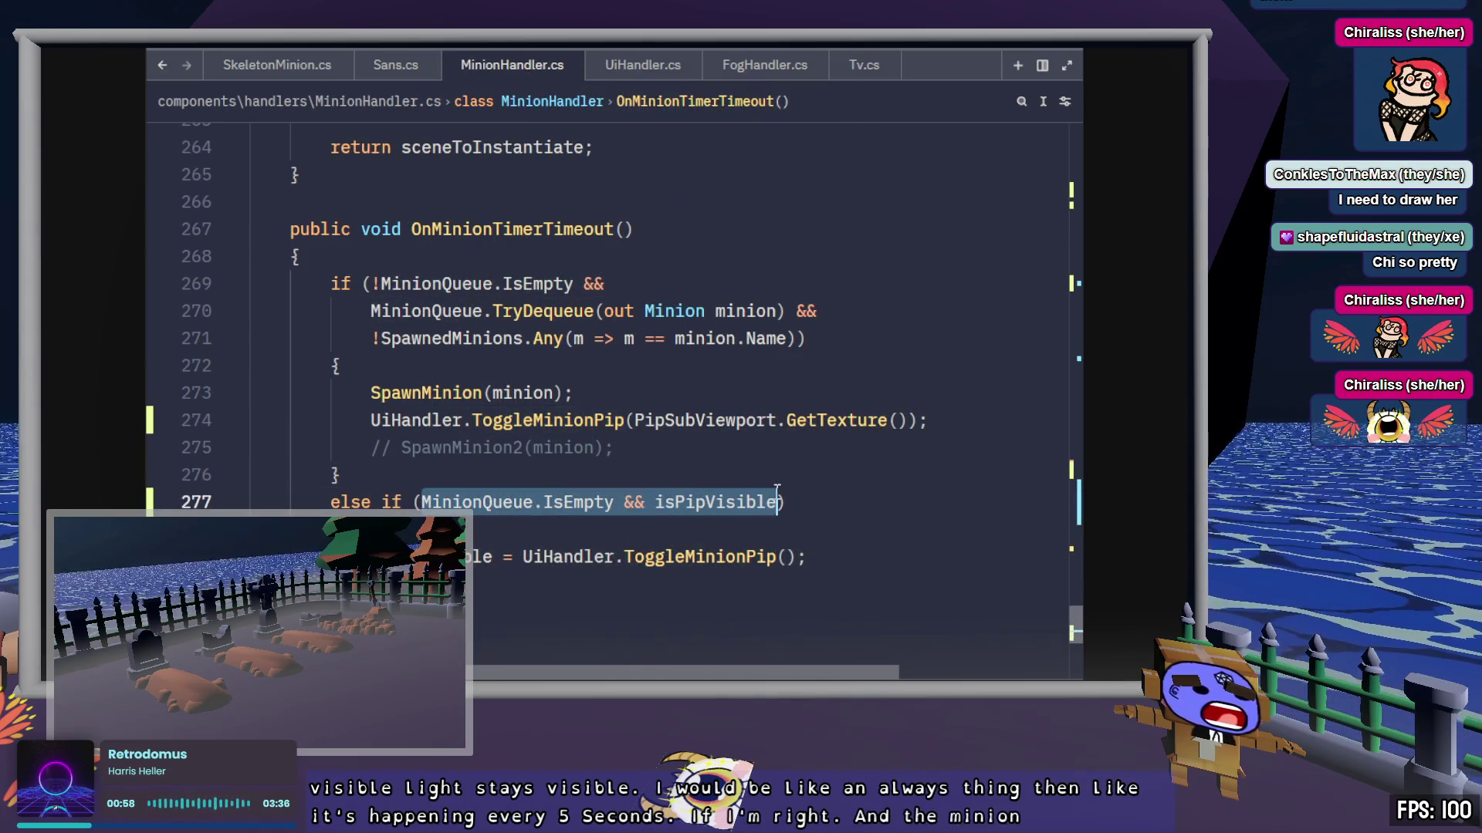
pyautogui.click(522, 524)
pyautogui.press('Return')
pyautogui.write('GD.')
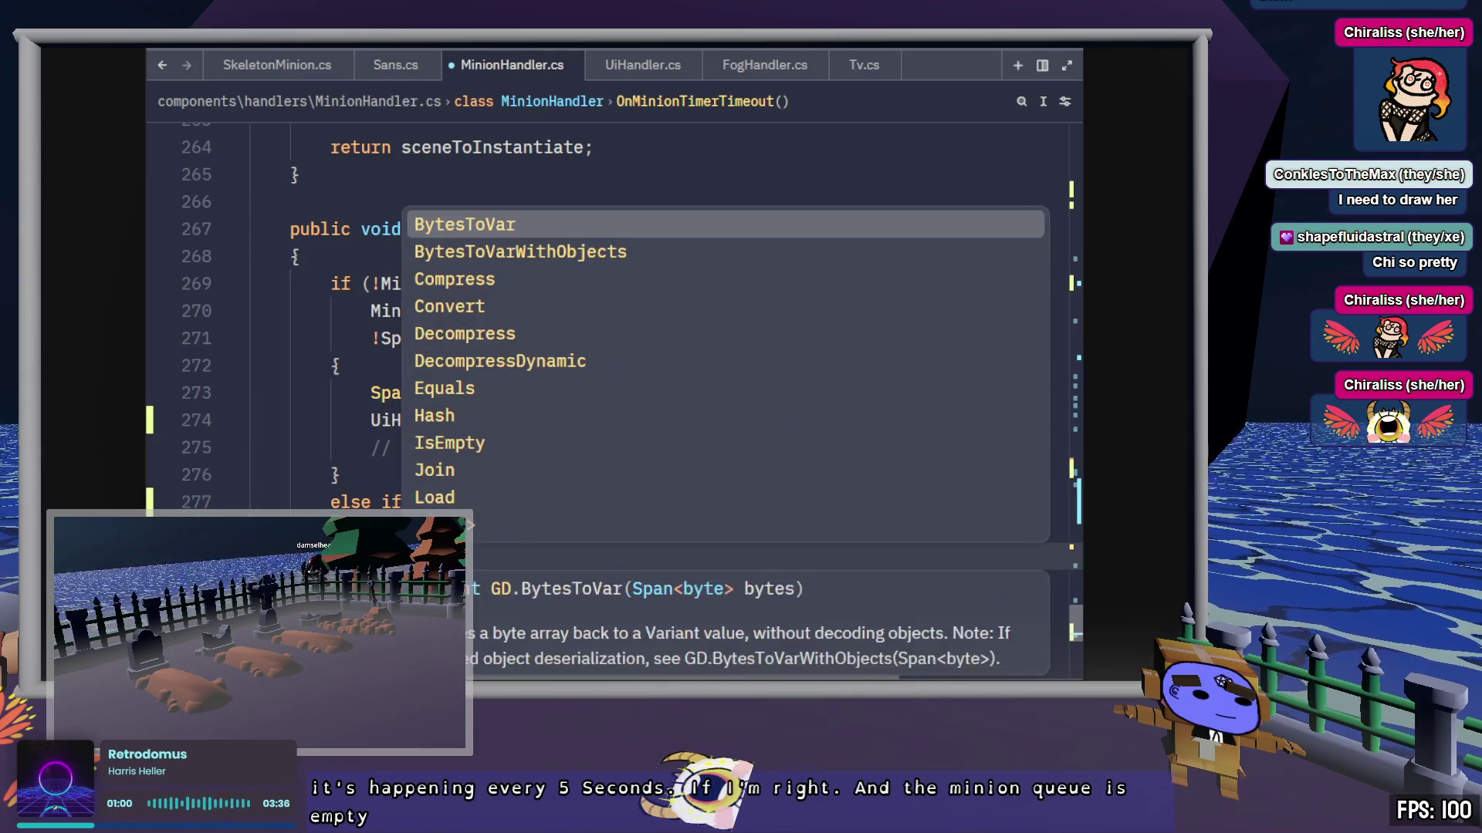
pyautogui.write('Print("')
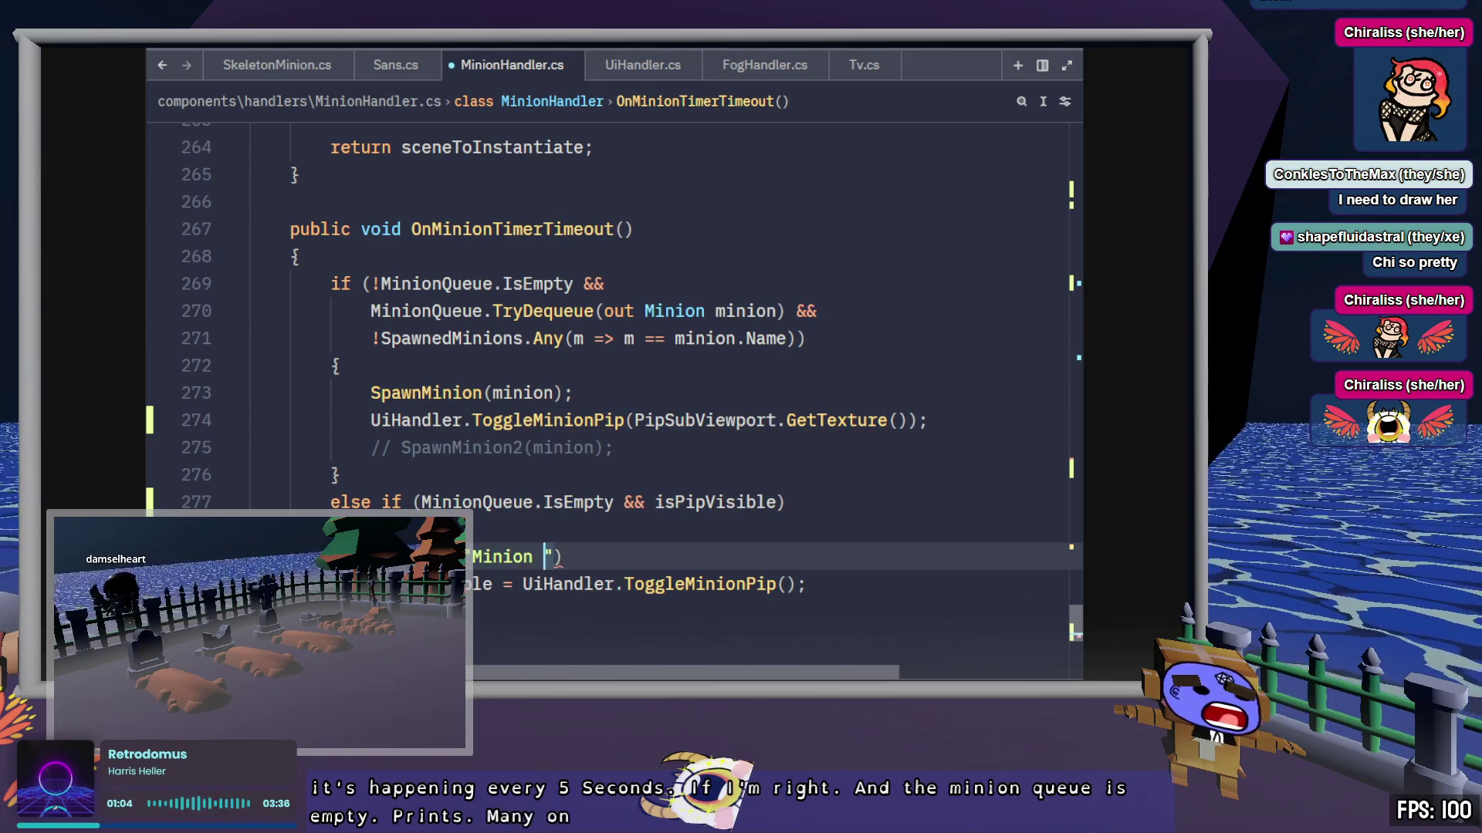
pyautogui.write('is empt')
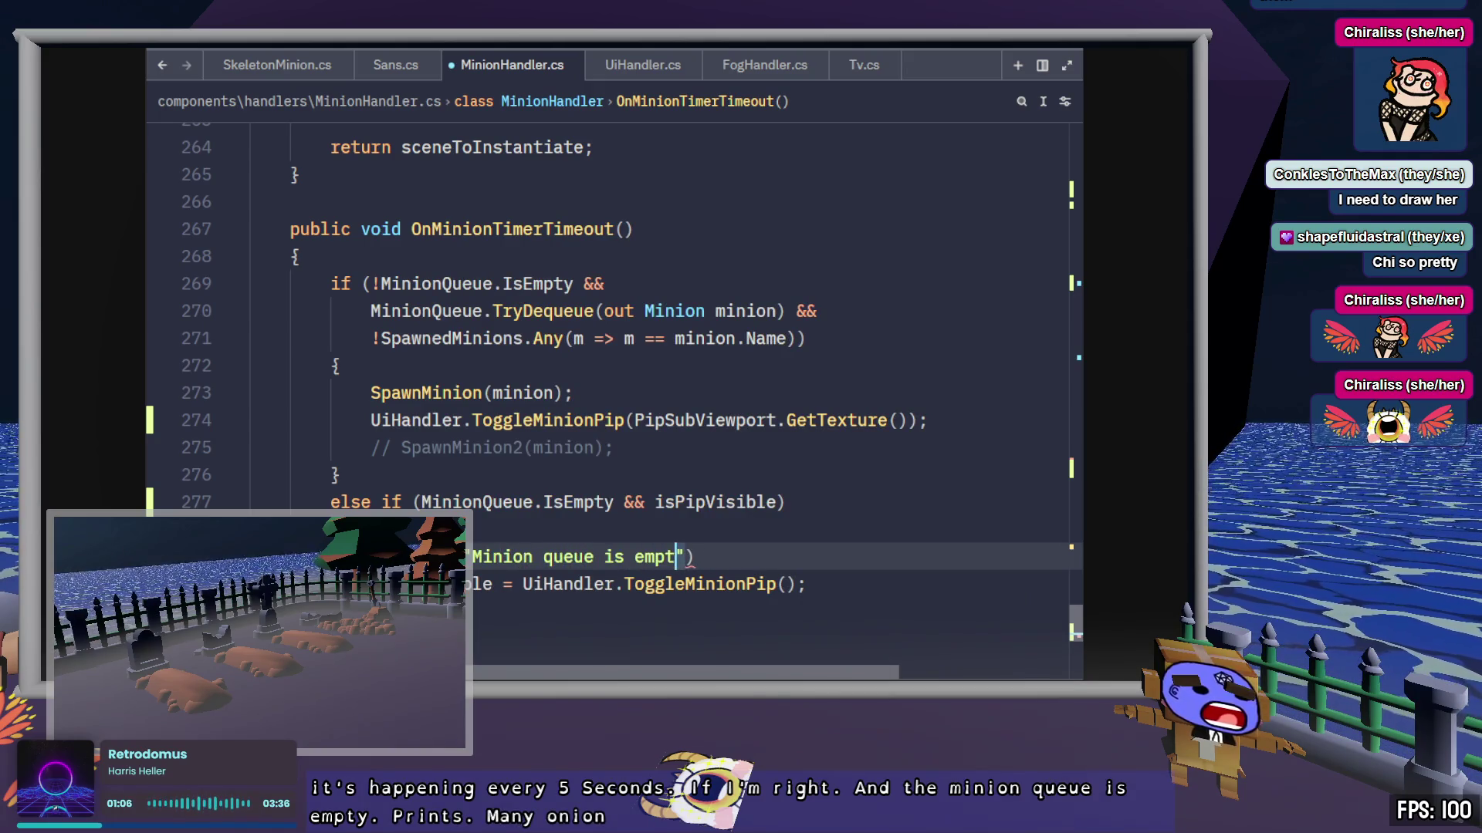
pyautogui.write(' and picture in pic')
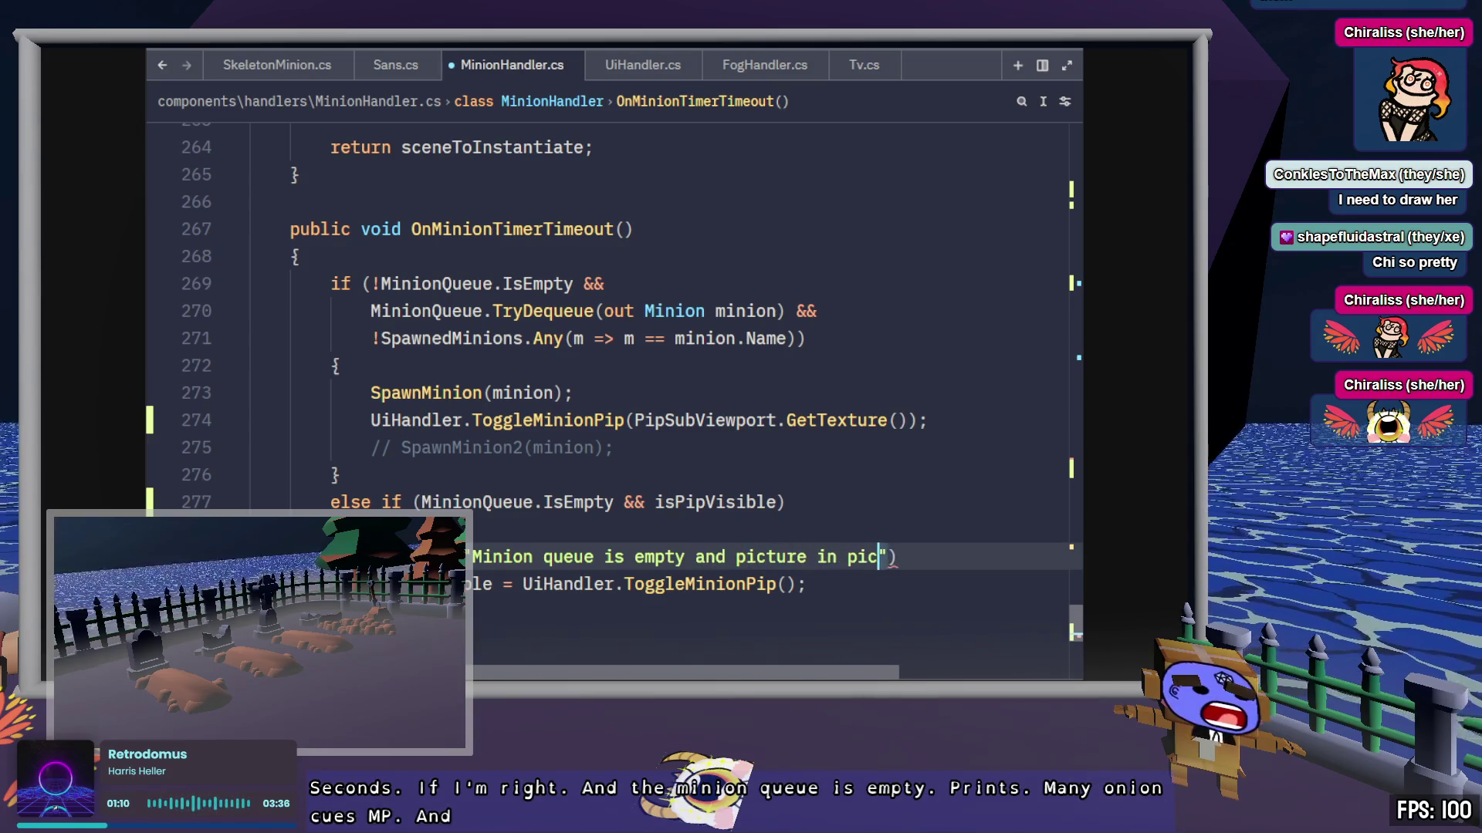
pyautogui.write('ture is visible.')
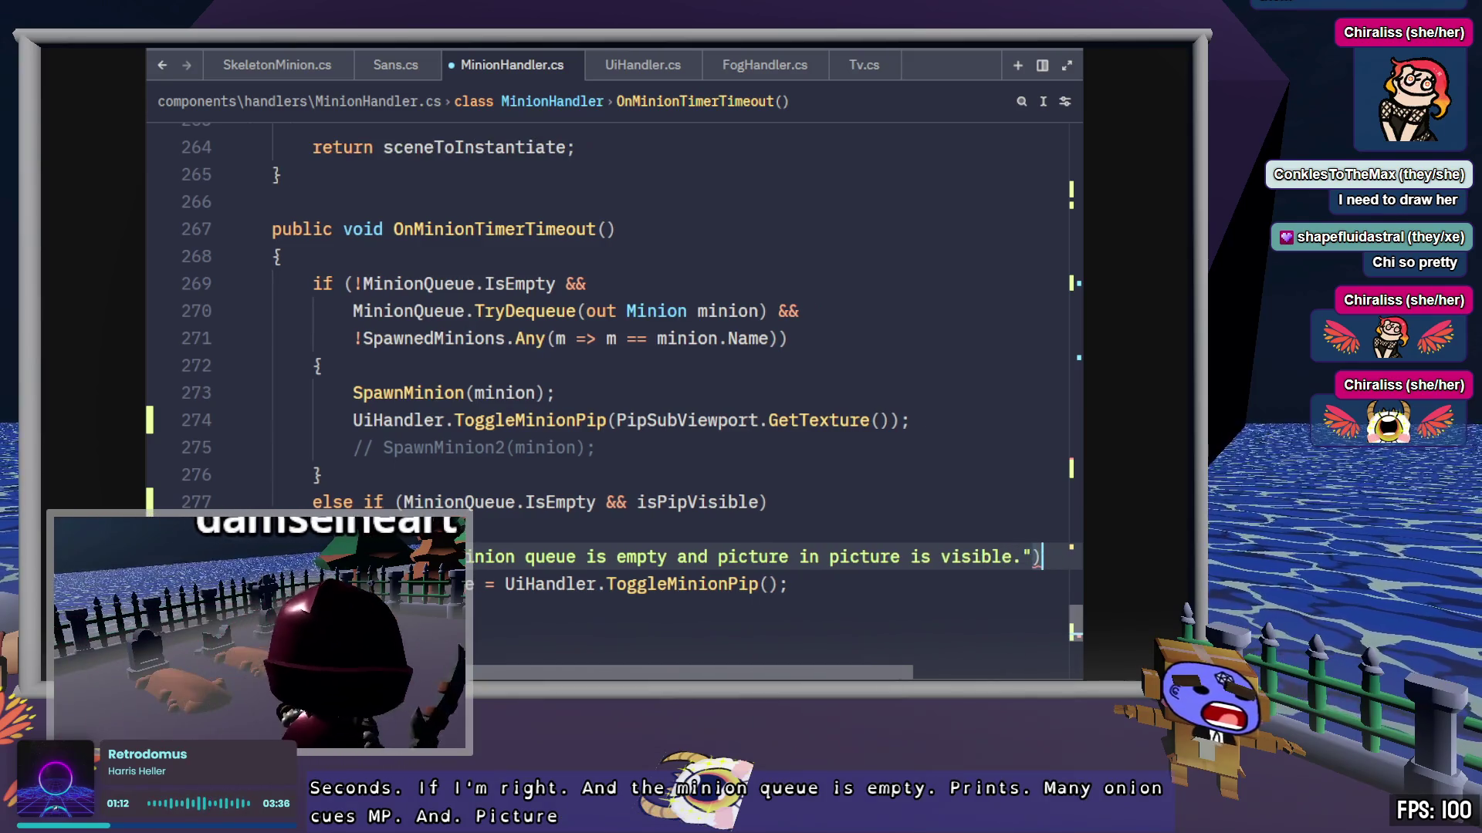
pyautogui.write(');')
pyautogui.press('Down')
pyautogui.hotkey('ctrl', 's')
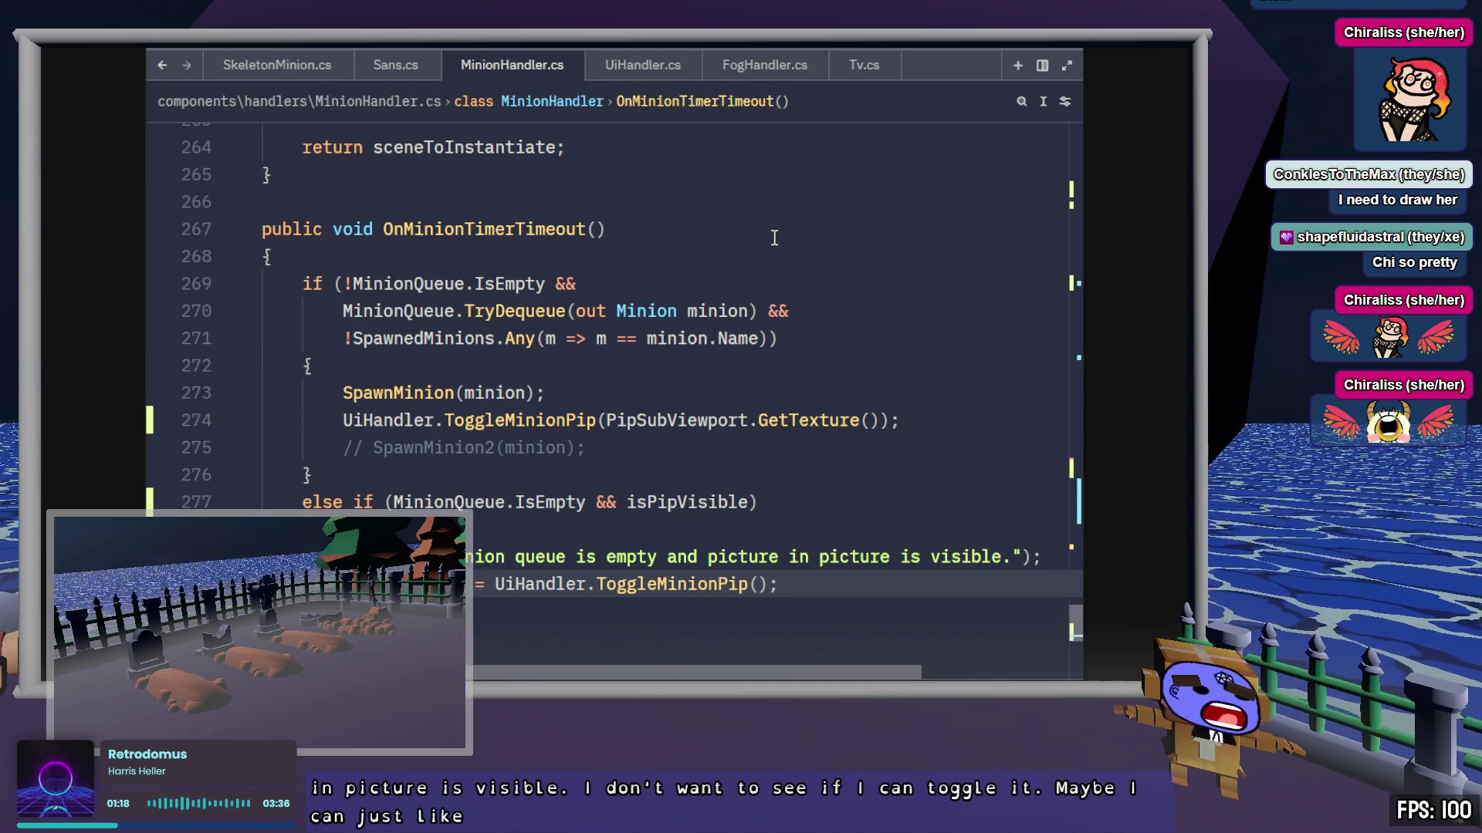
# Step: Turn the empty debug print in UiHandler.cs into an interpolated string and save
pyautogui.click(632, 68)
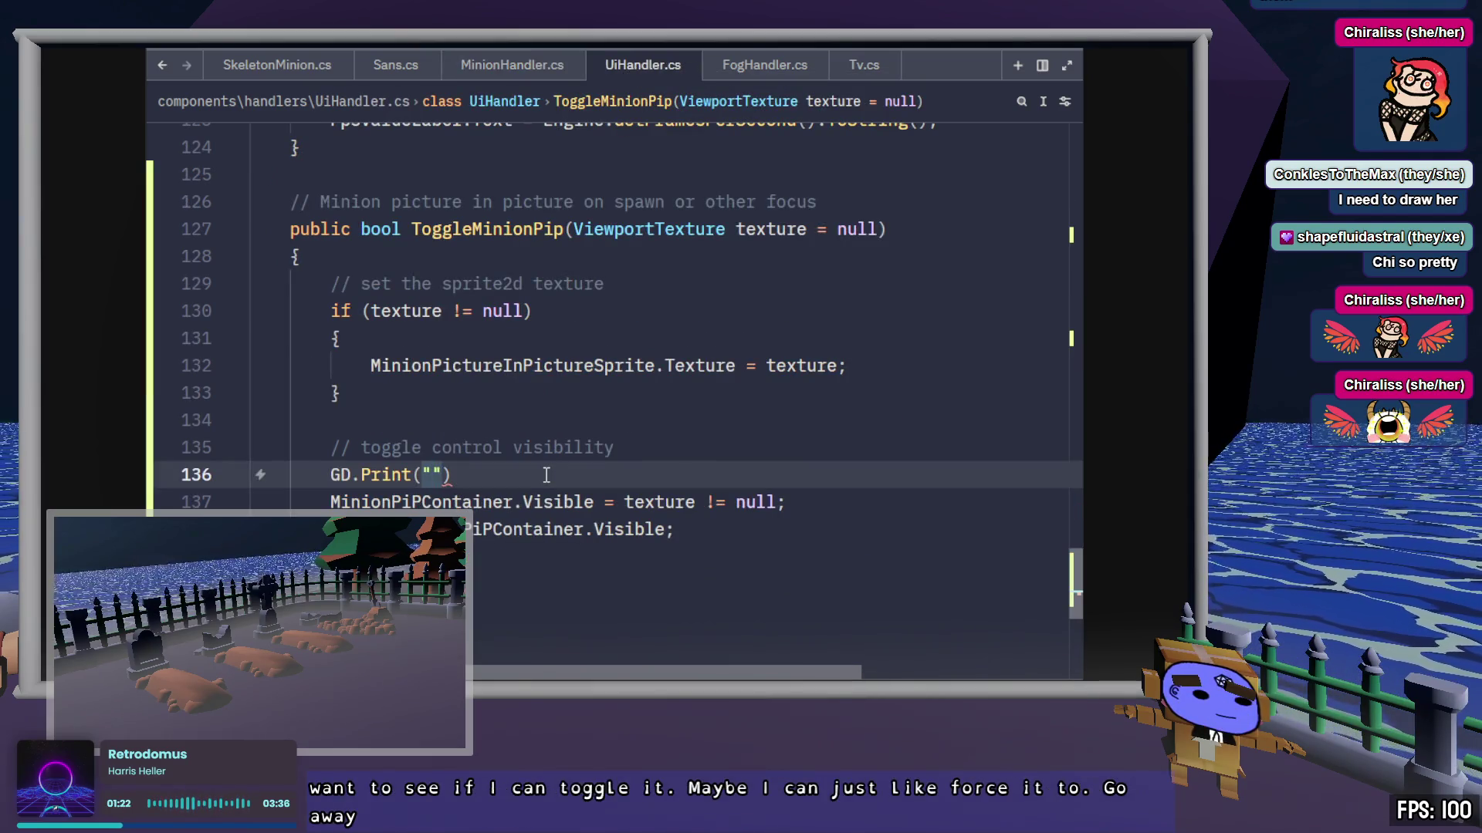
pyautogui.moveTo(596, 502); pyautogui.dragTo(380, 498)
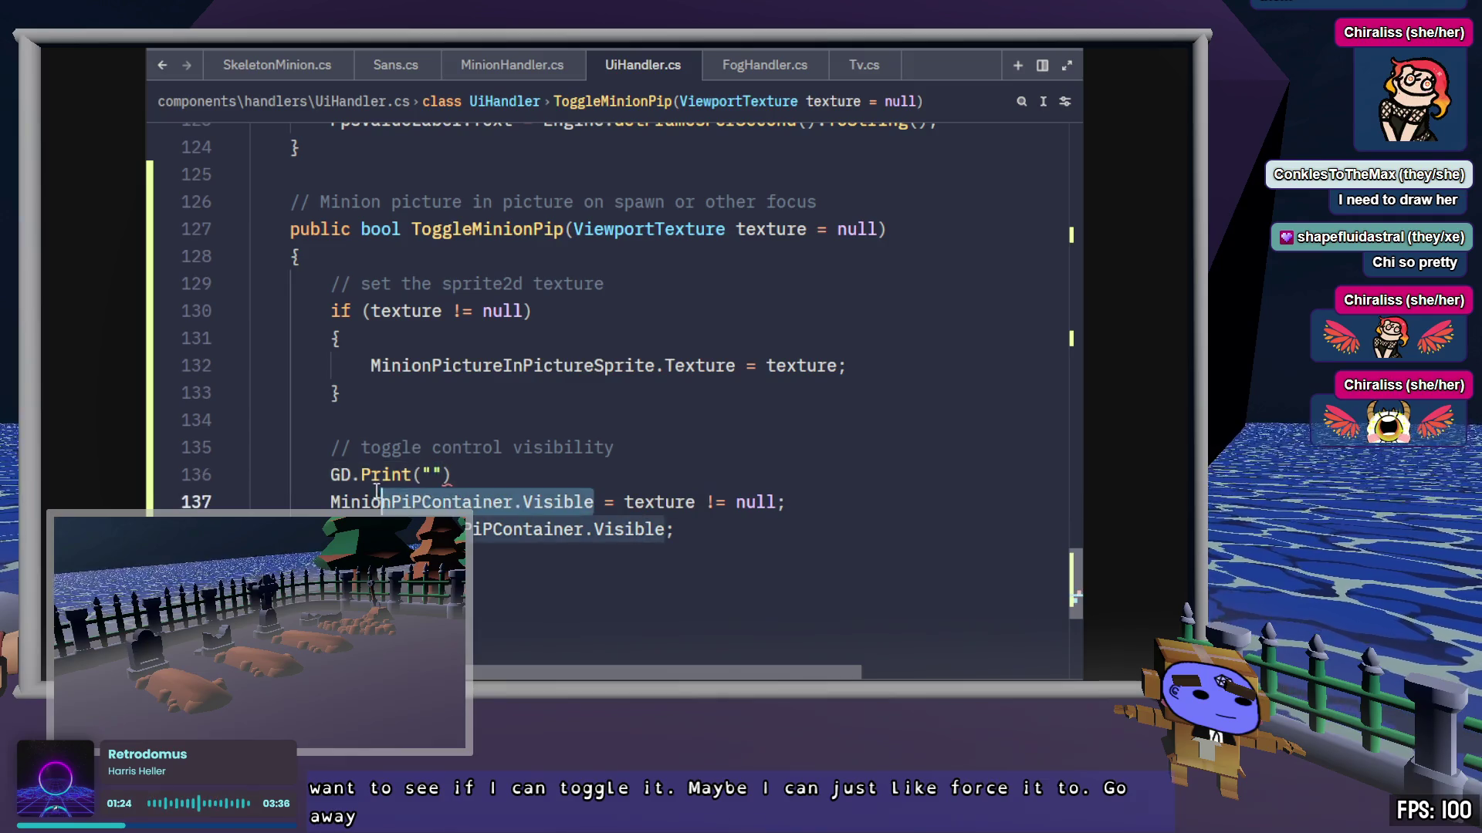
pyautogui.click(419, 475)
pyautogui.write('$')
pyautogui.press('Right')
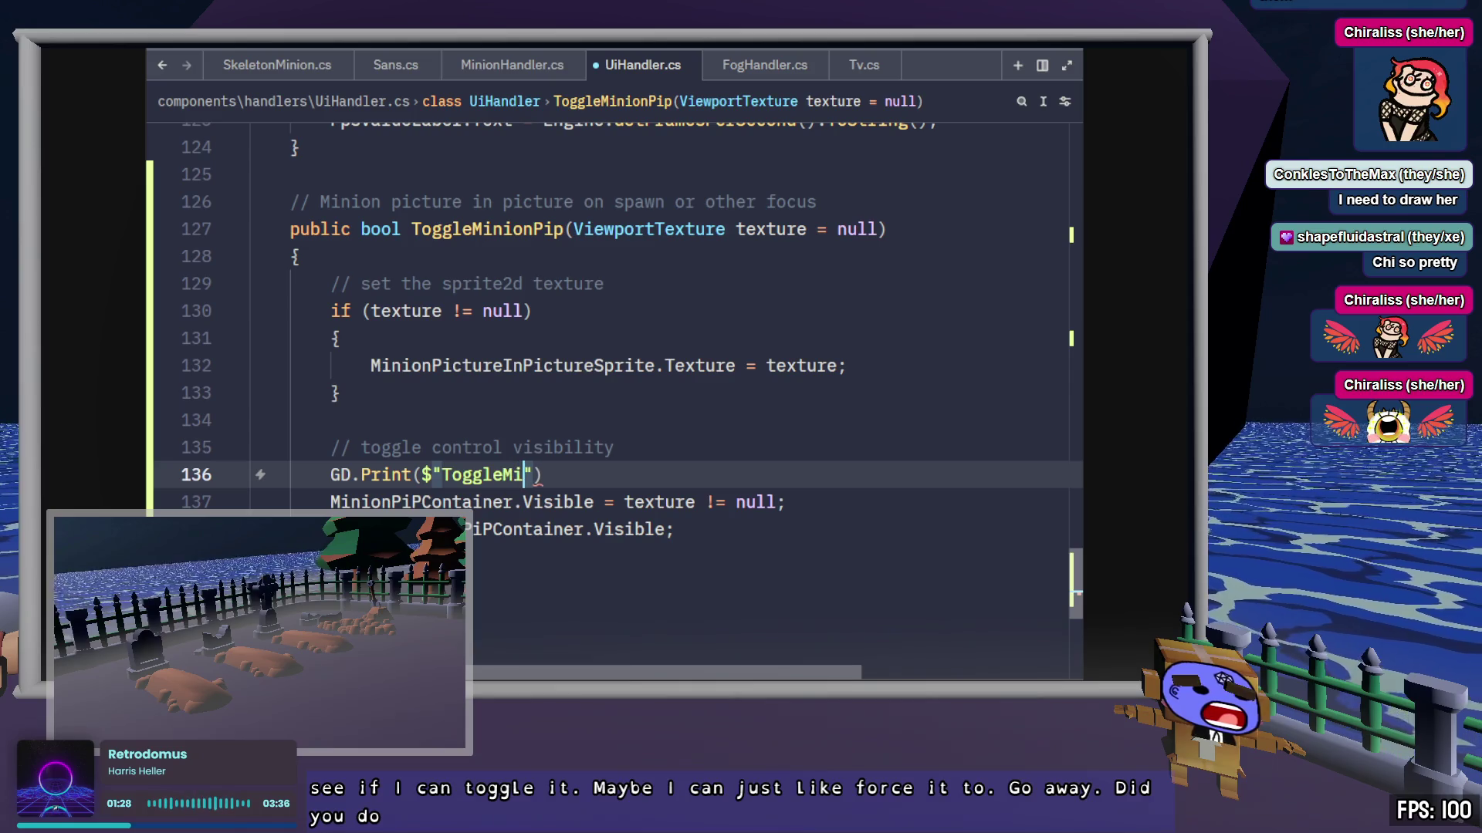
pyautogui.write('nionPip')
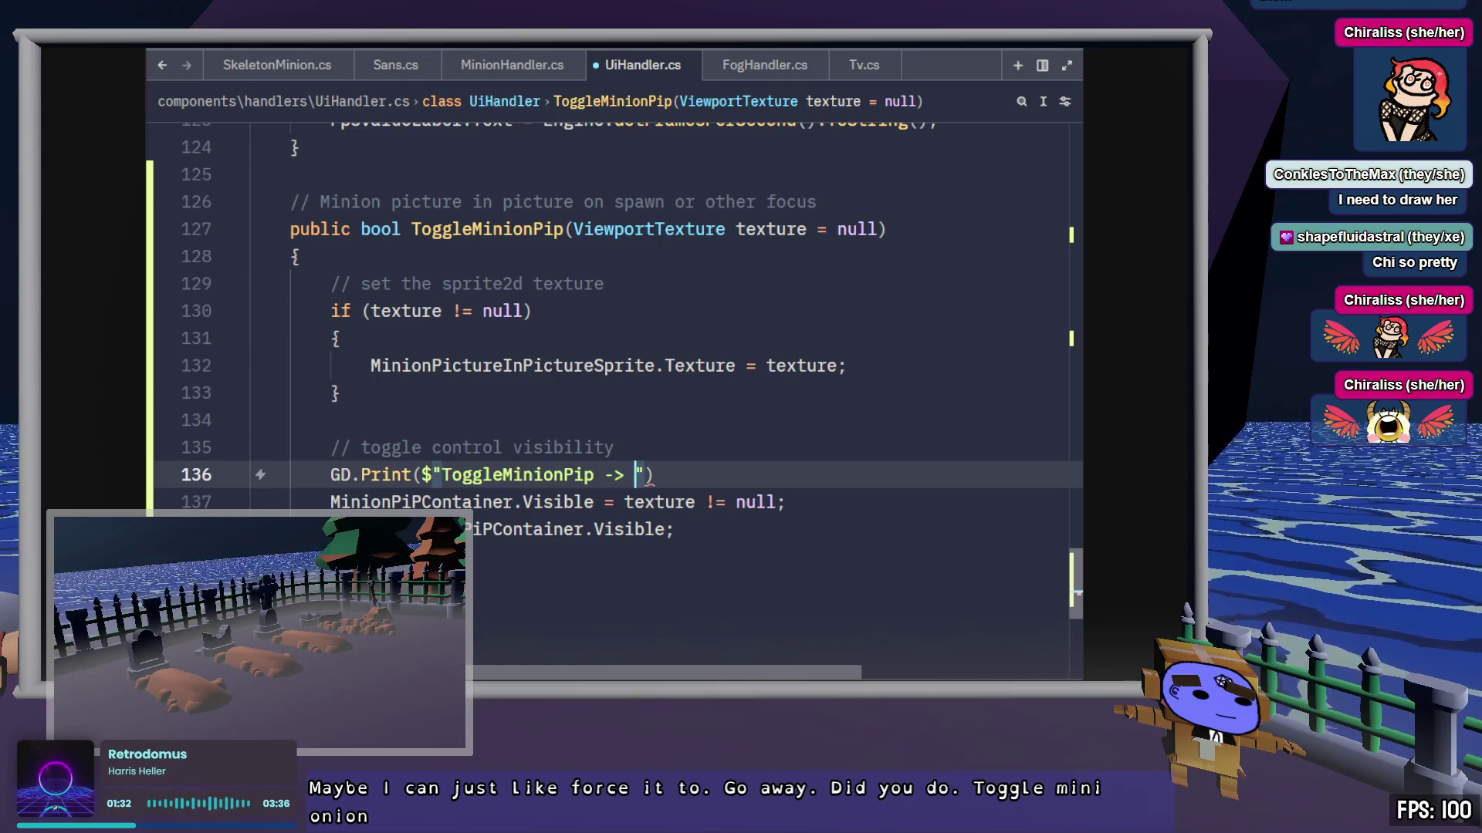
pyautogui.write('->')
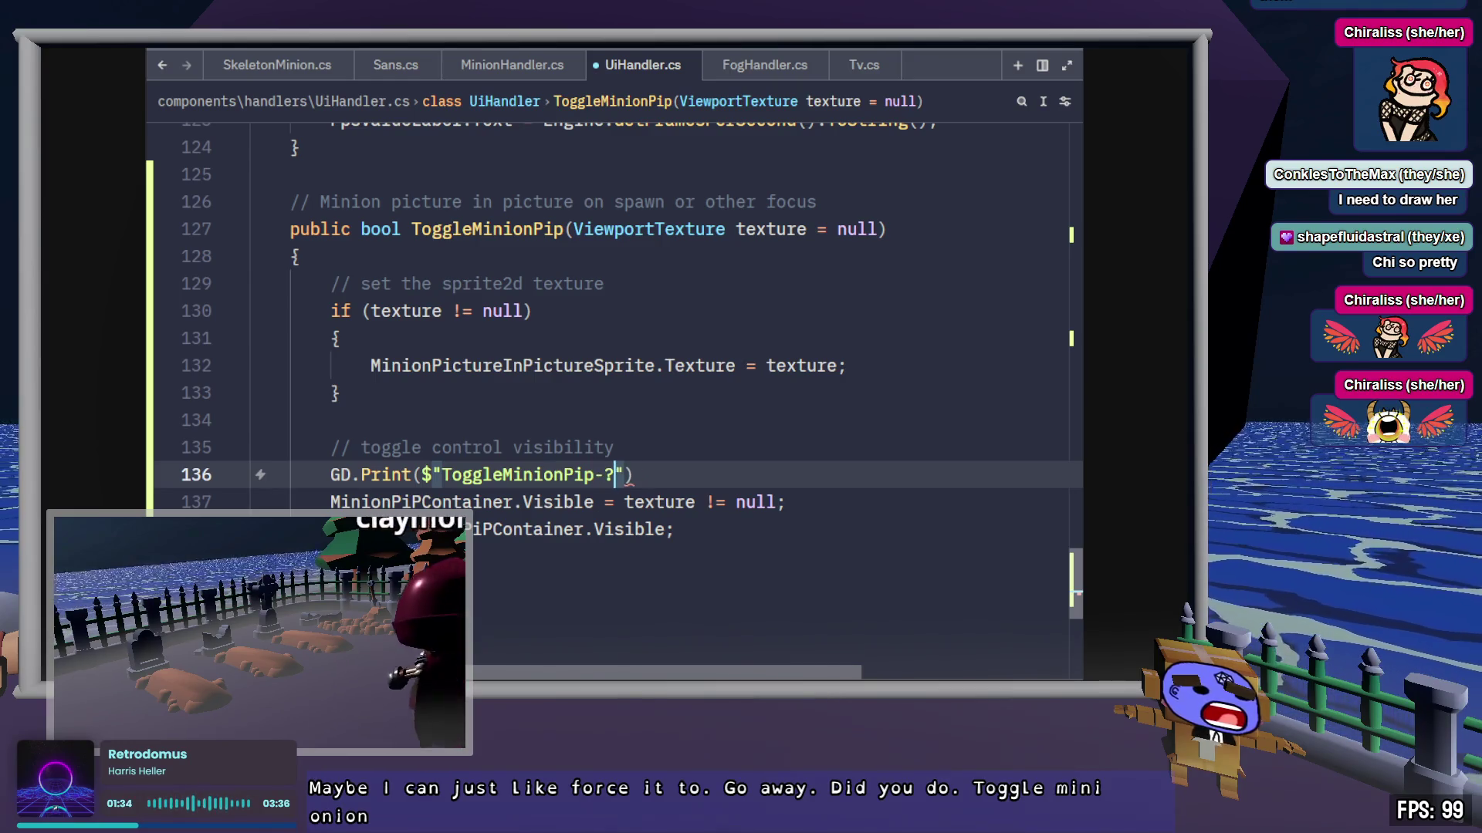
pyautogui.hotkey('ctrl', 's')
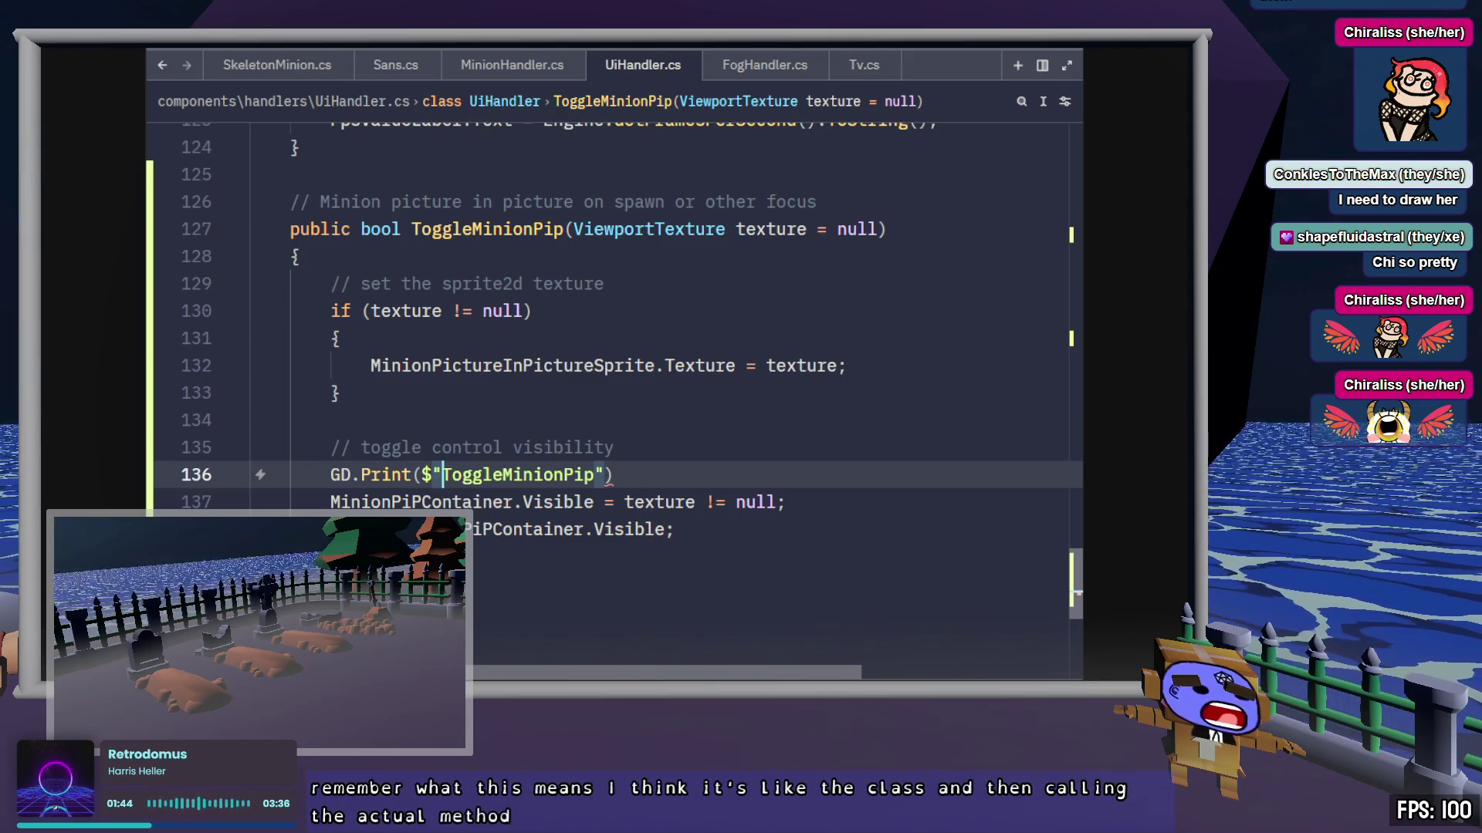
# Step: Make the print log 'before:' followed by MinionPiPContainer.Visible
pyautogui.write('-?')
pyautogui.press('BackSpace')
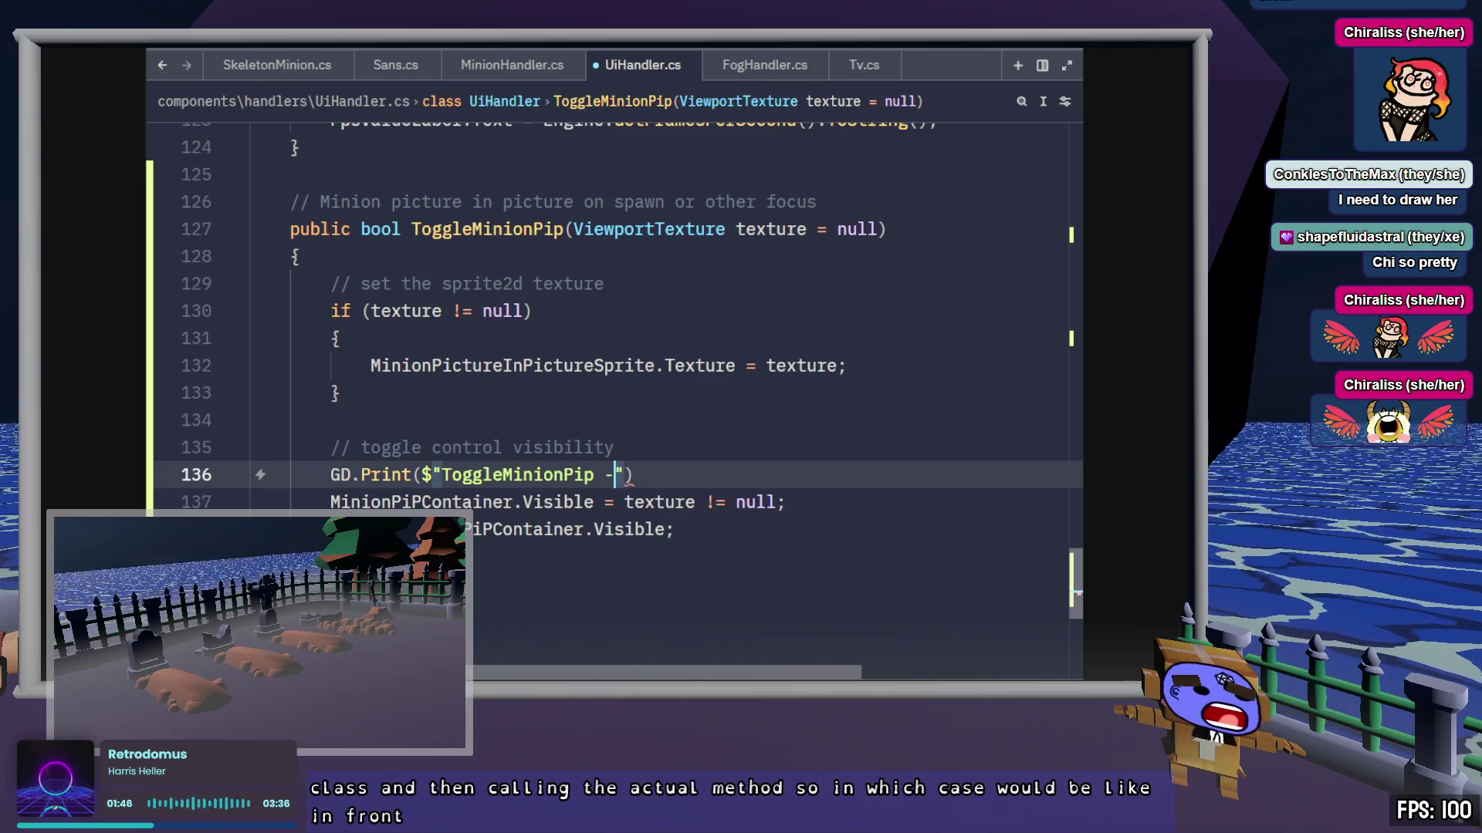
pyautogui.write('> MinionPiPContainer.Visible = ')
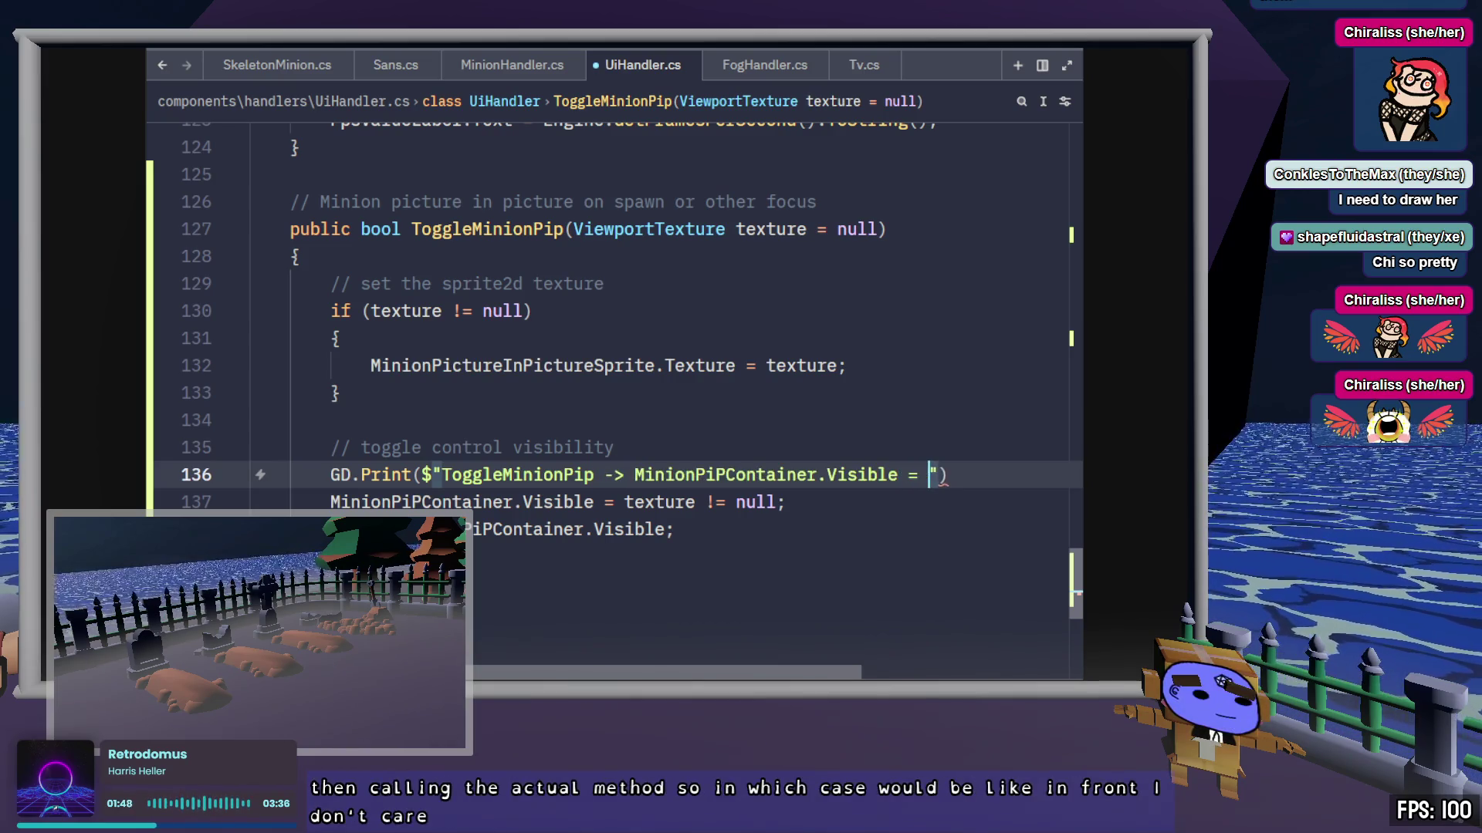
pyautogui.write('{}')
pyautogui.write('MinionPiPContainer.Visible')
pyautogui.press('End')
pyautogui.write(';')
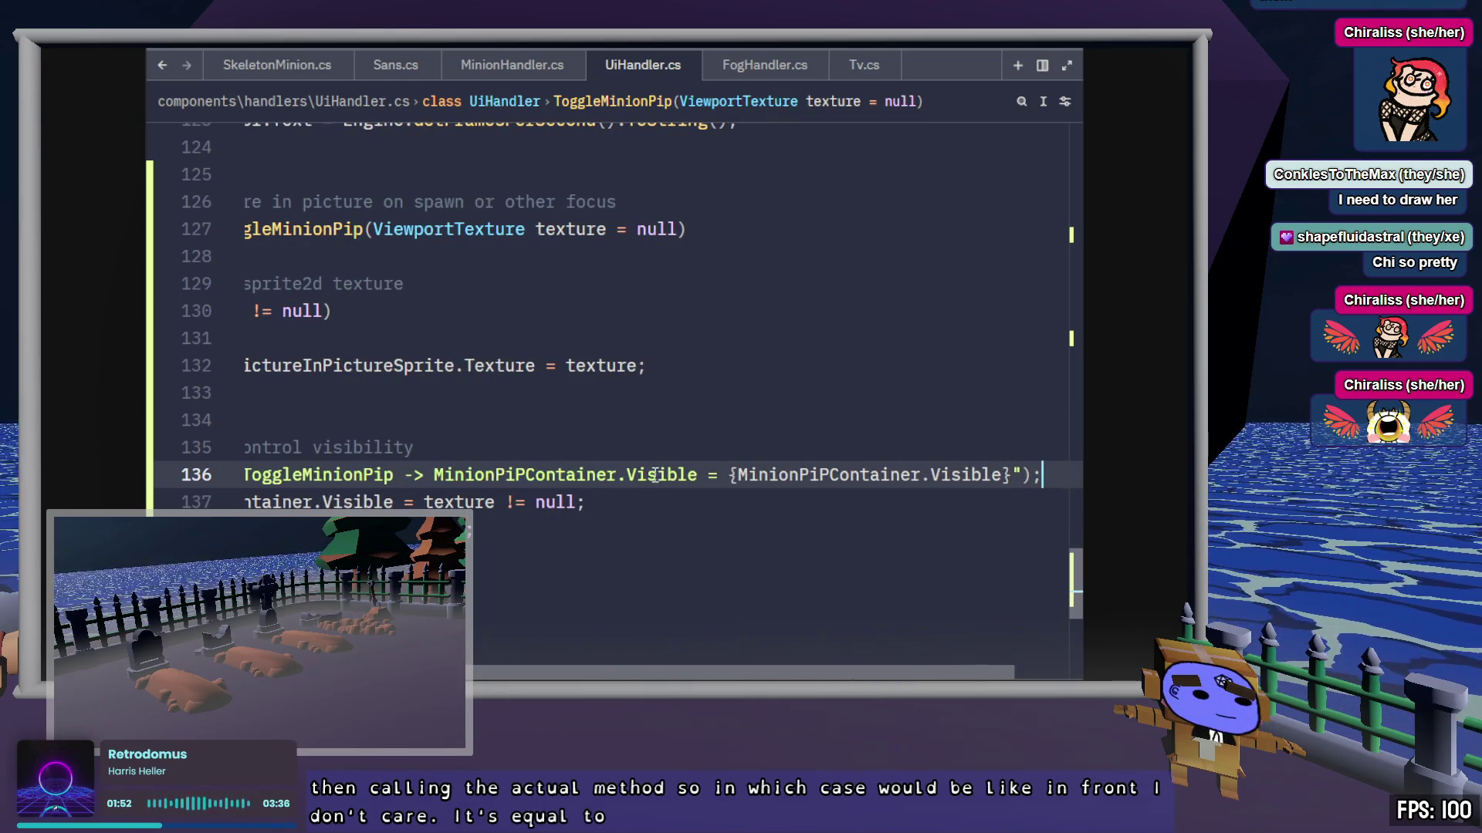
pyautogui.hscroll(-5, 655, 477)
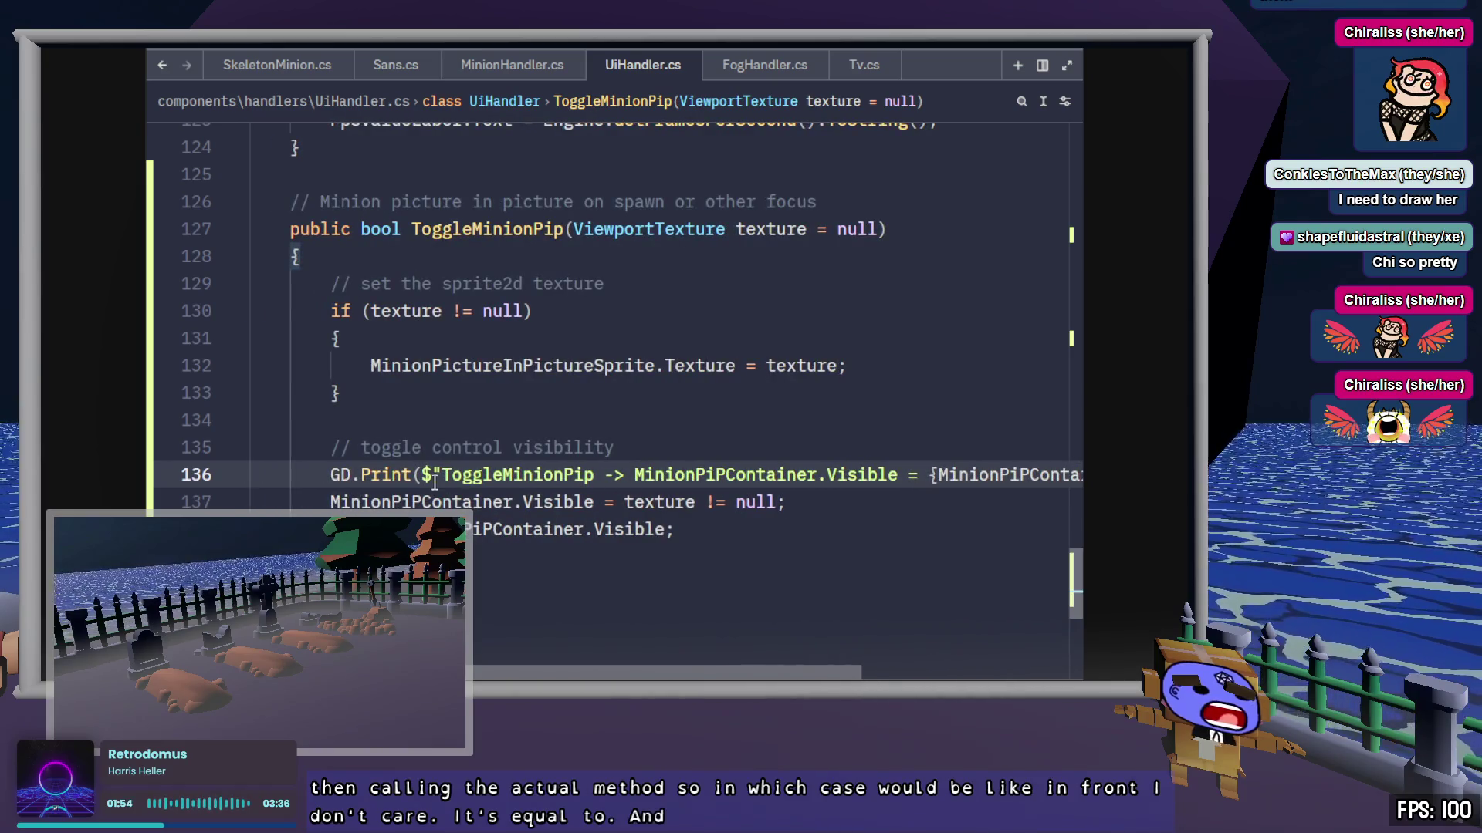
pyautogui.click(437, 476)
pyautogui.write('before')
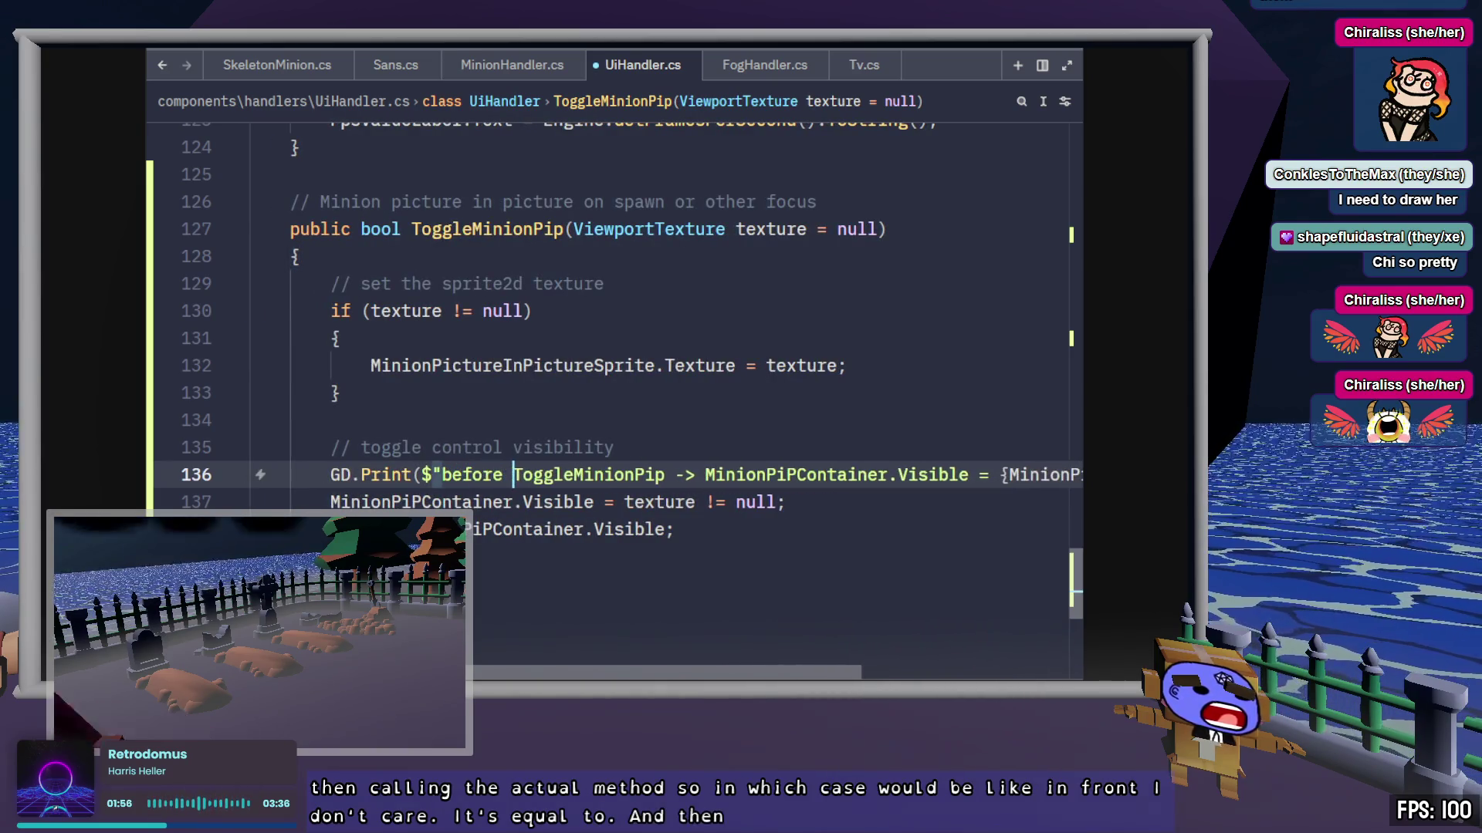
pyautogui.press('BackSpace')
pyautogui.press('BackSpace')
pyautogui.press('BackSpace')
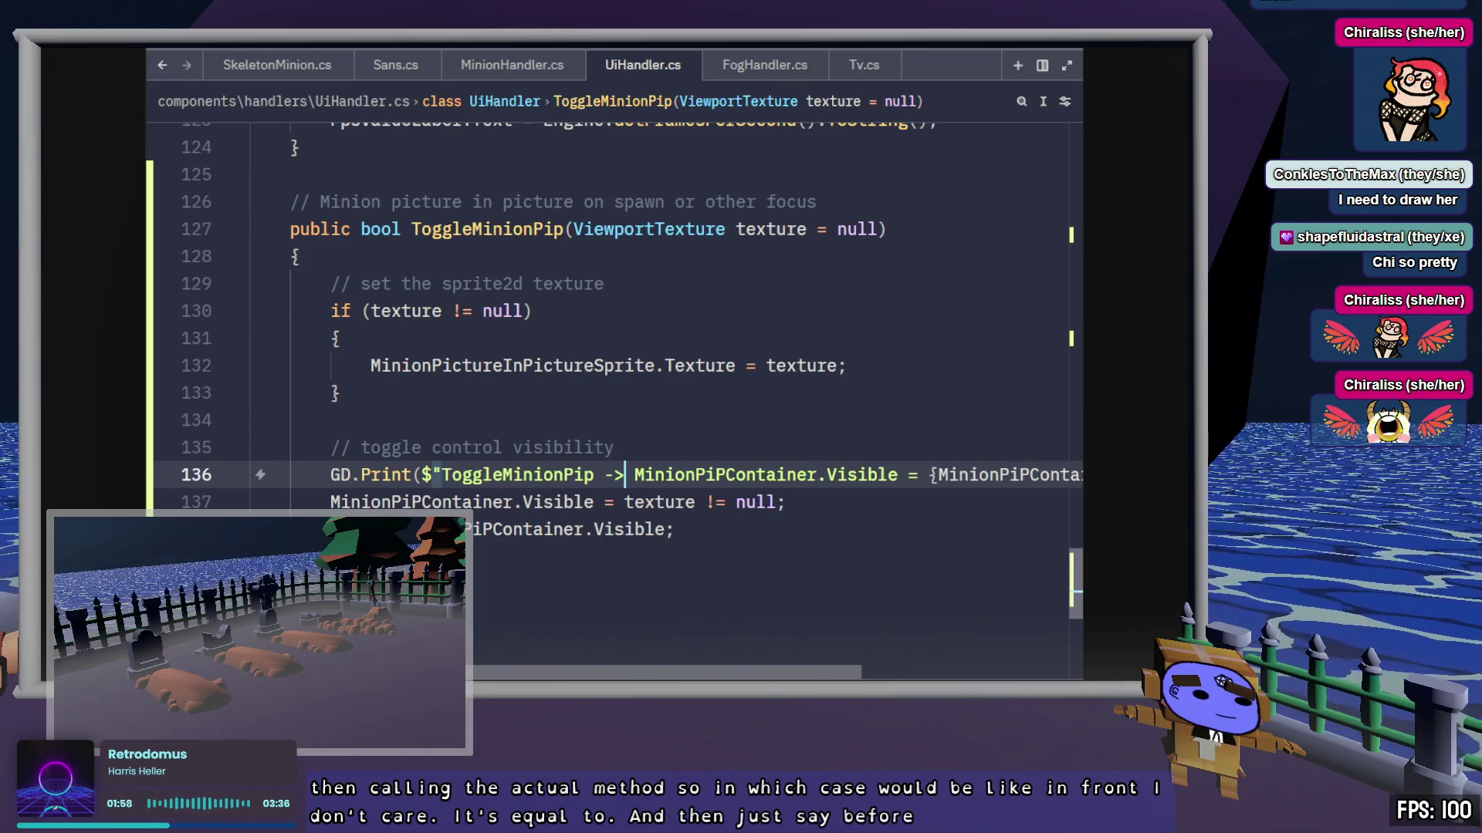
pyautogui.write('before:')
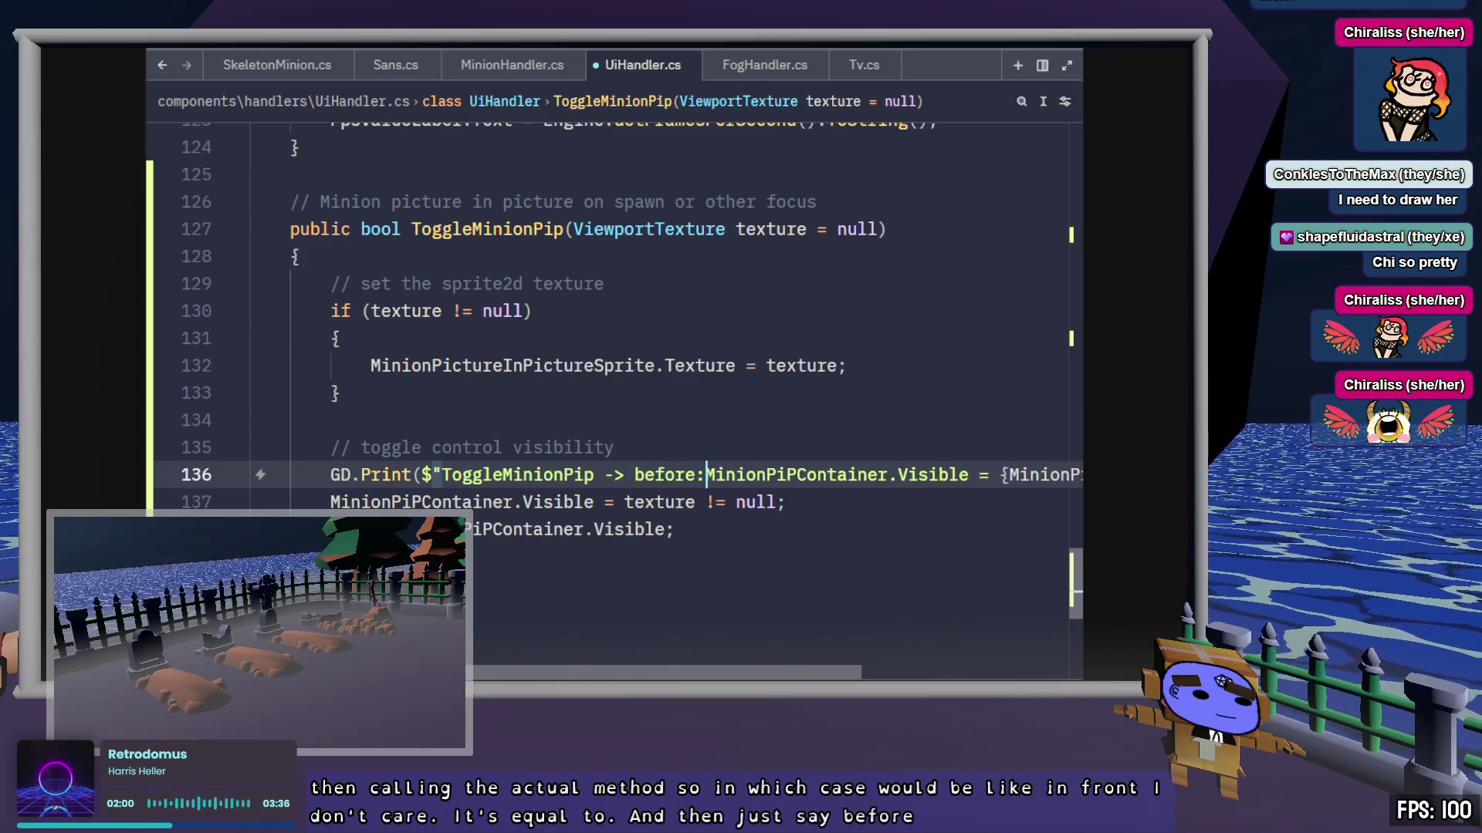
# Step: Duplicate the debug print so a copy sits below the visibility assignment, and save
pyautogui.hotkey('shift', 'End')
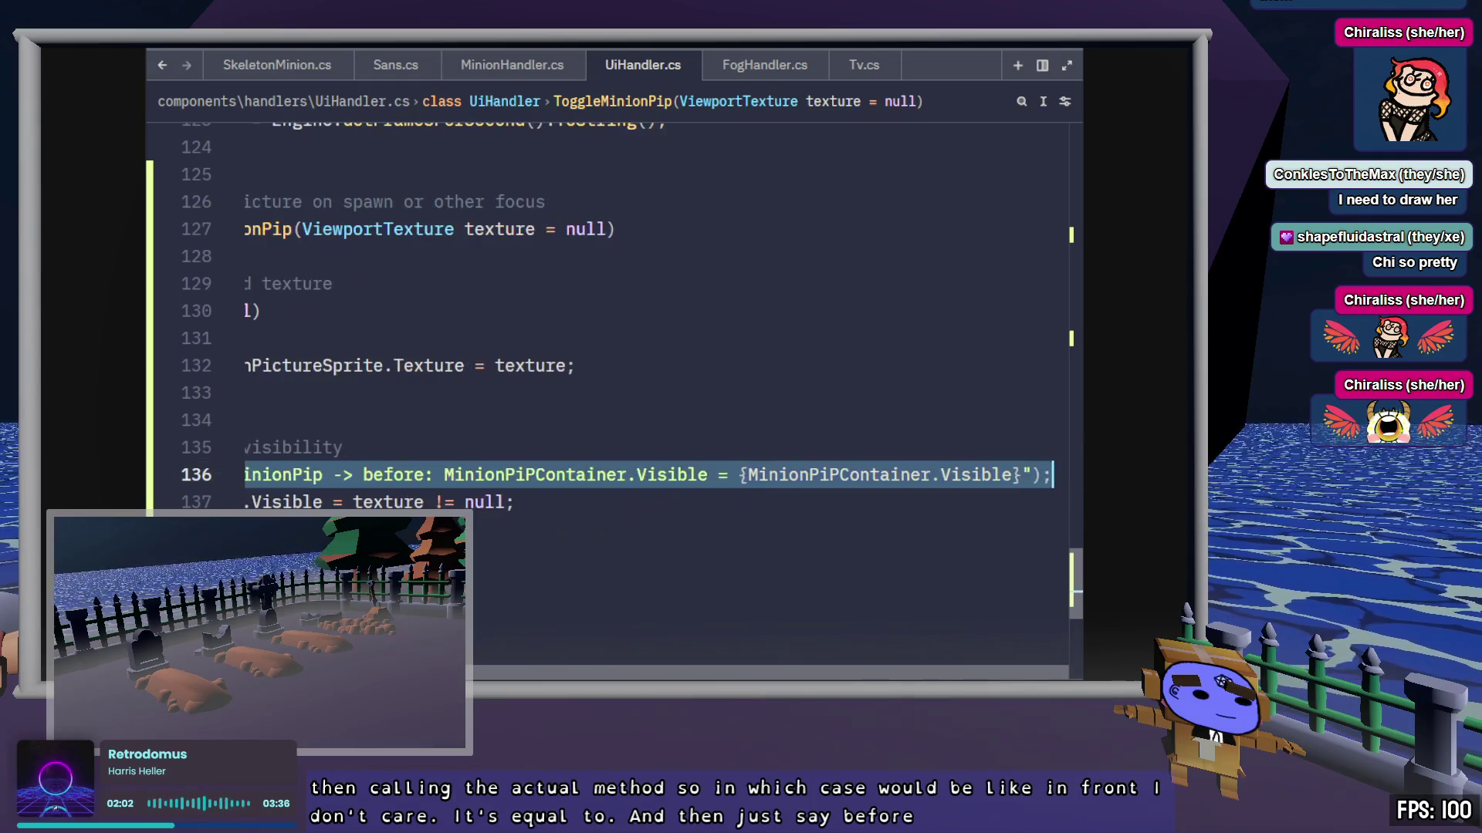
pyautogui.hotkey('alt', 'Down')
pyautogui.hotkey('alt', 'Up')
pyautogui.hotkey('shift', 'alt', 'Down')
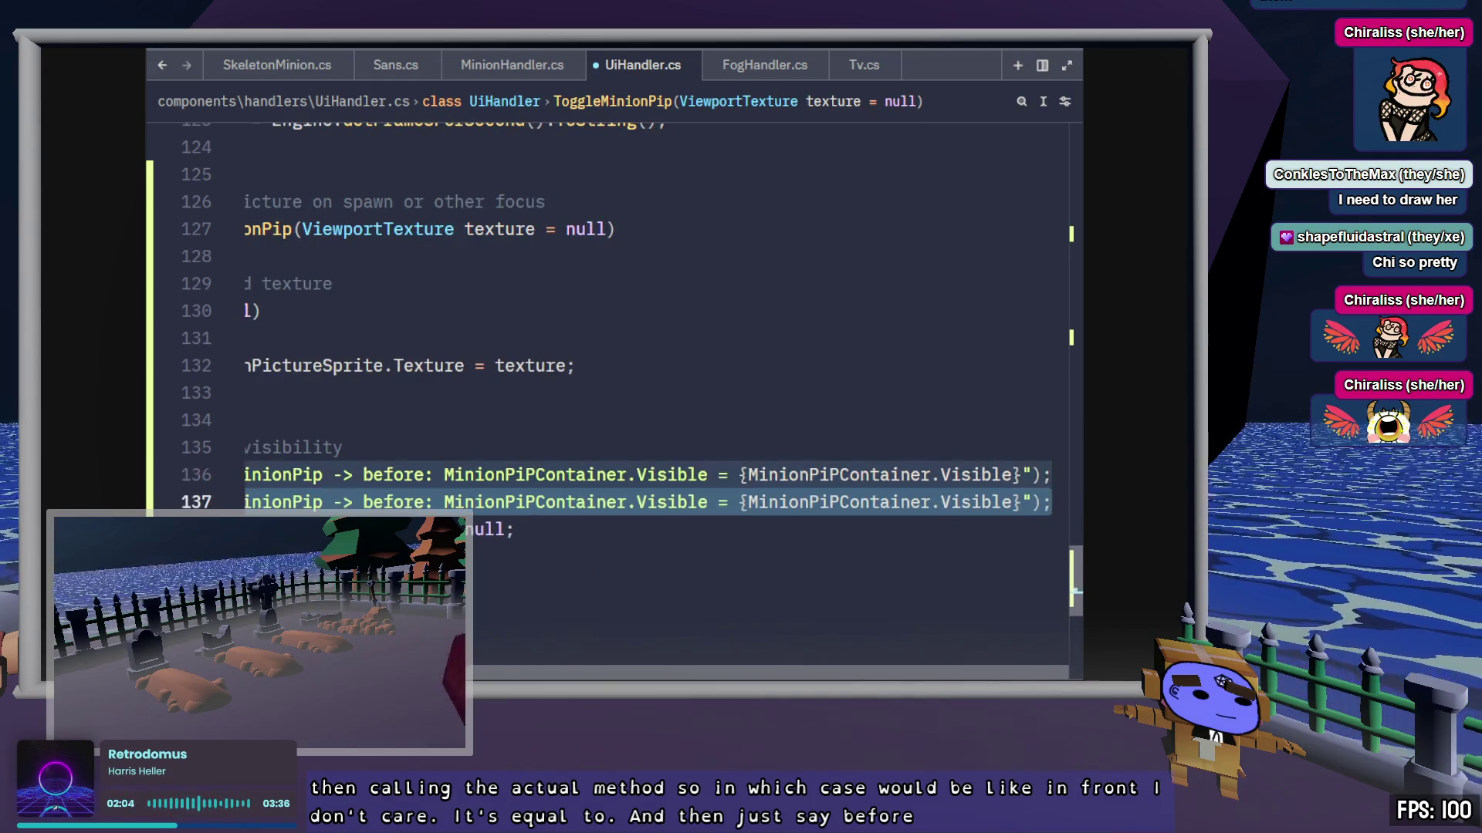
pyautogui.hotkey('alt', 'Down')
pyautogui.press('Left')
pyautogui.hotkey('ctrl', 's')
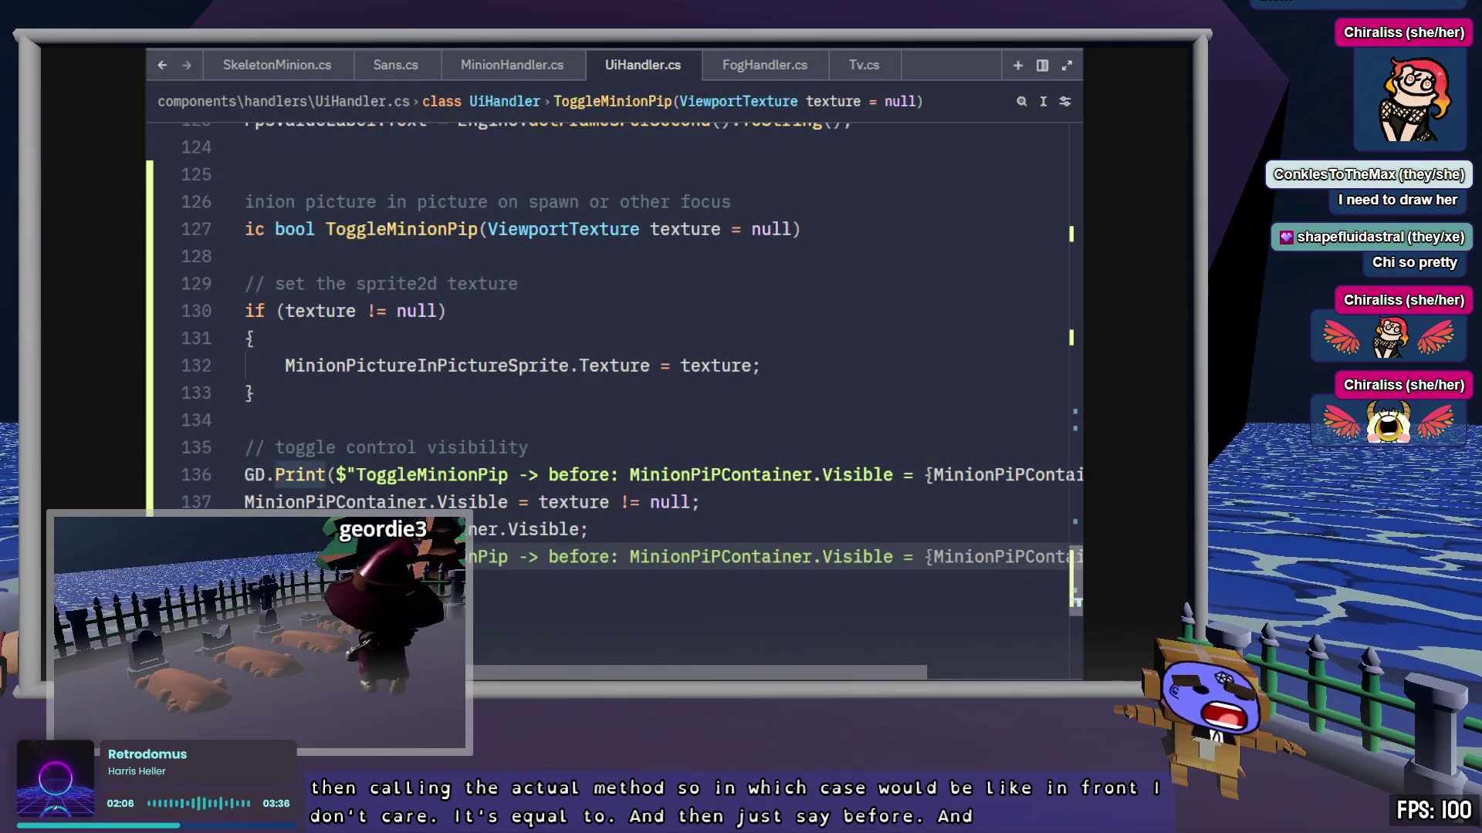
# Step: Relabel the copy 'after', save, and select MinionPiPContainer.Visible on that line
pyautogui.press('BackSpace')
pyautogui.press('BackSpace')
pyautogui.press('BackSpace')
pyautogui.write('after')
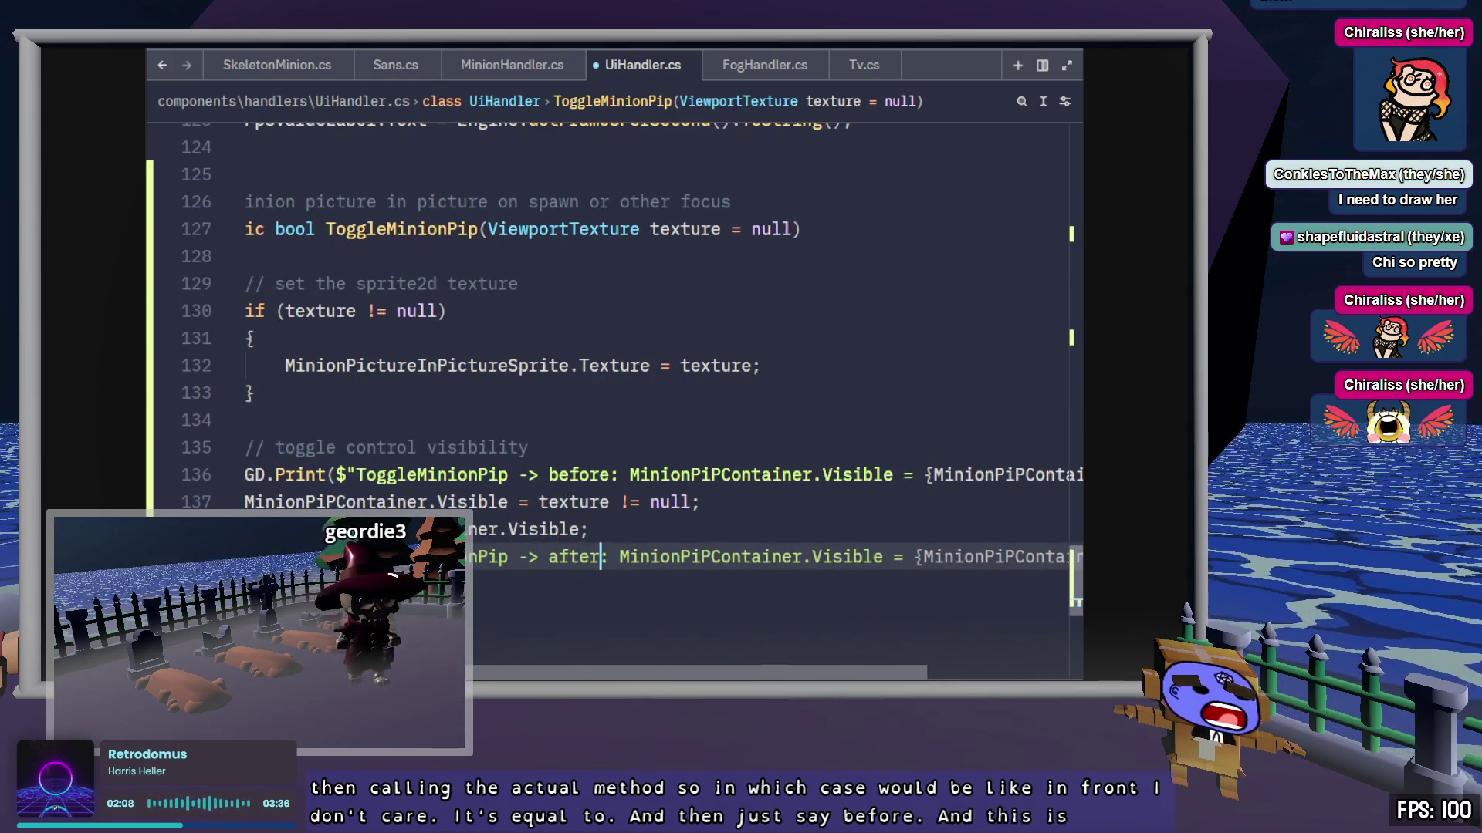
pyautogui.hotkey('alt', 'Up')
pyautogui.hscroll(-2, 473, 447)
pyautogui.hotkey('ctrl', 's')
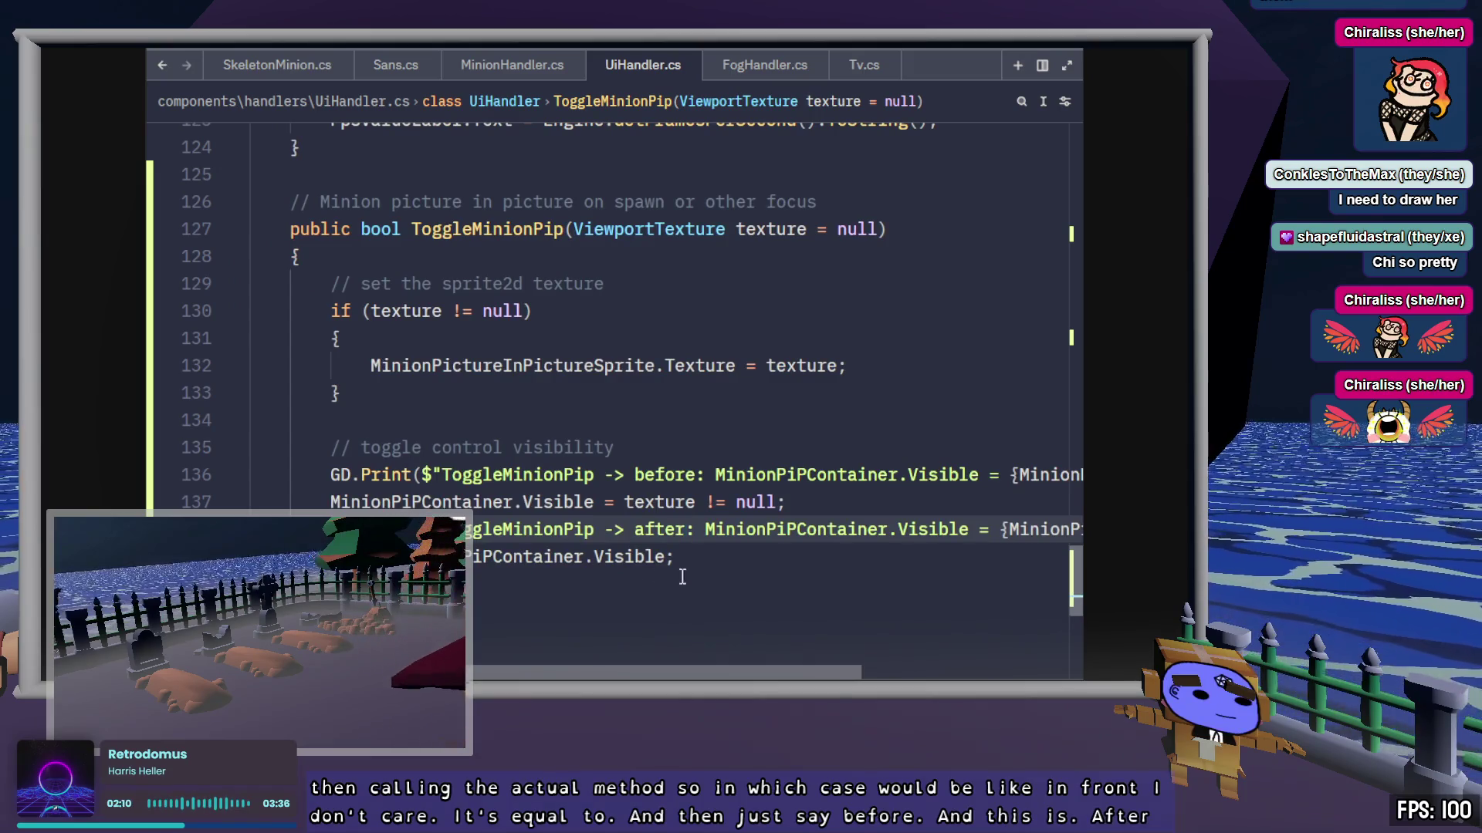
pyautogui.click(730, 559)
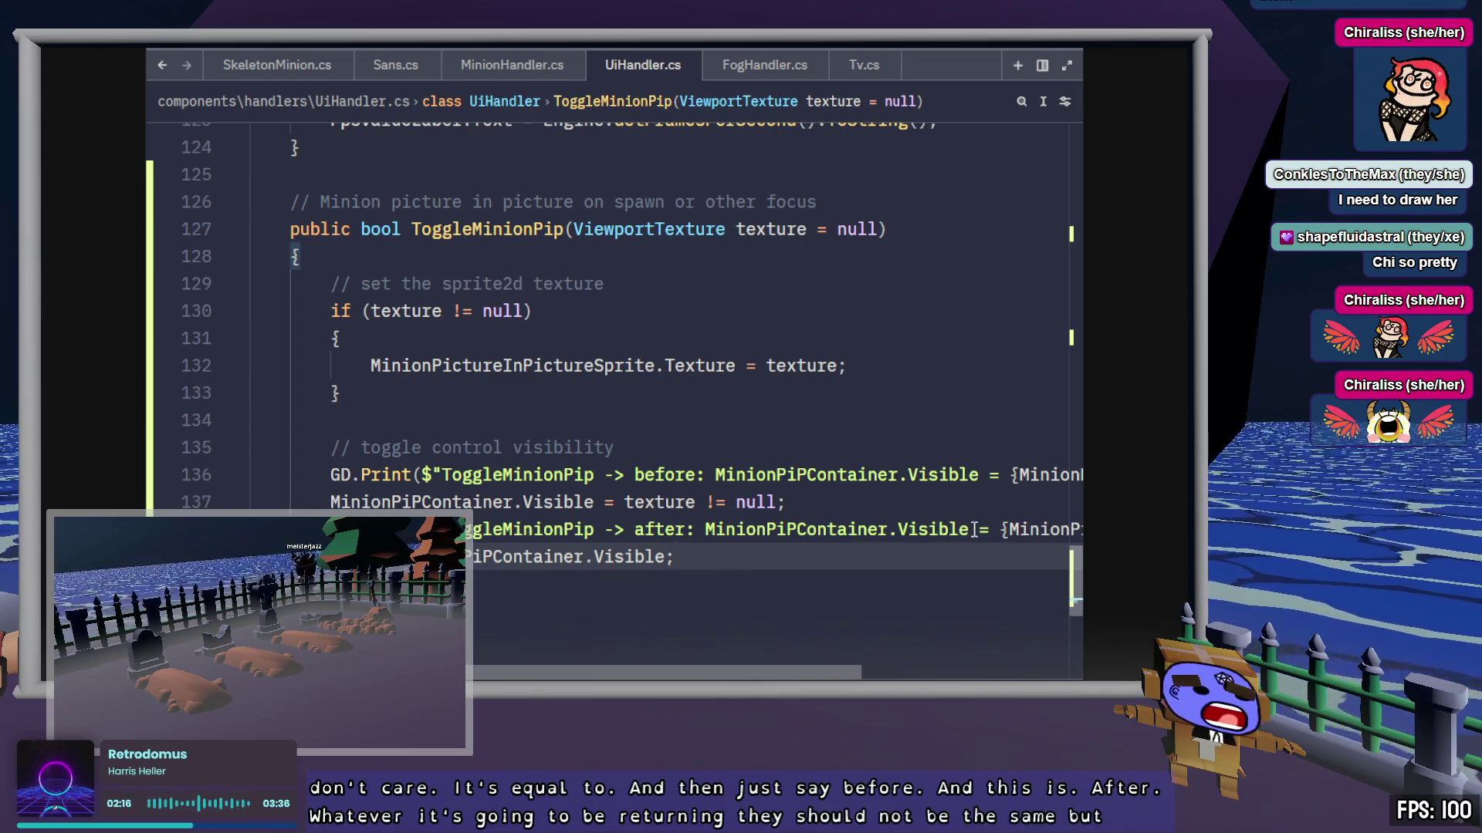
pyautogui.moveTo(967, 530); pyautogui.dragTo(710, 538)
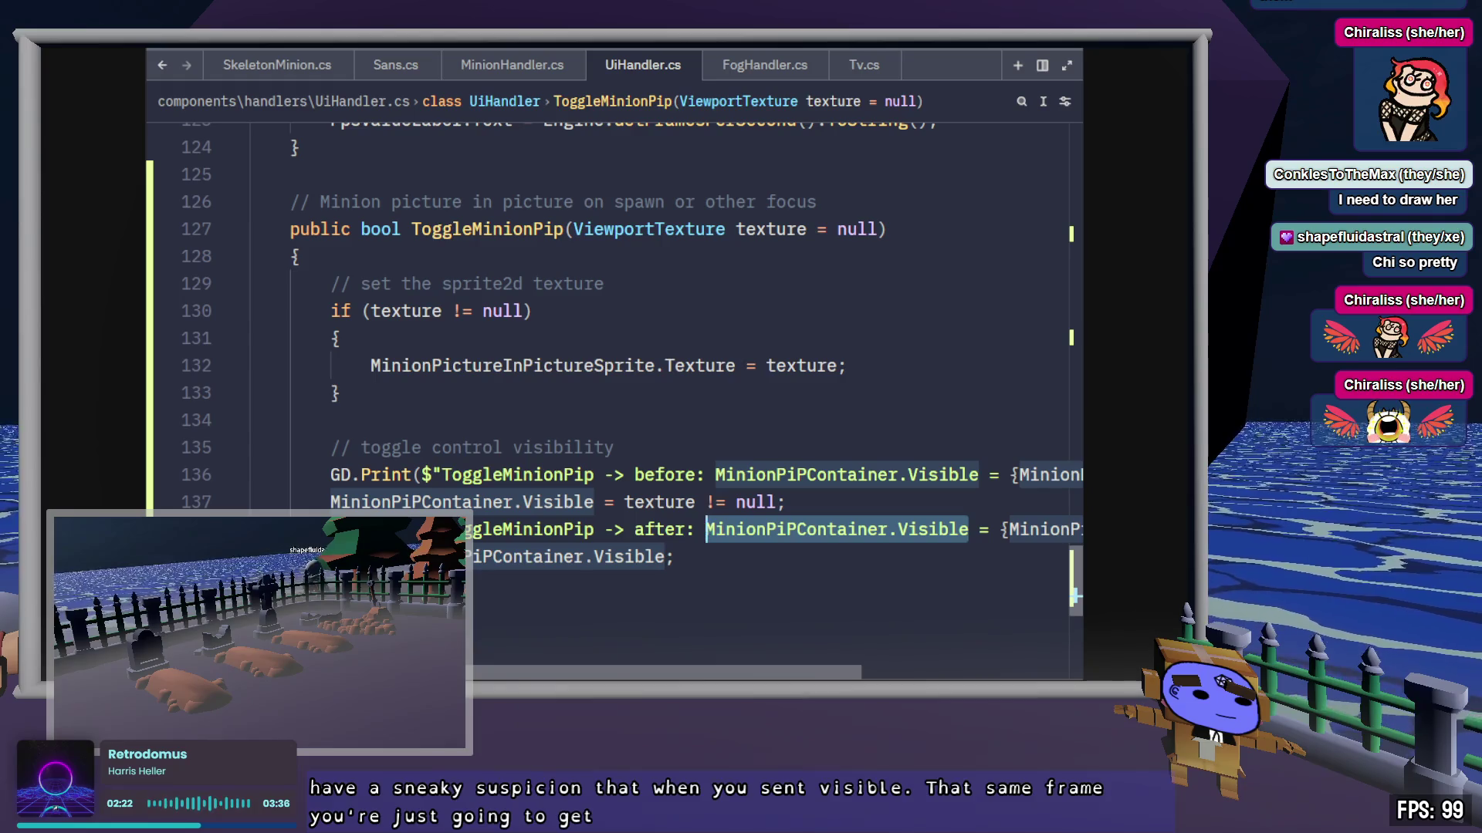
pyautogui.hotkey('alt', 'Tab')
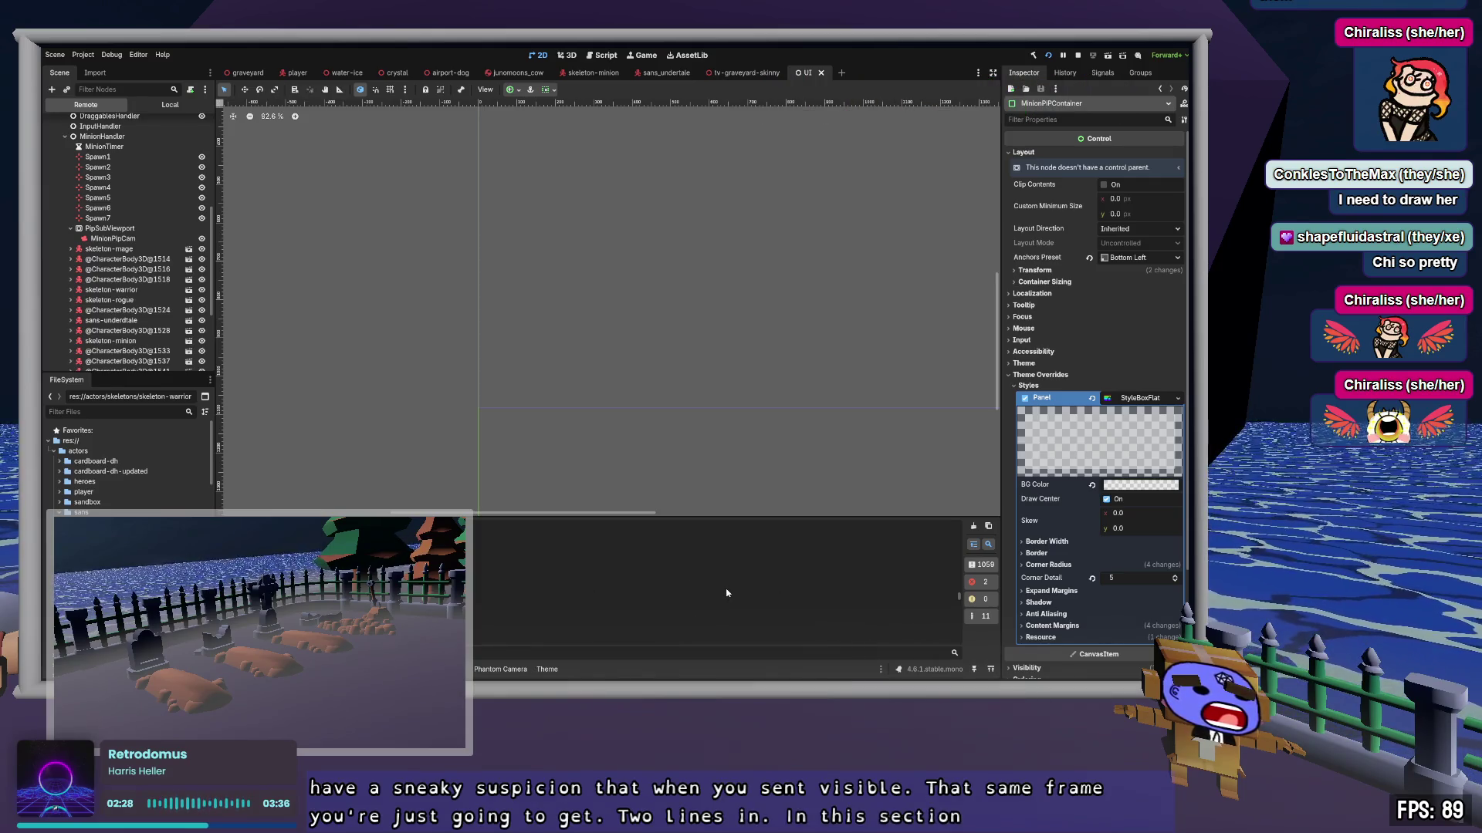
# Step: Switch the Scene dock from the Remote to the Local scene tree
pyautogui.click(170, 104)
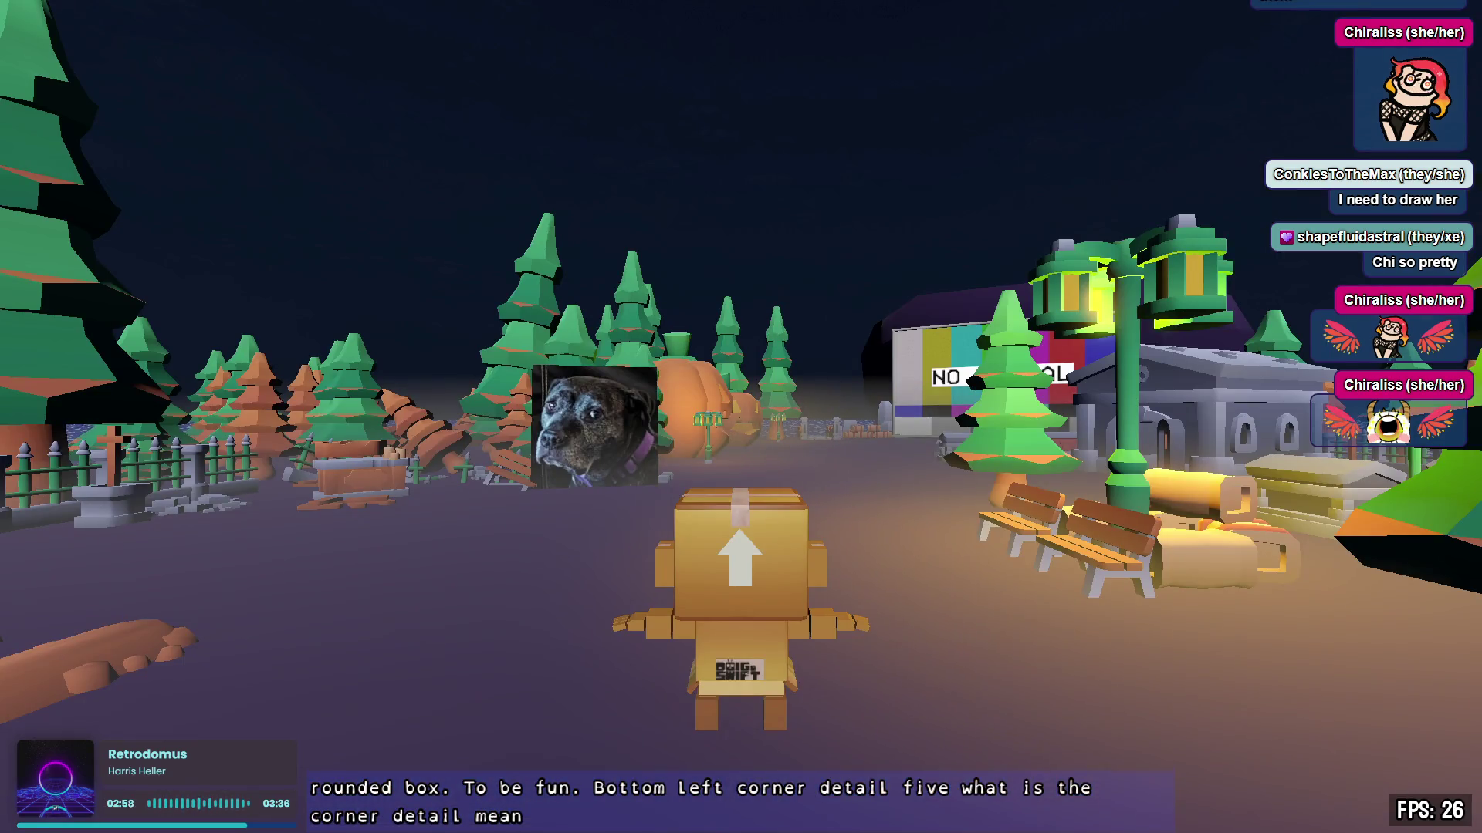
# Step: Walk and turn the box character around the graveyard toward the pumpkins and NO SIGNAL screen
pyautogui.press('a')
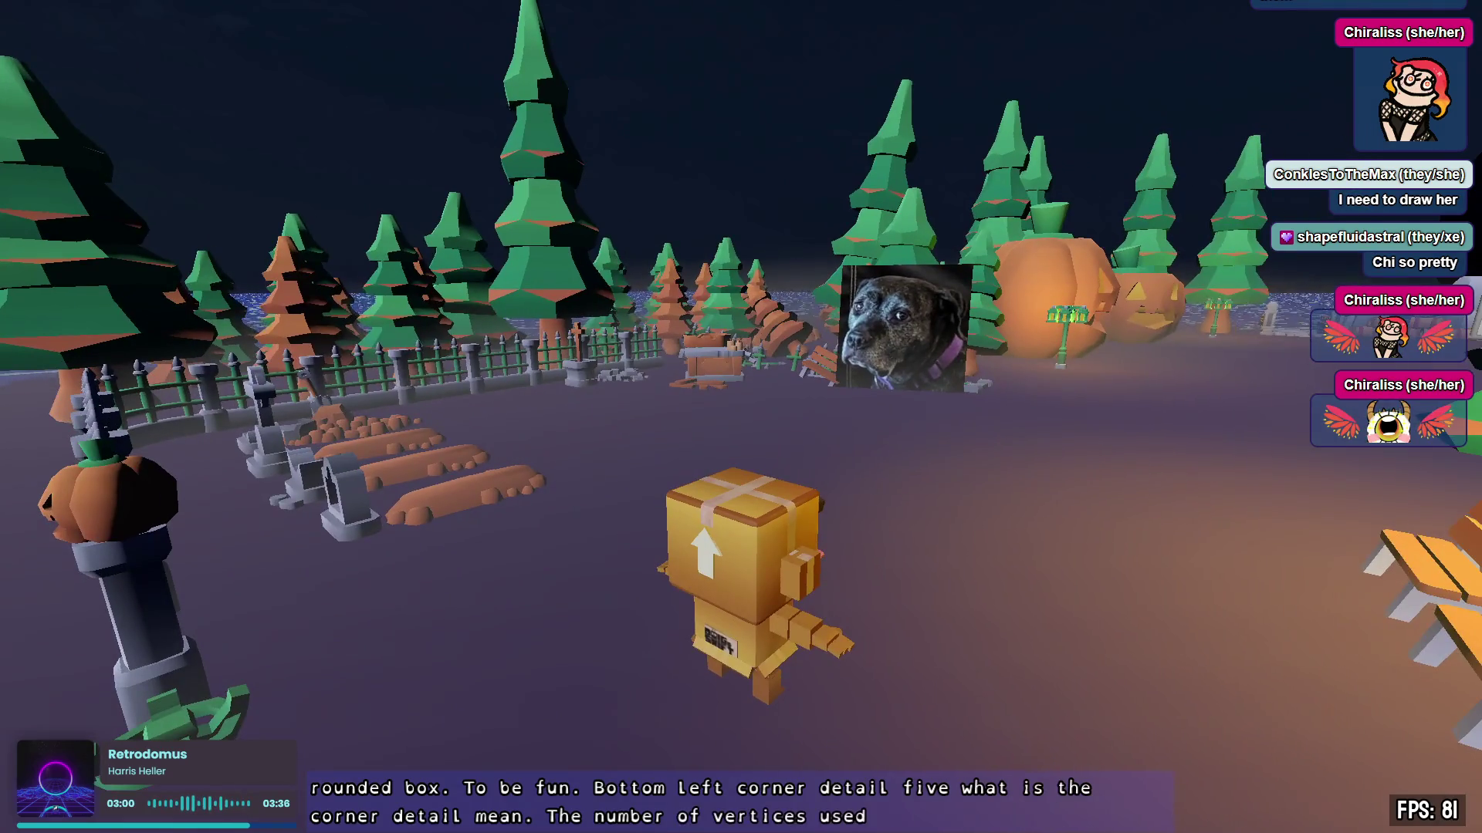
pyautogui.press('a')
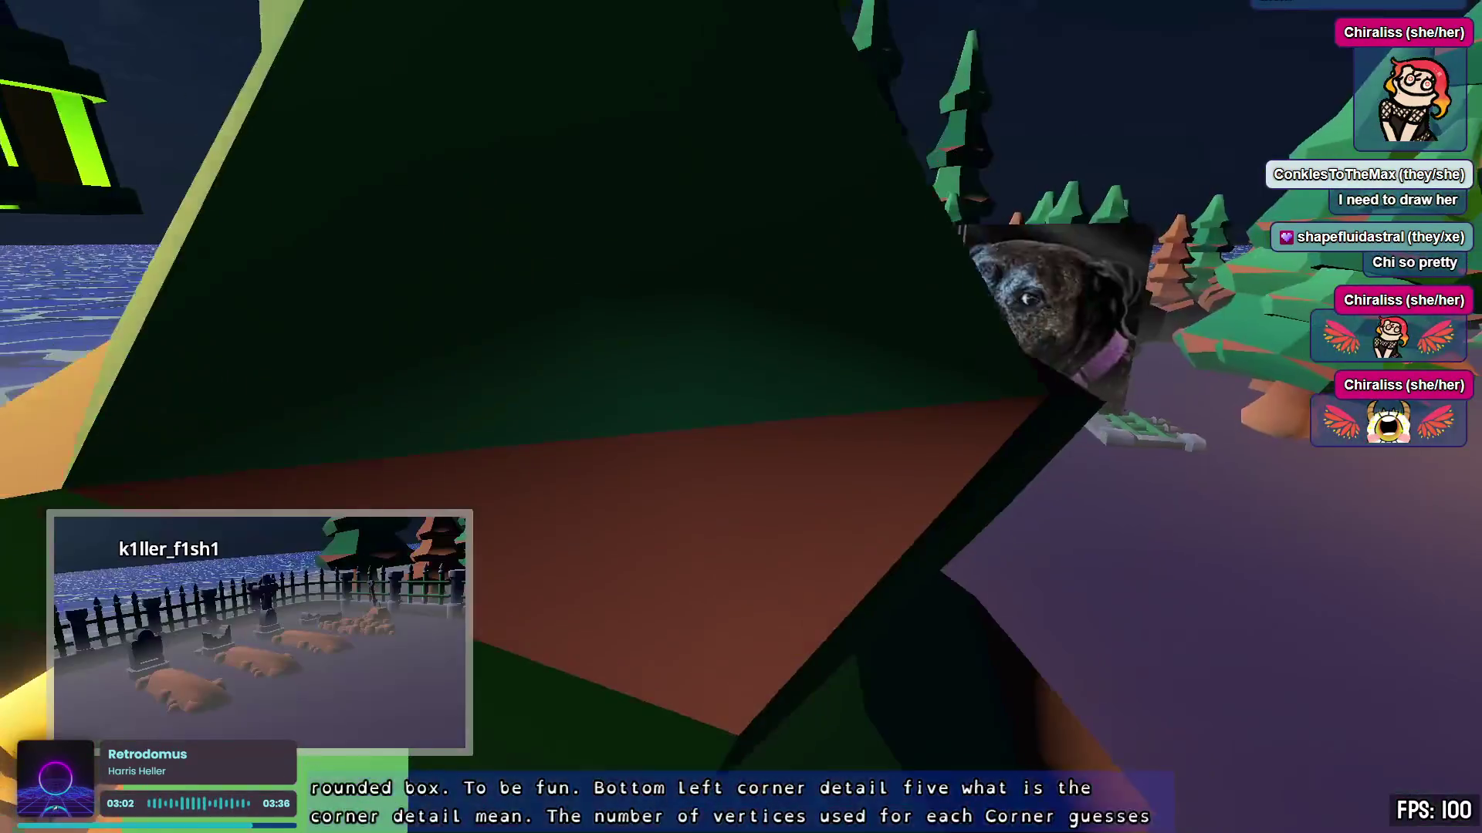
pyautogui.press('w')
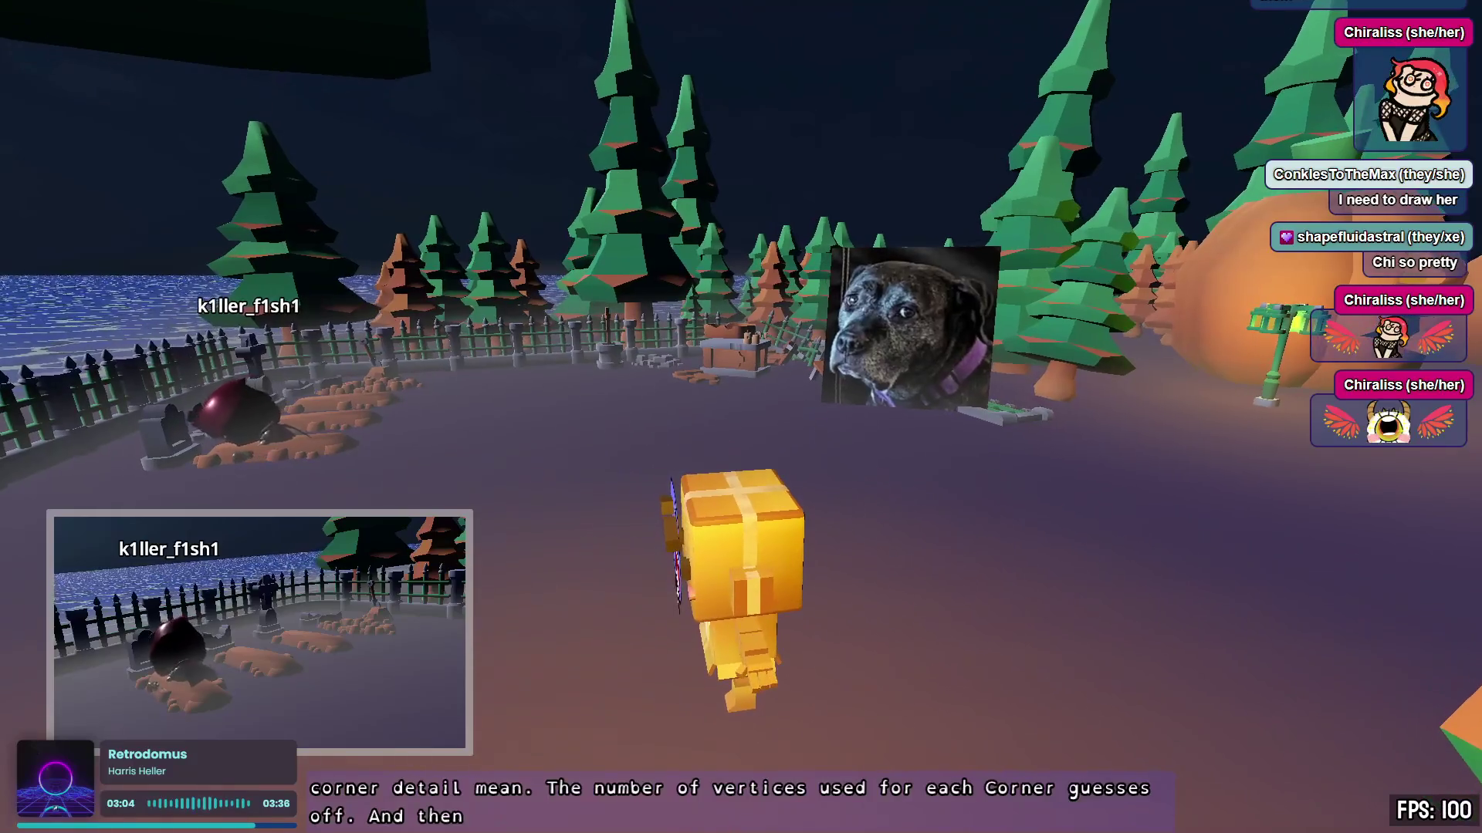
pyautogui.press('a')
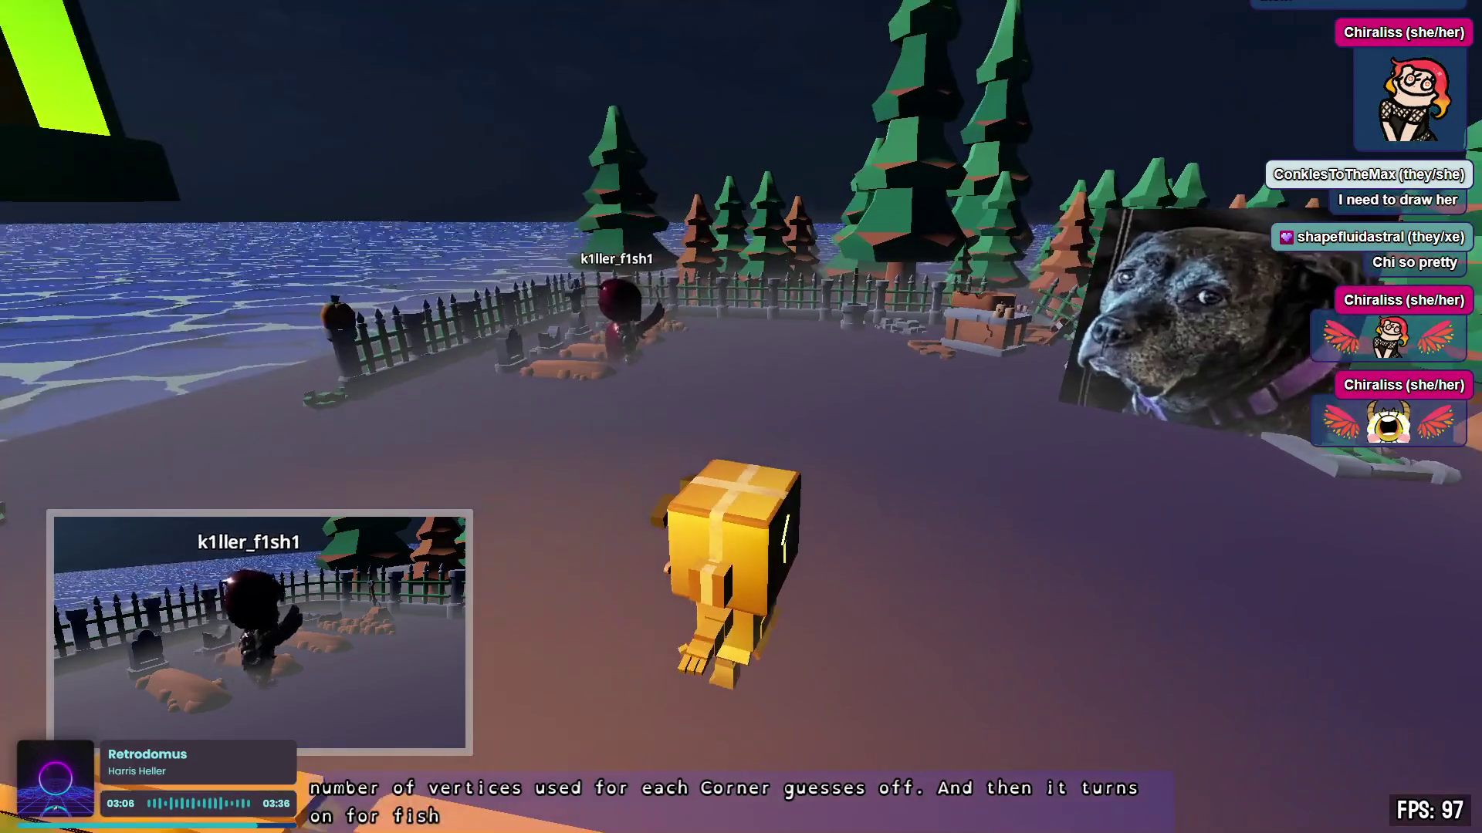
pyautogui.press('a')
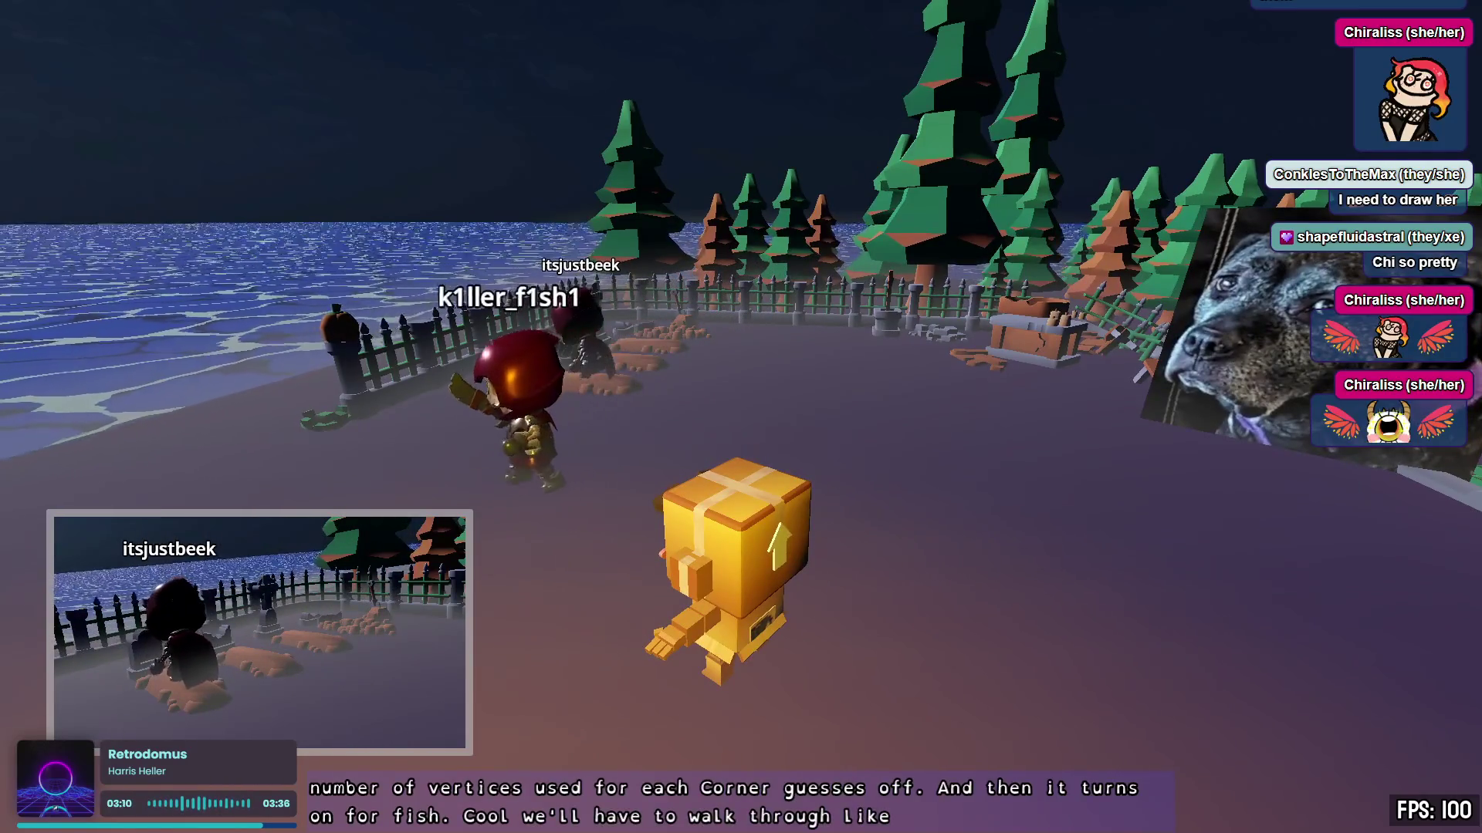
pyautogui.press('d')
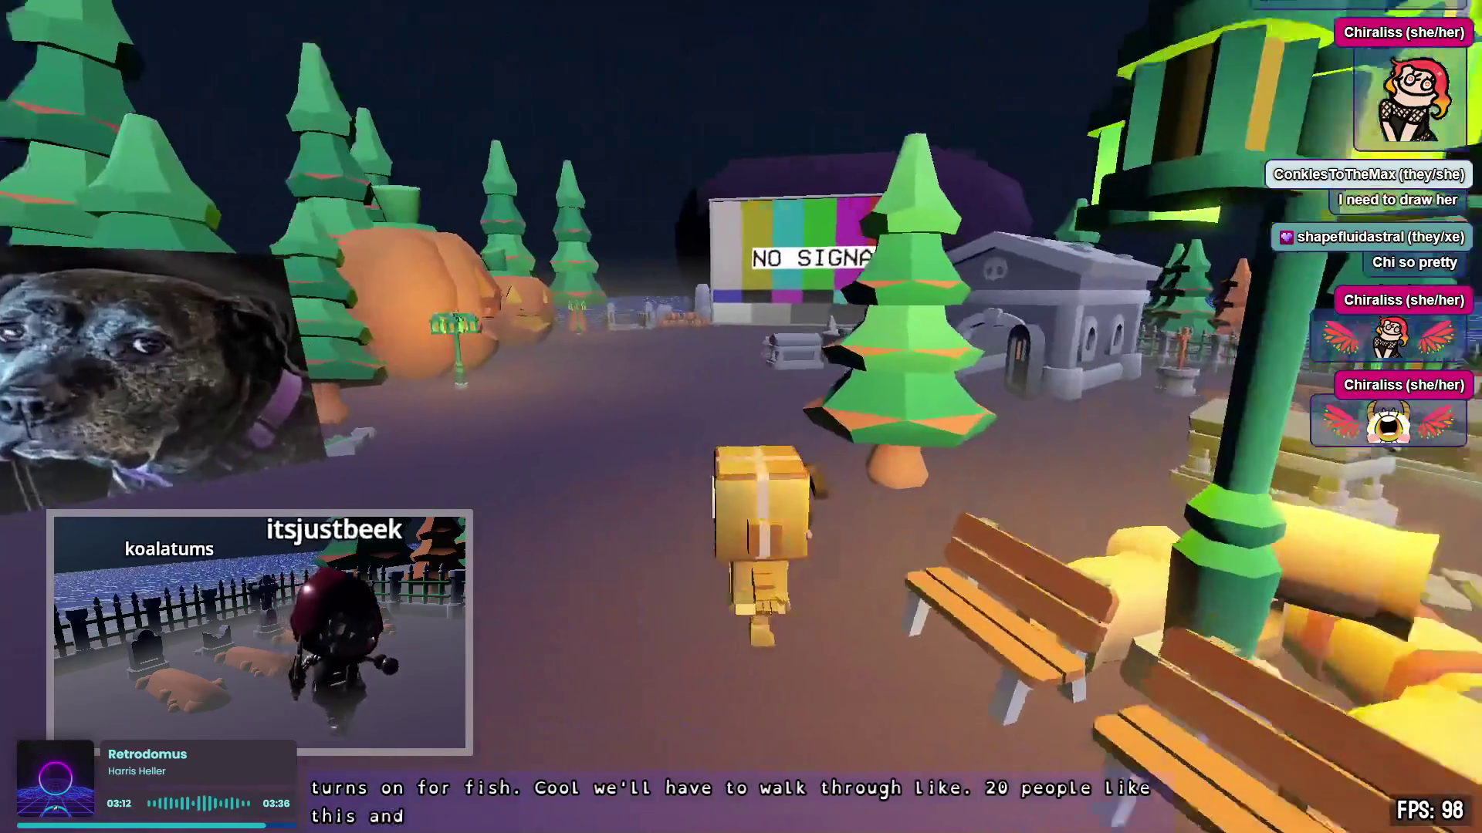
pyautogui.press('d')
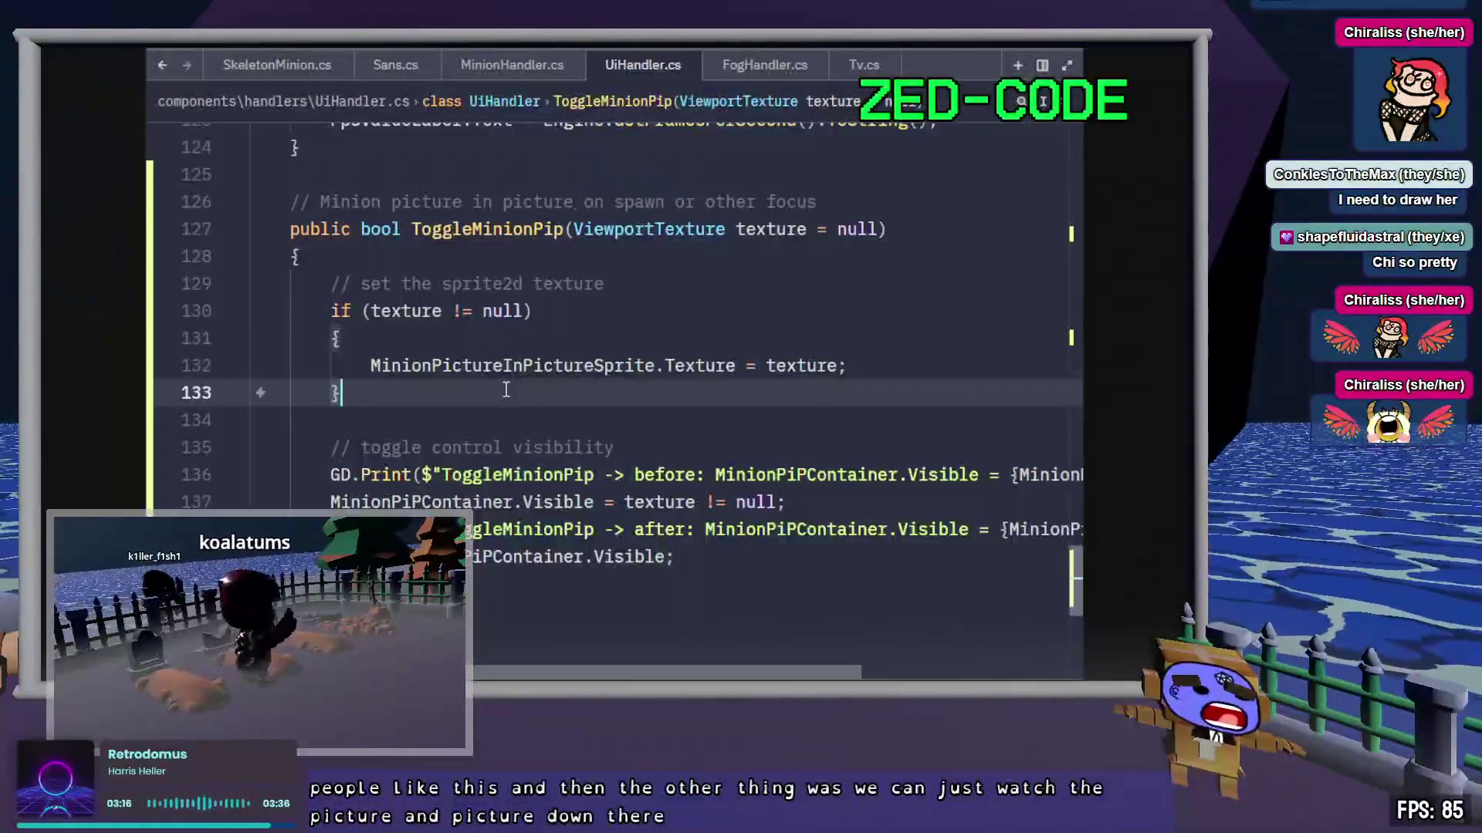
# Step: In SpawnMinion, replace the 0 in SpawnLocations[0] with the copied randomLocation
pyautogui.click(513, 66)
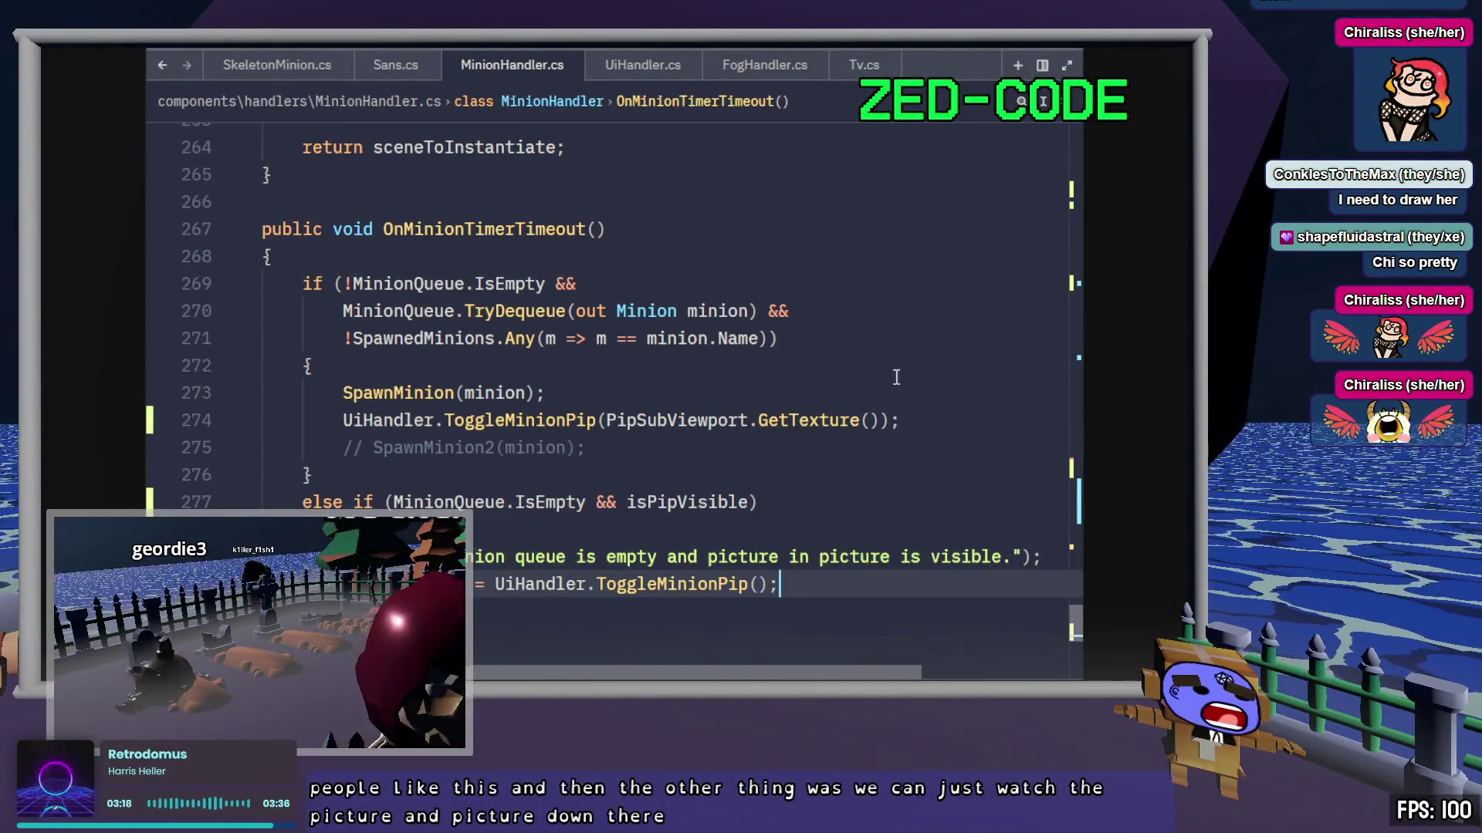
pyautogui.scroll(5, 896, 359)
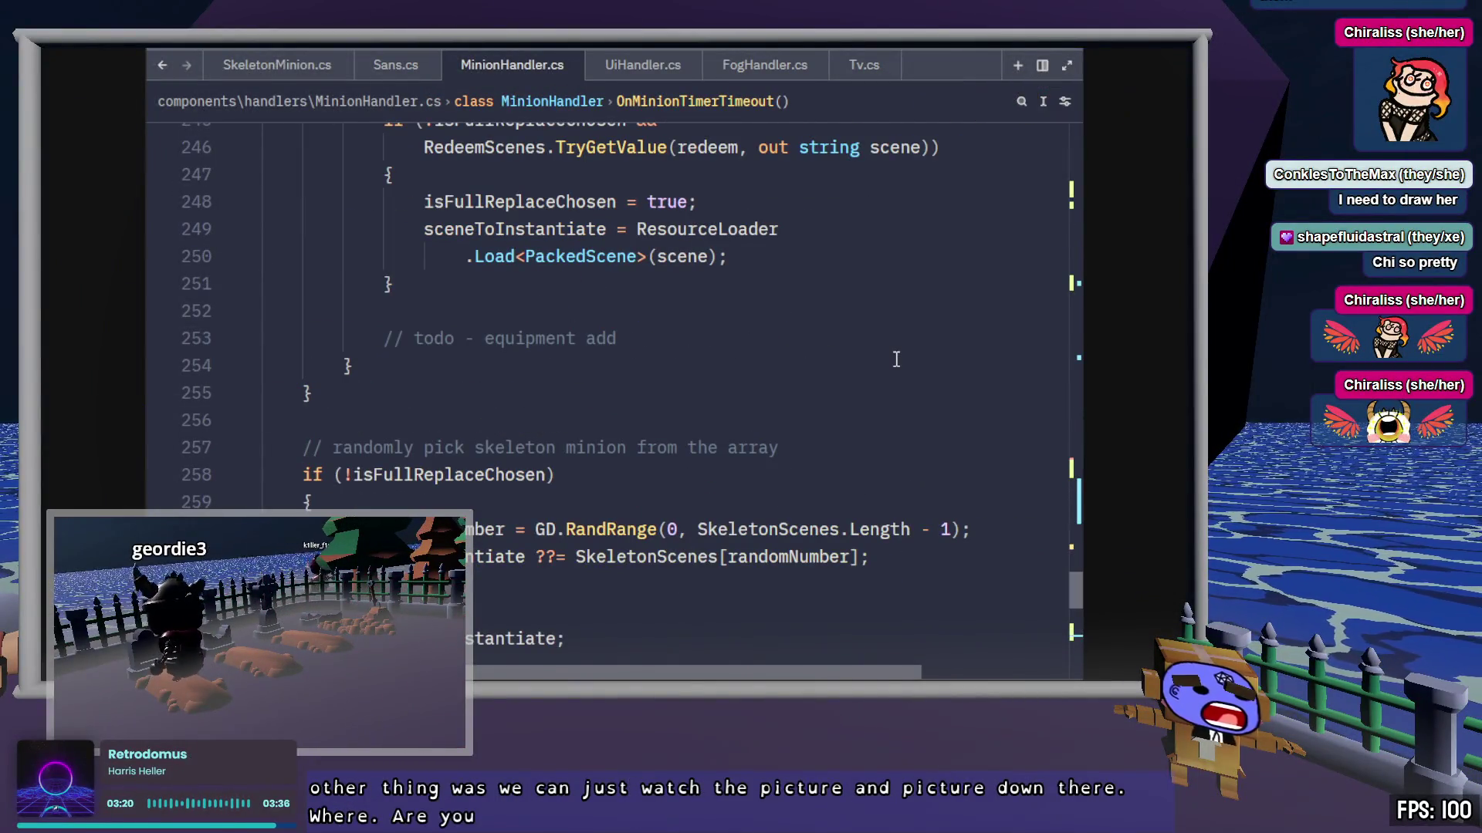
pyautogui.scroll(15, 894, 403)
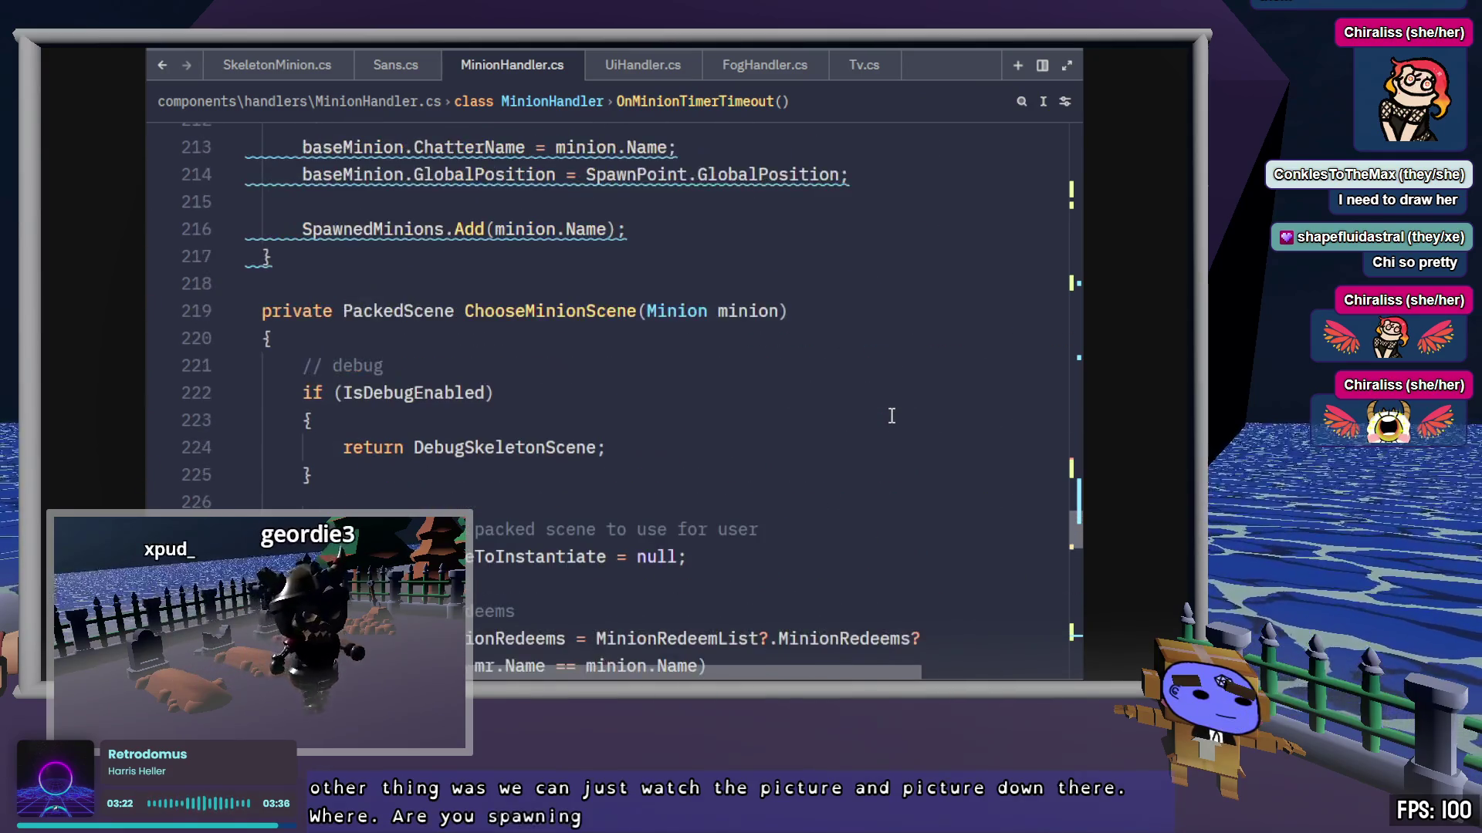
pyautogui.scroll(9, 891, 416)
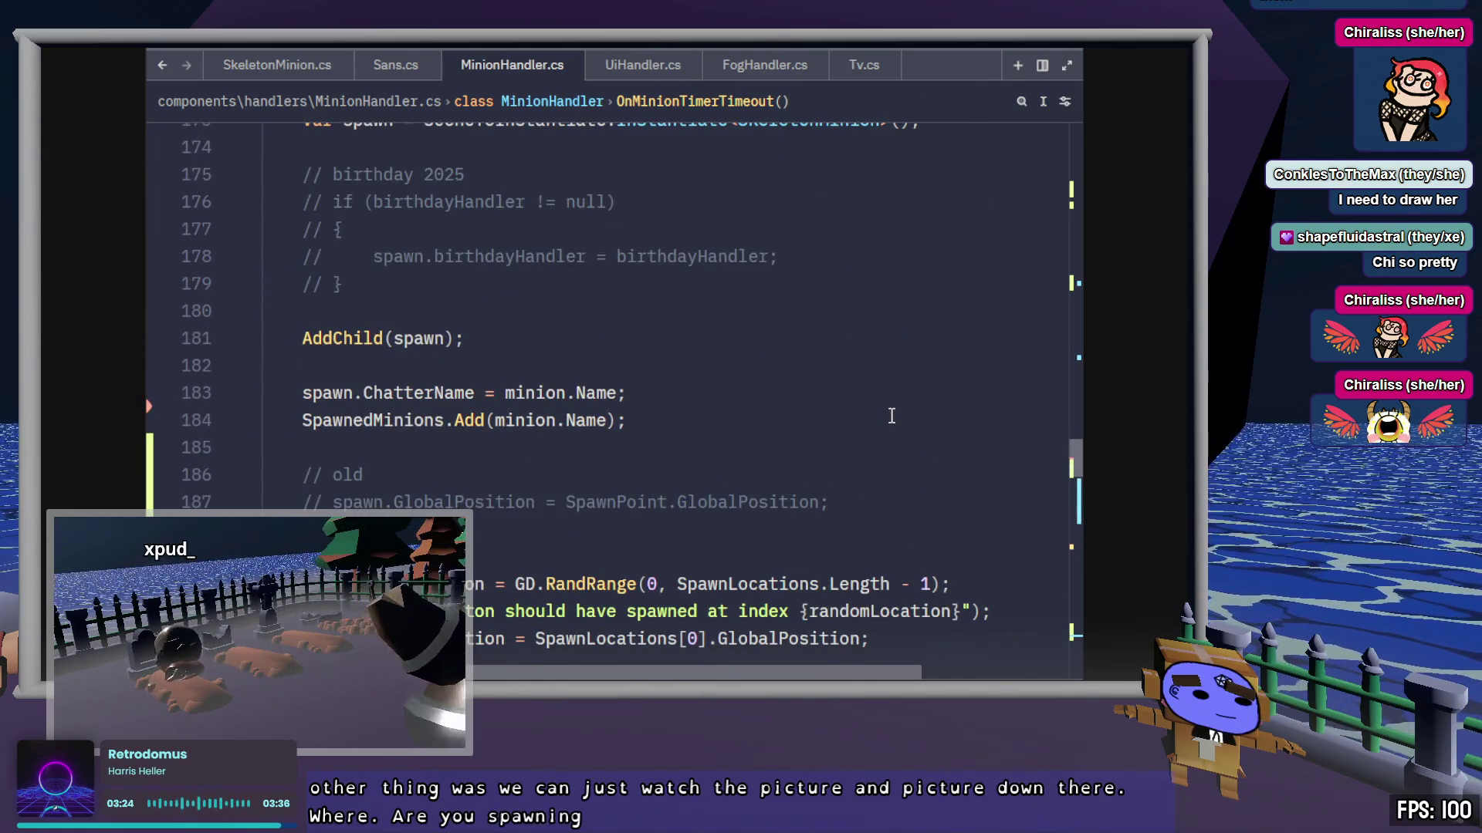
pyautogui.doubleClick(414, 585)
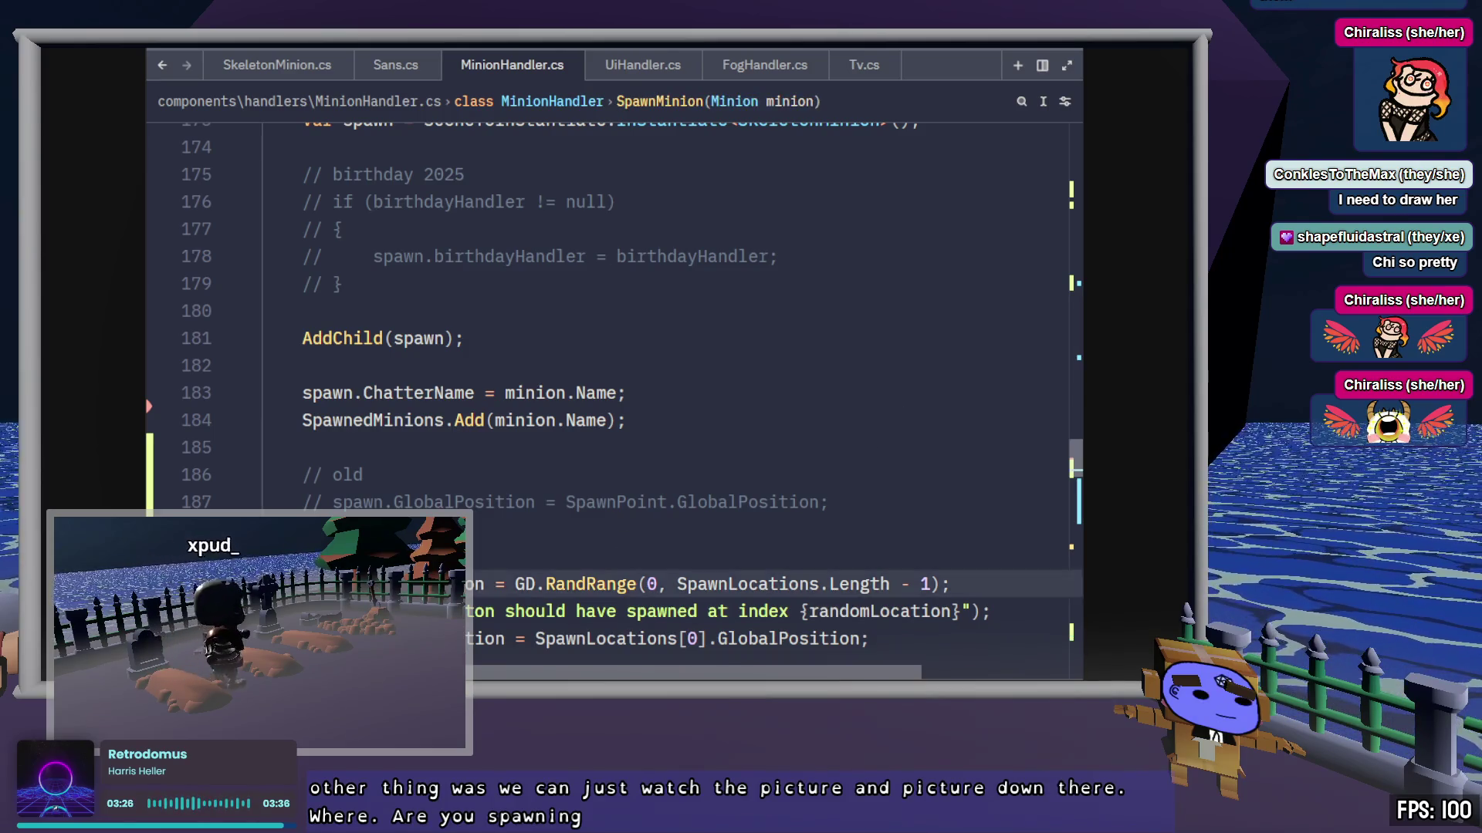
pyautogui.scroll(-1, 918, 340)
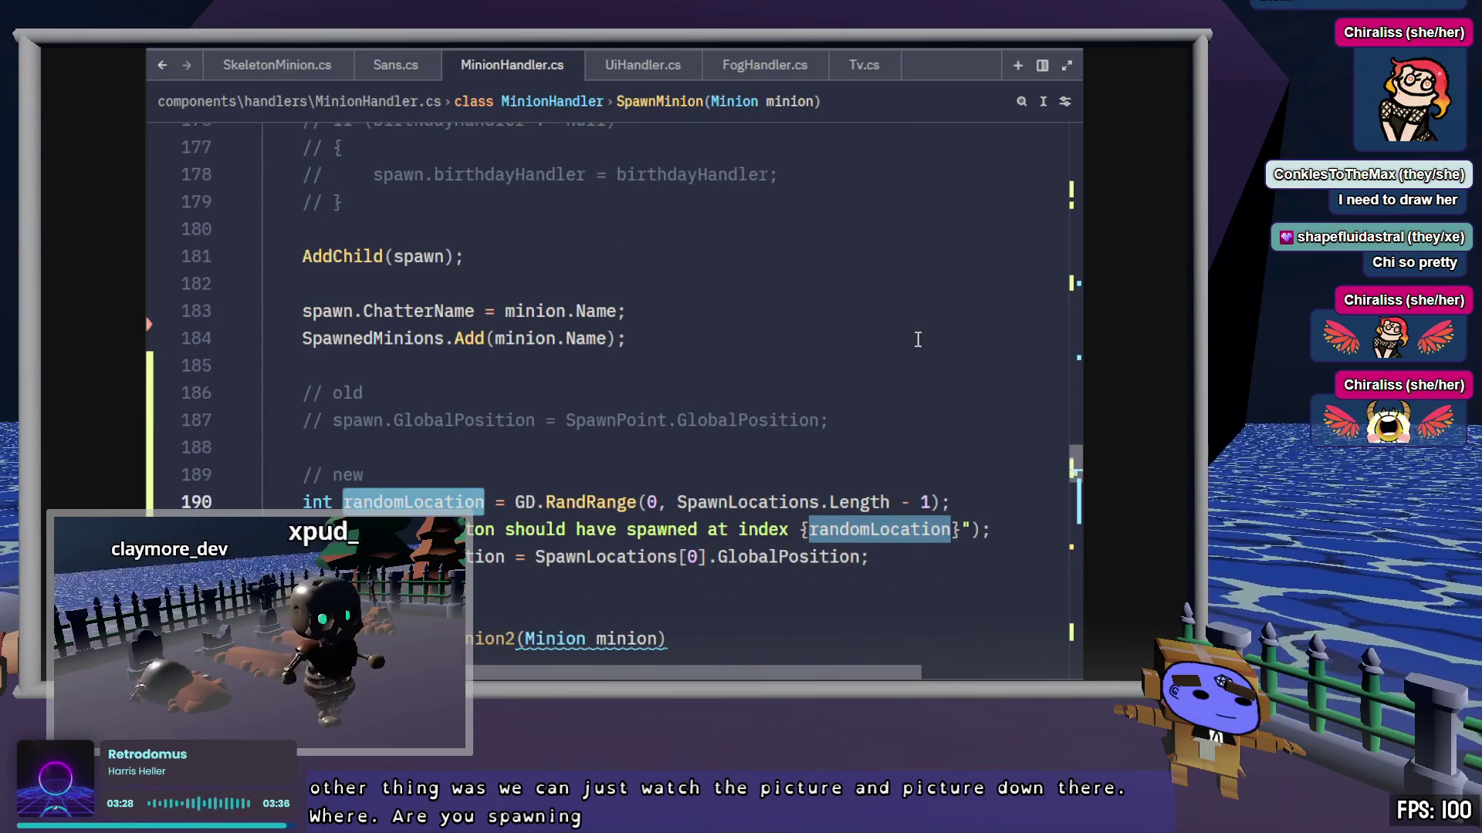
pyautogui.click(870, 531)
pyautogui.doubleClick(871, 531)
pyautogui.hotkey('ctrl', 'c')
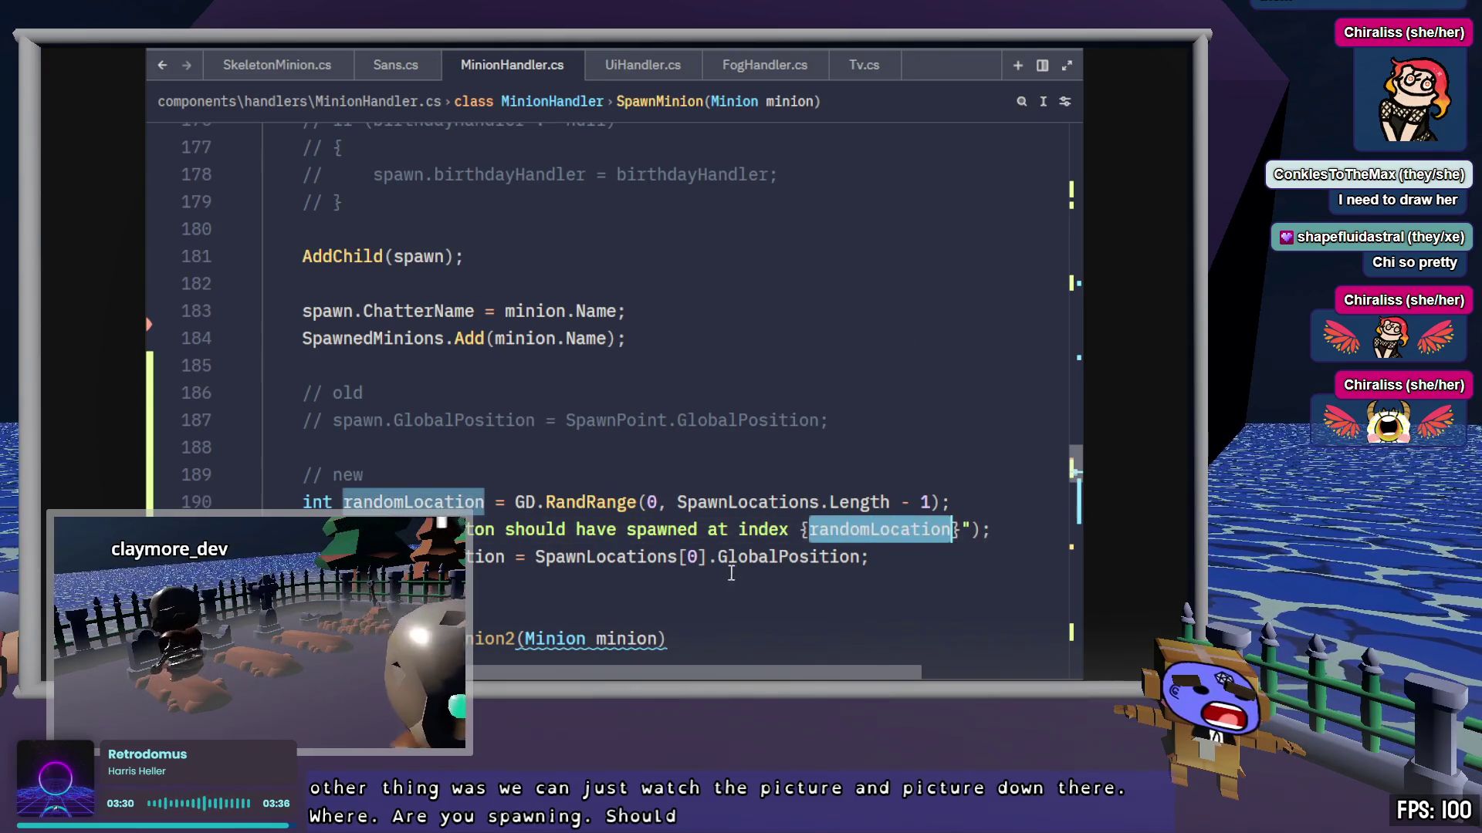
pyautogui.doubleClick(692, 557)
pyautogui.hotkey('ctrl', 'v')
# Step: Save, delete the old commented-out SpawnPoint position lines, and save again
pyautogui.hotkey('ctrl', 's')
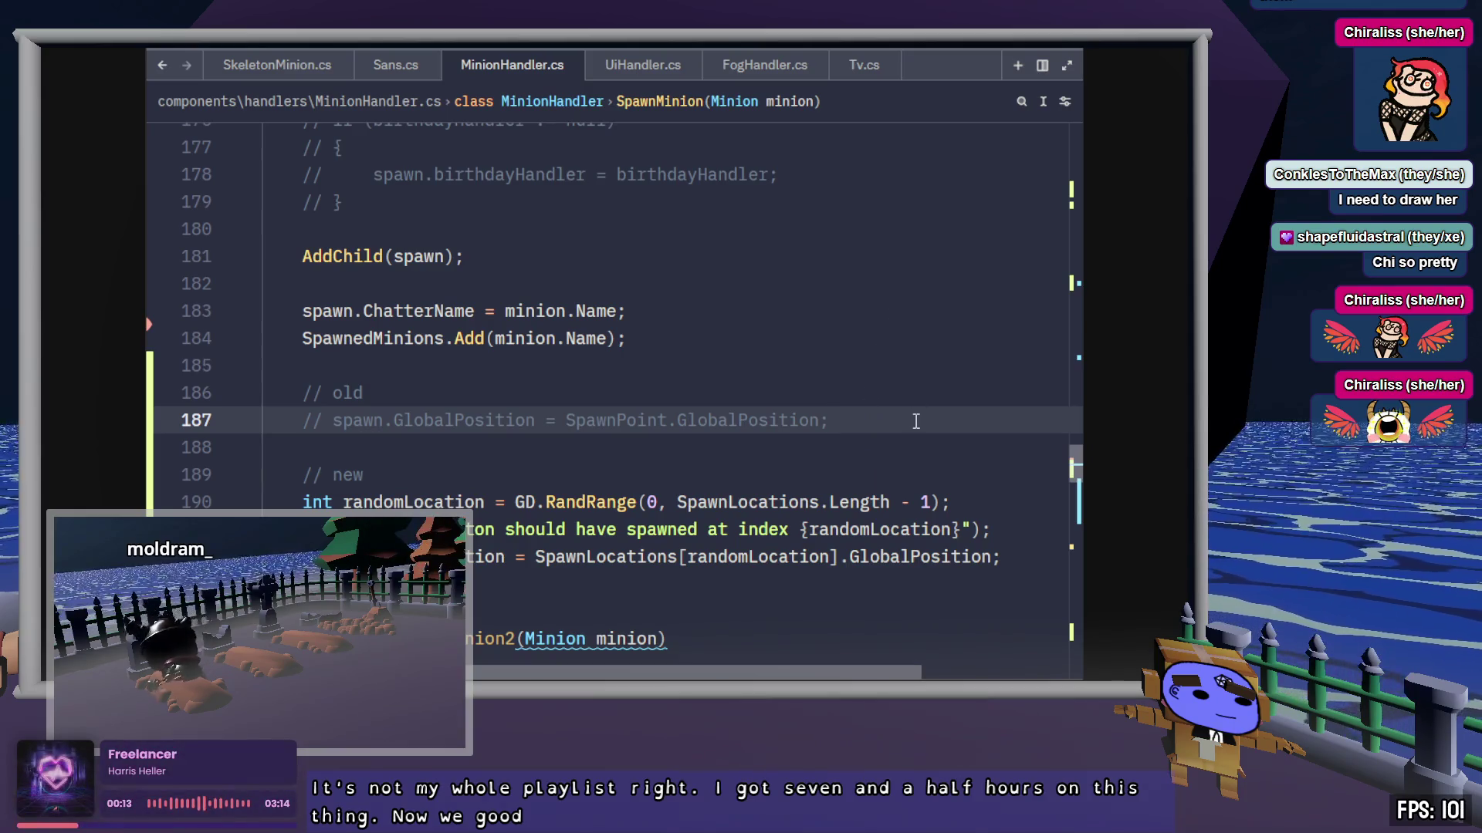
pyautogui.moveTo(857, 417); pyautogui.dragTo(834, 334)
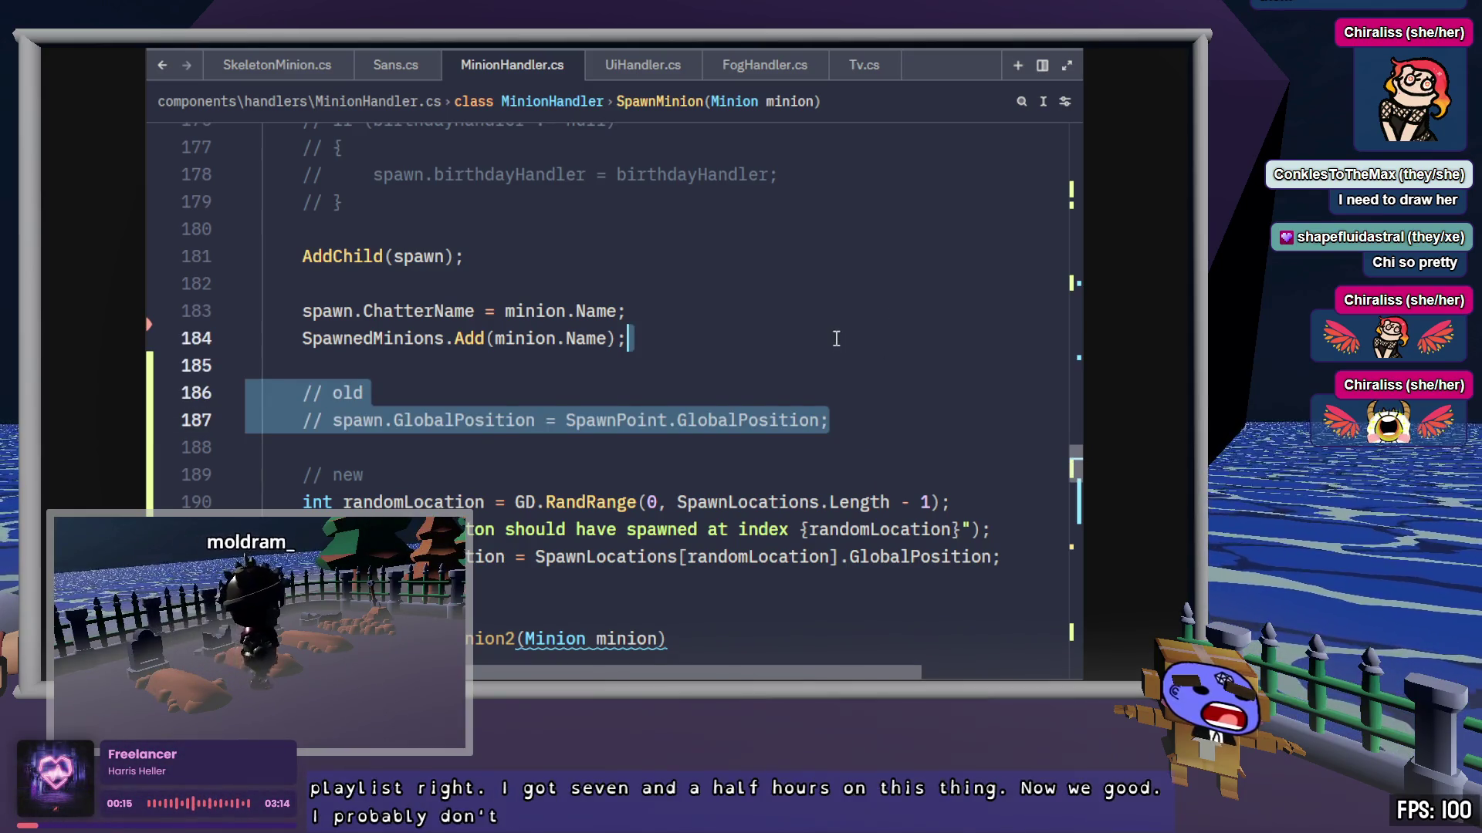
pyautogui.press('BackSpace')
pyautogui.scroll(3, 843, 361)
pyautogui.hotkey('ctrl', 's')
# Step: Scroll through MinionHandler.cs to review the unused SpawnMinion2 method's baseMinion line
pyautogui.scroll(2, 843, 360)
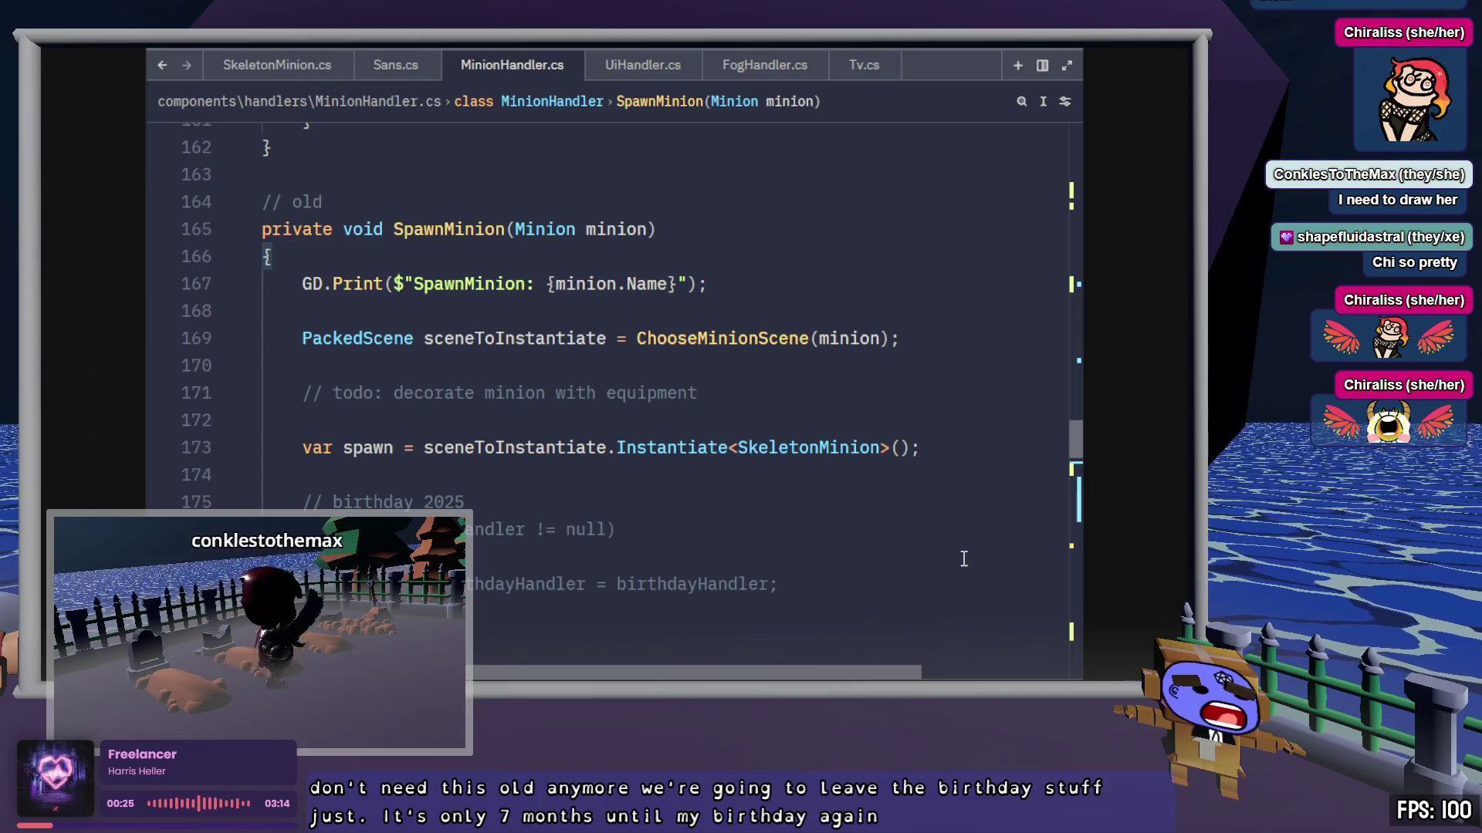
pyautogui.scroll(3, 965, 553)
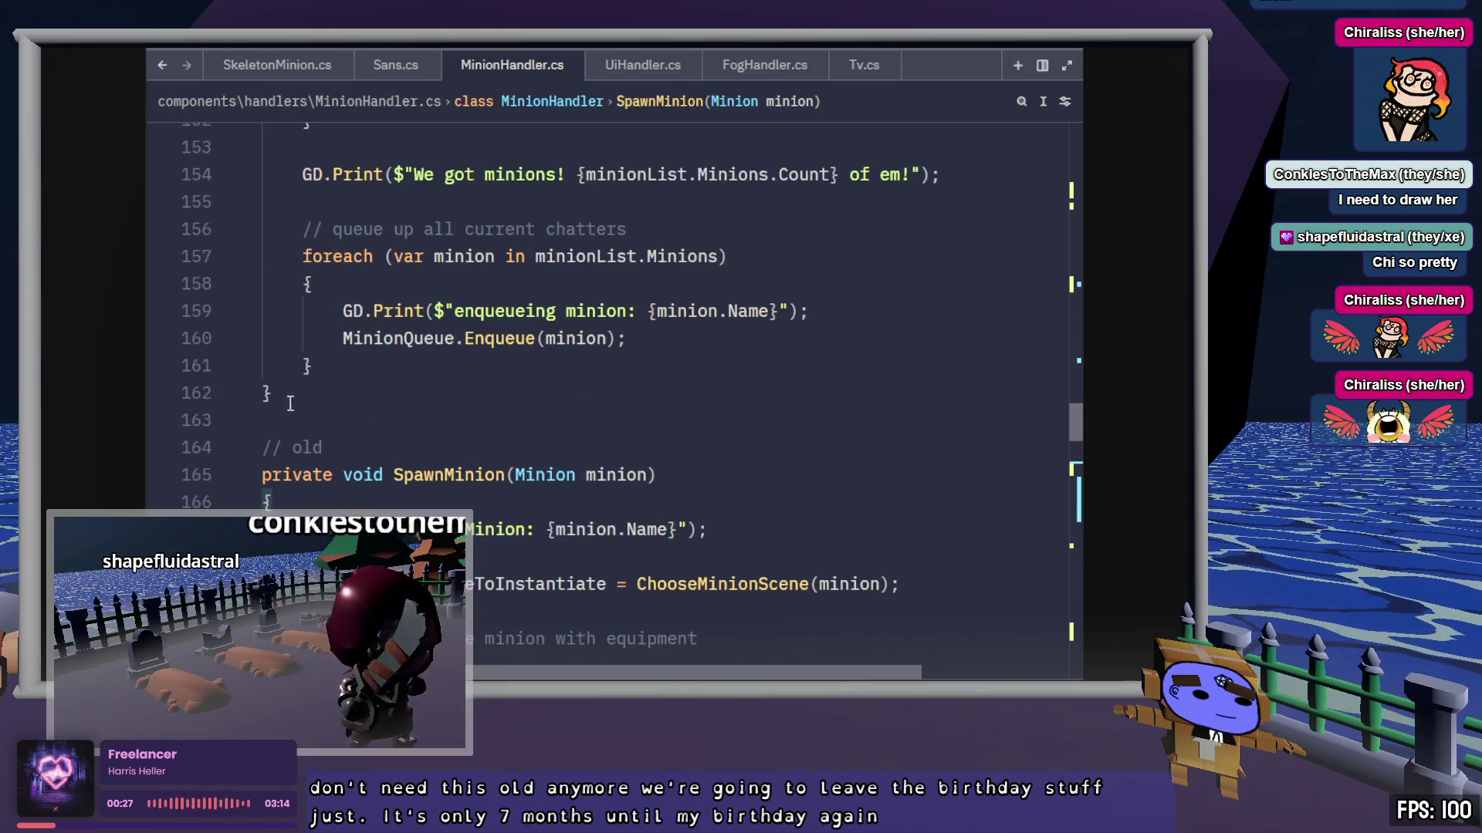
pyautogui.moveTo(332, 448); pyautogui.dragTo(271, 448)
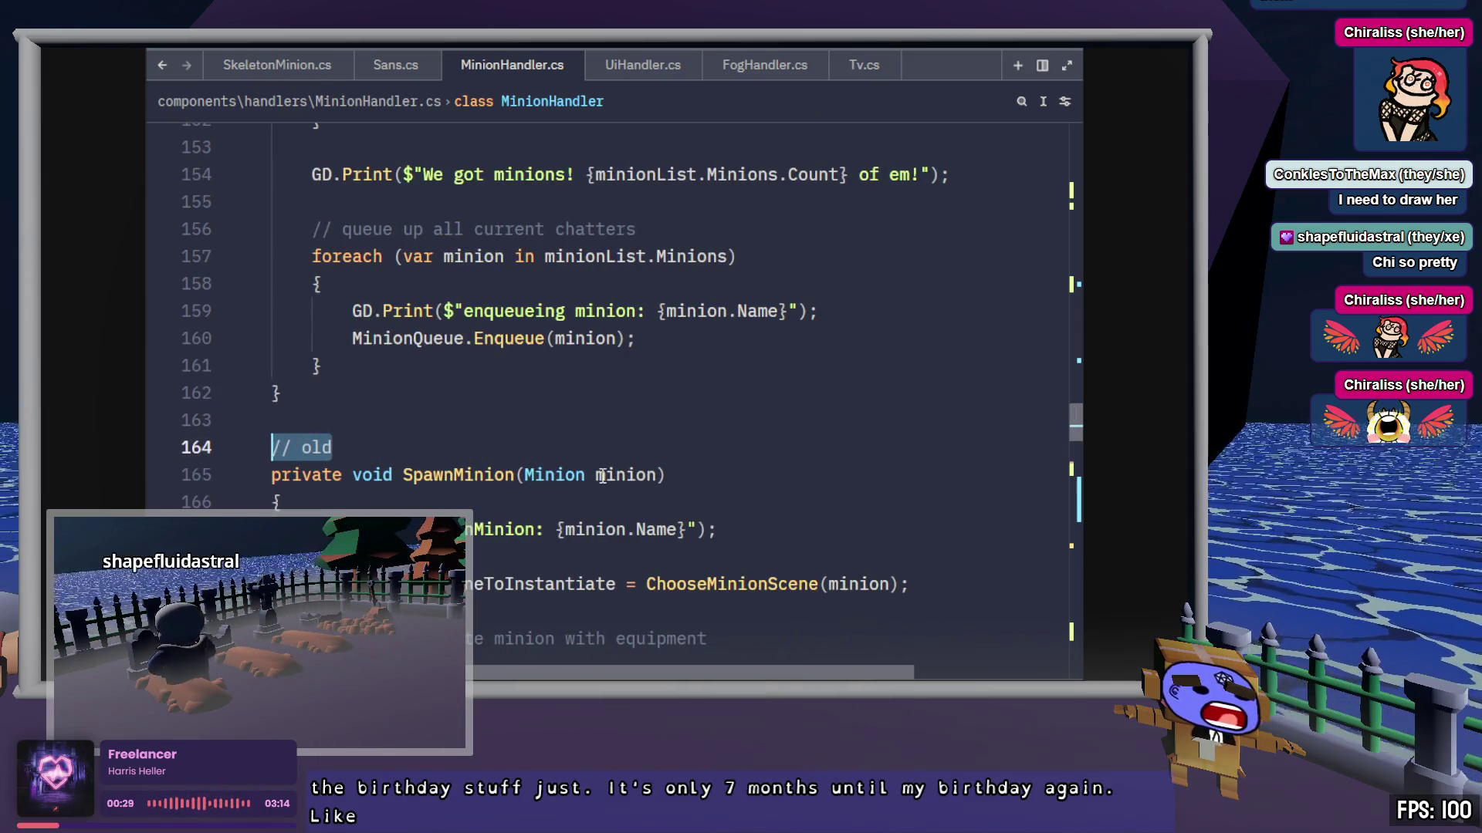
pyautogui.scroll(-5, 628, 473)
pyautogui.scroll(-5, 809, 495)
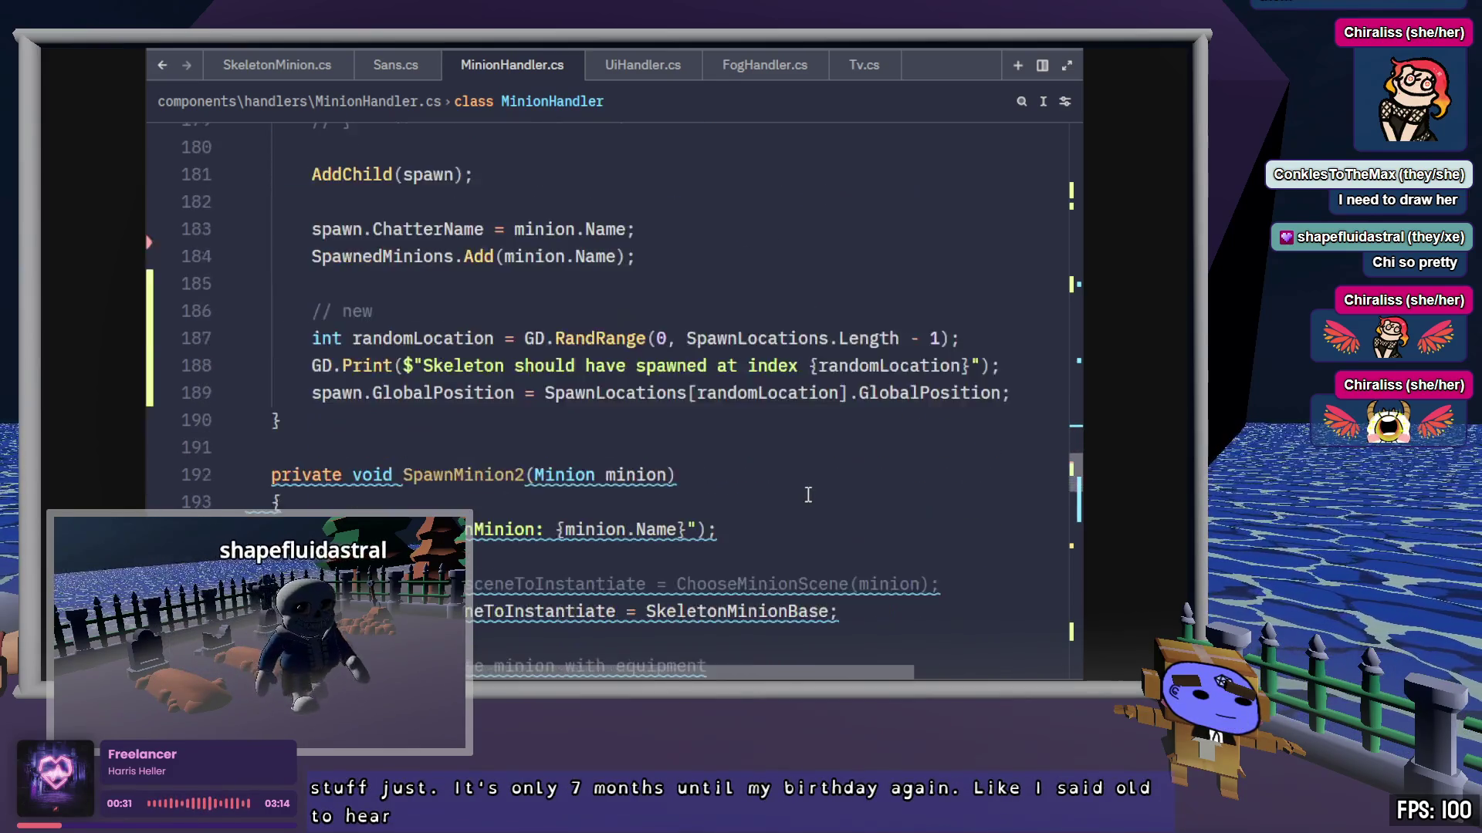
pyautogui.click(746, 366)
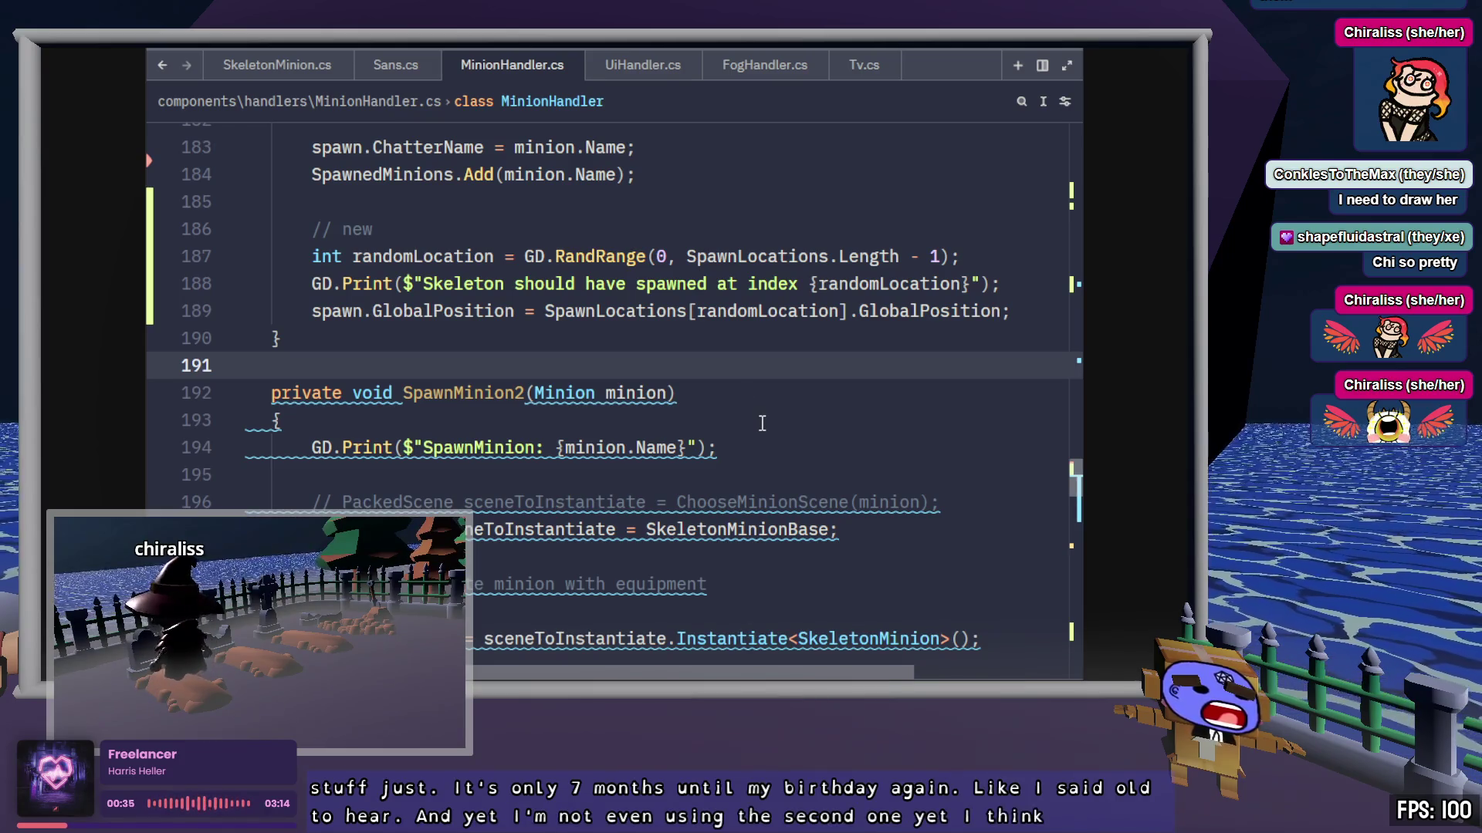
pyautogui.scroll(-3, 762, 423)
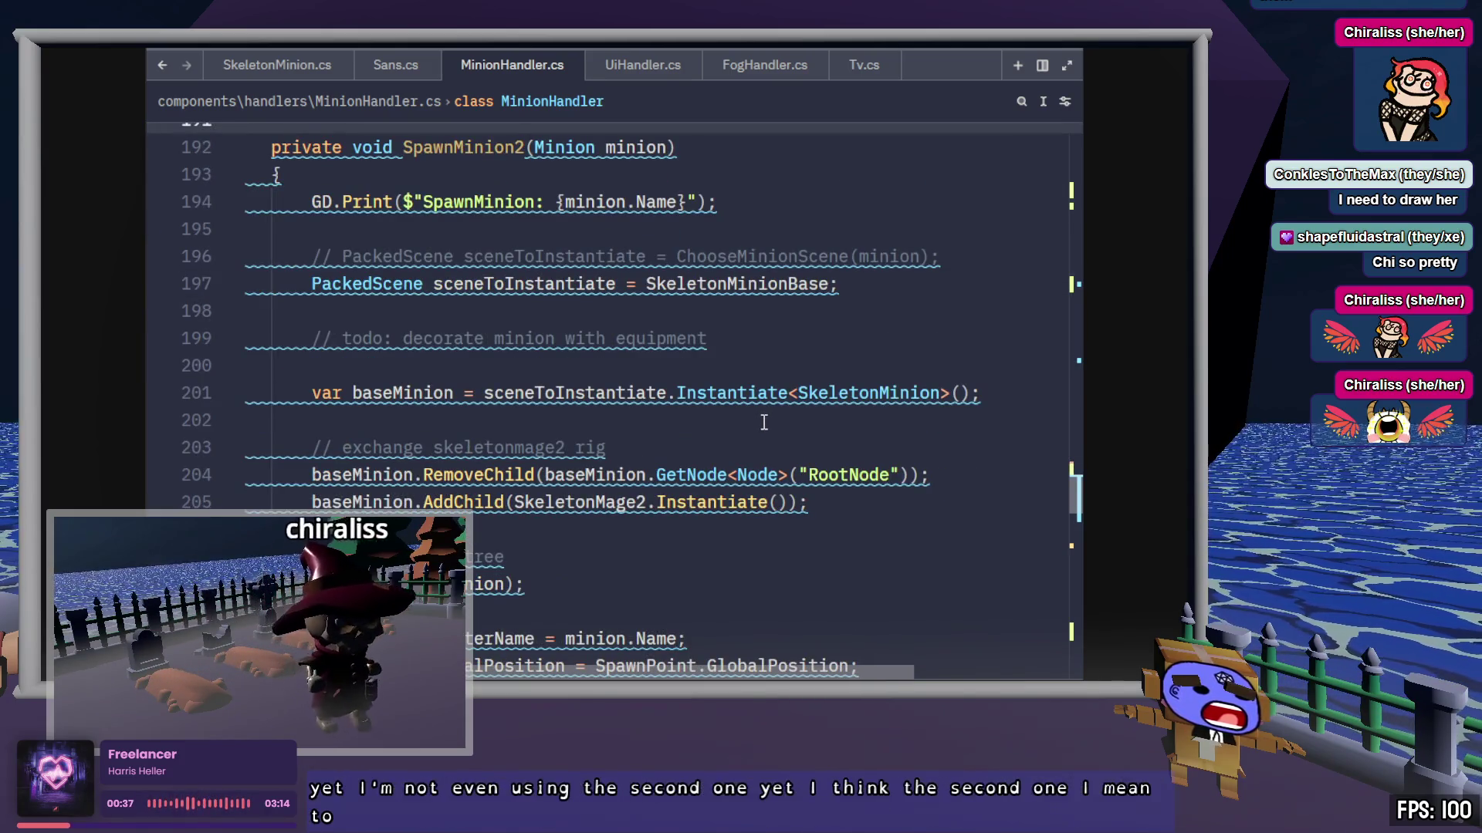
pyautogui.scroll(-4, 763, 425)
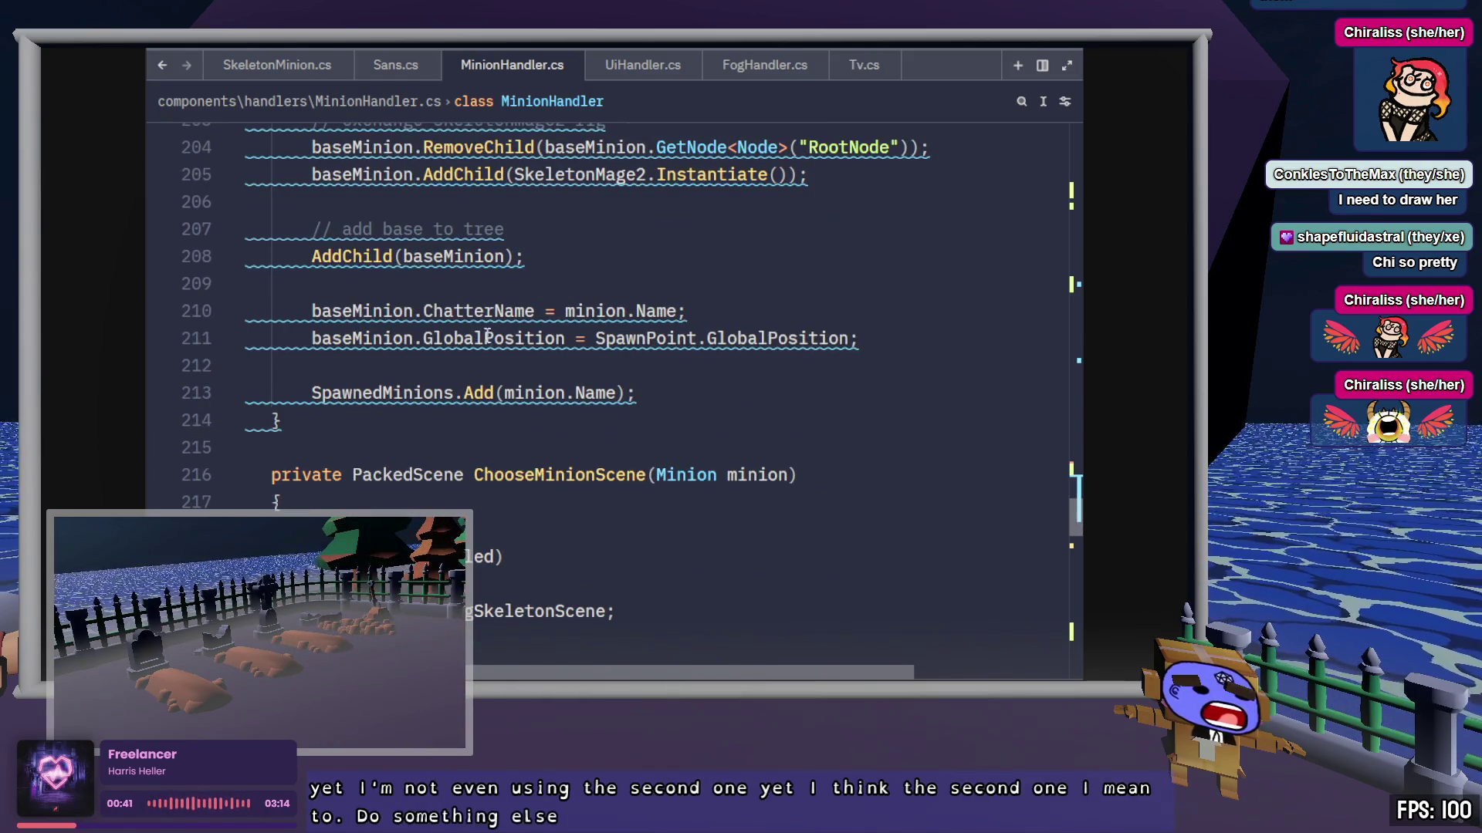
pyautogui.click(373, 313)
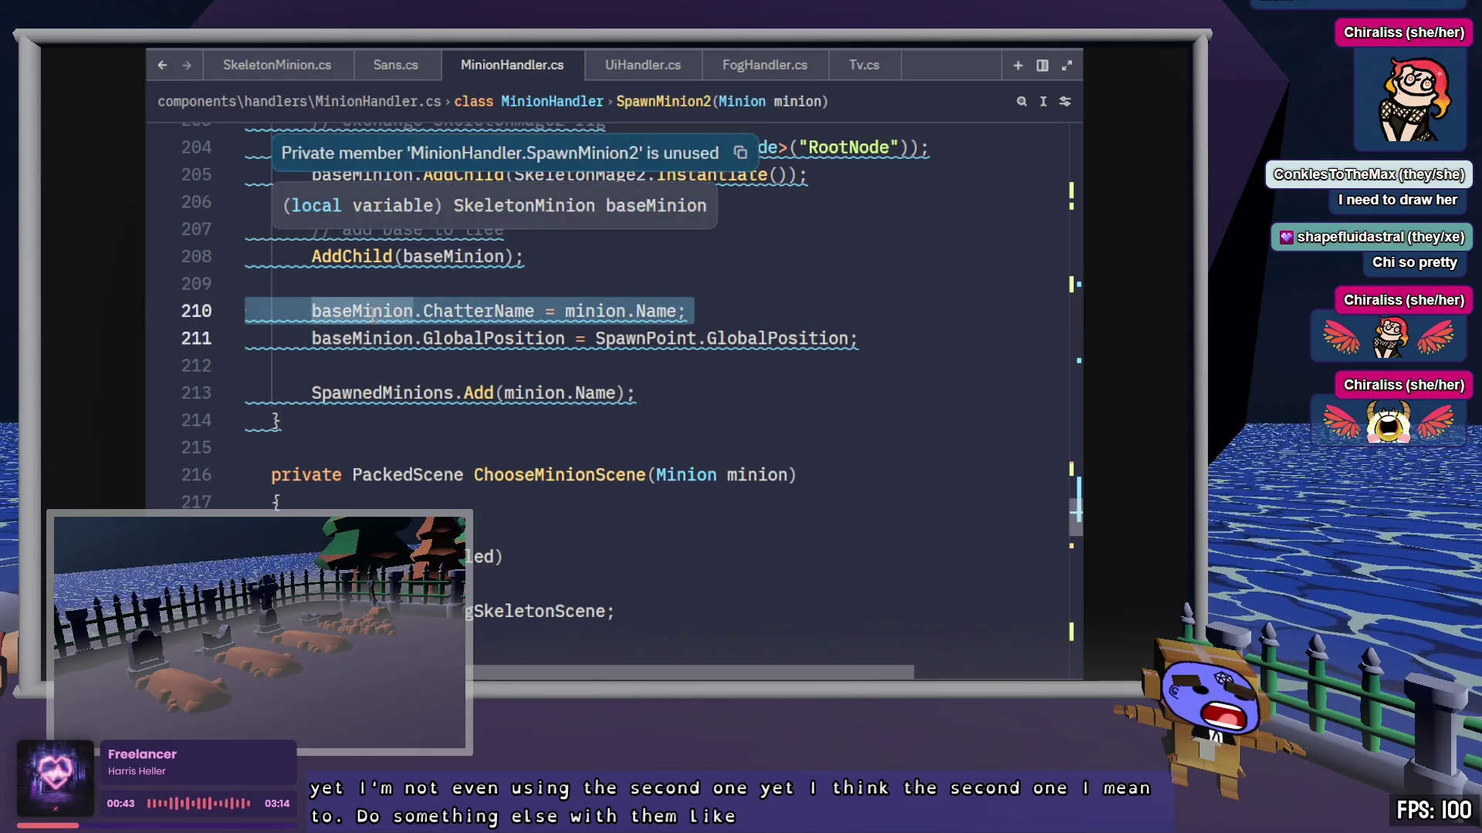
# Step: Check the Godot editor's Output log for the debug prints
pyautogui.hotkey('alt', 'Tab')
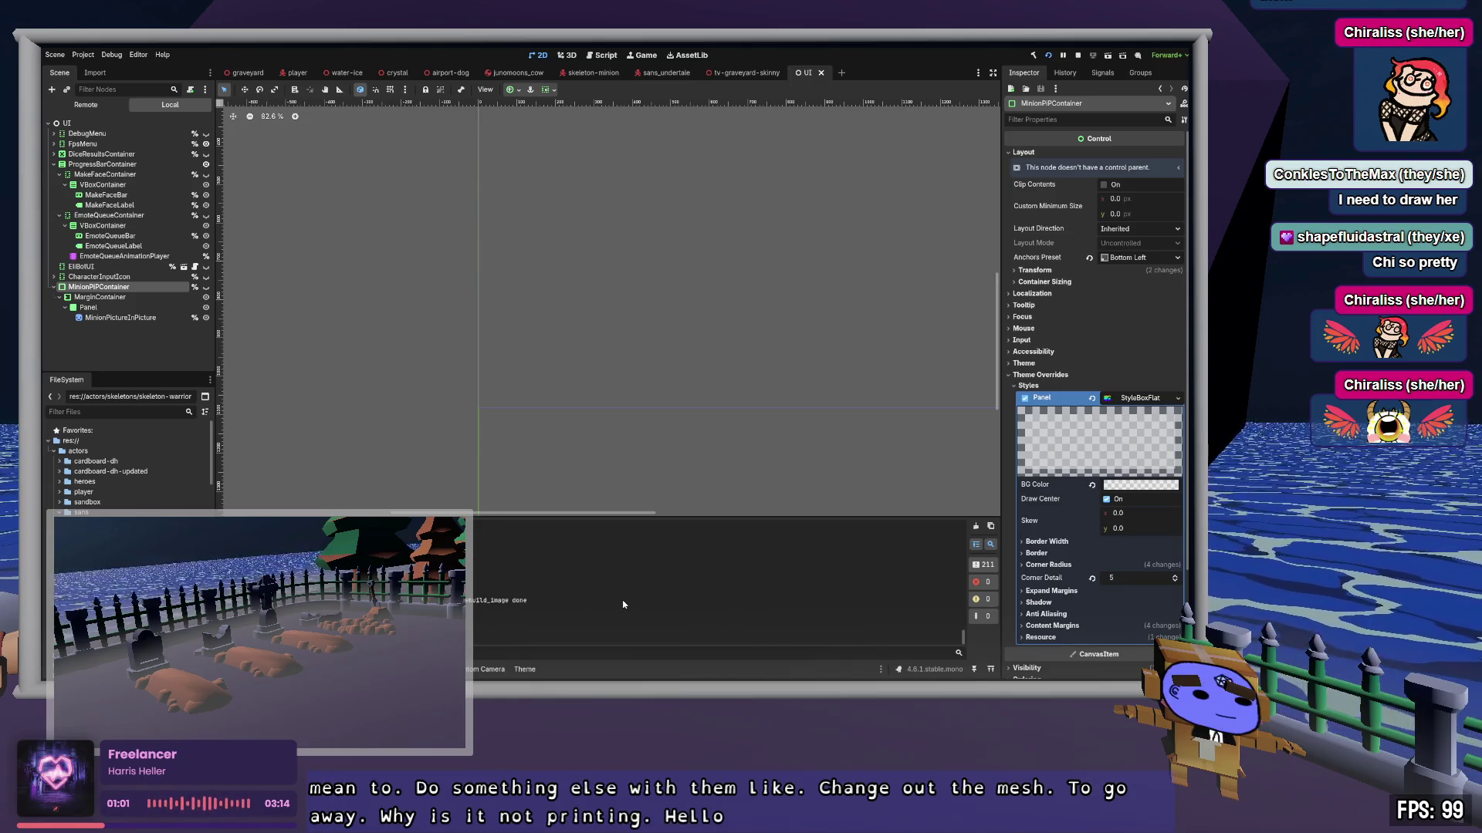
pyautogui.scroll(-1, 614, 587)
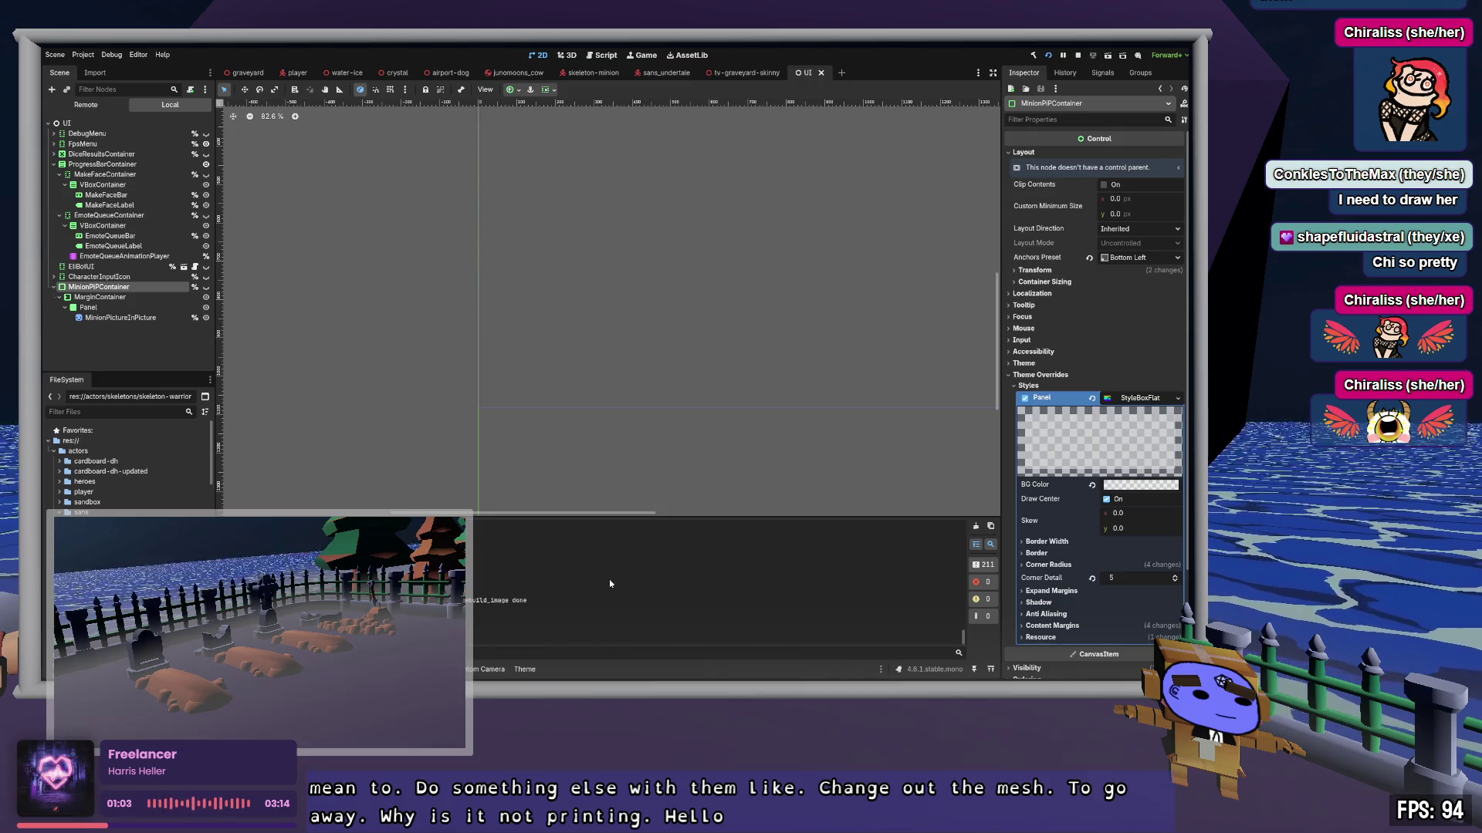
pyautogui.scroll(2, 609, 583)
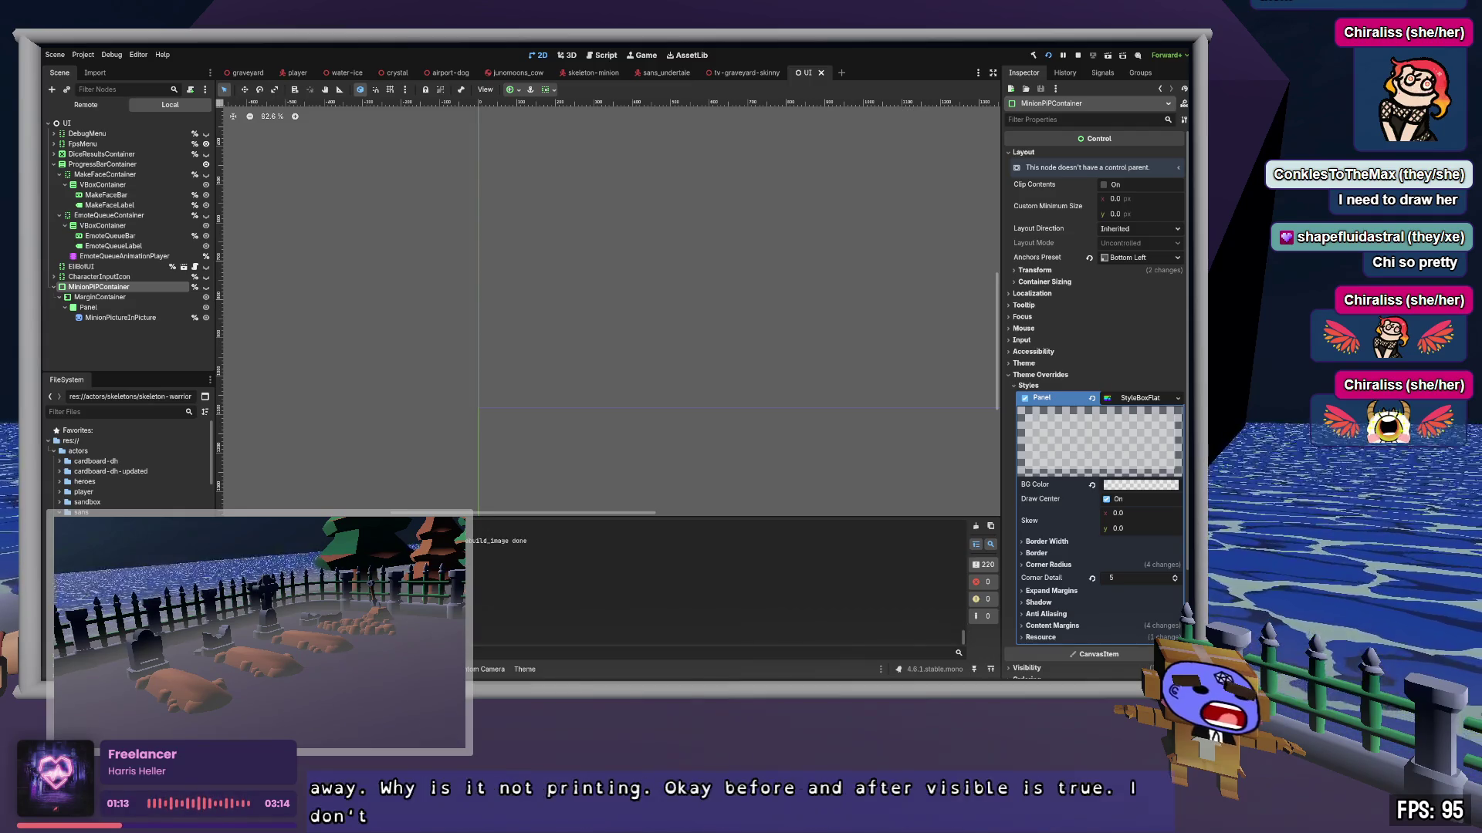
# Step: Back in Zed, select the MinionQueue.IsEmpty && isPipVisible condition on line 274
pyautogui.hotkey('alt', 'Tab')
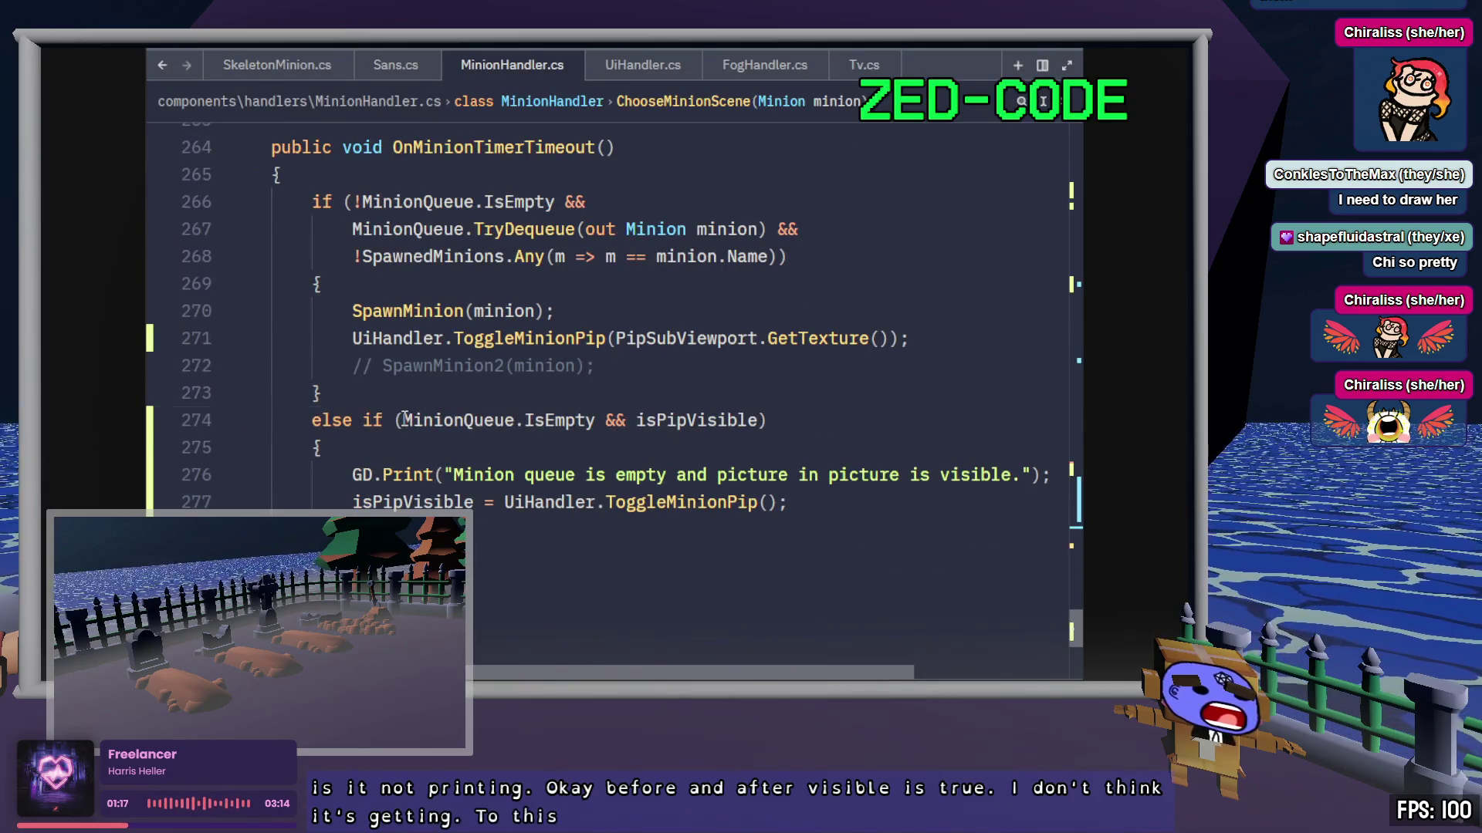
pyautogui.moveTo(403, 420); pyautogui.dragTo(758, 423)
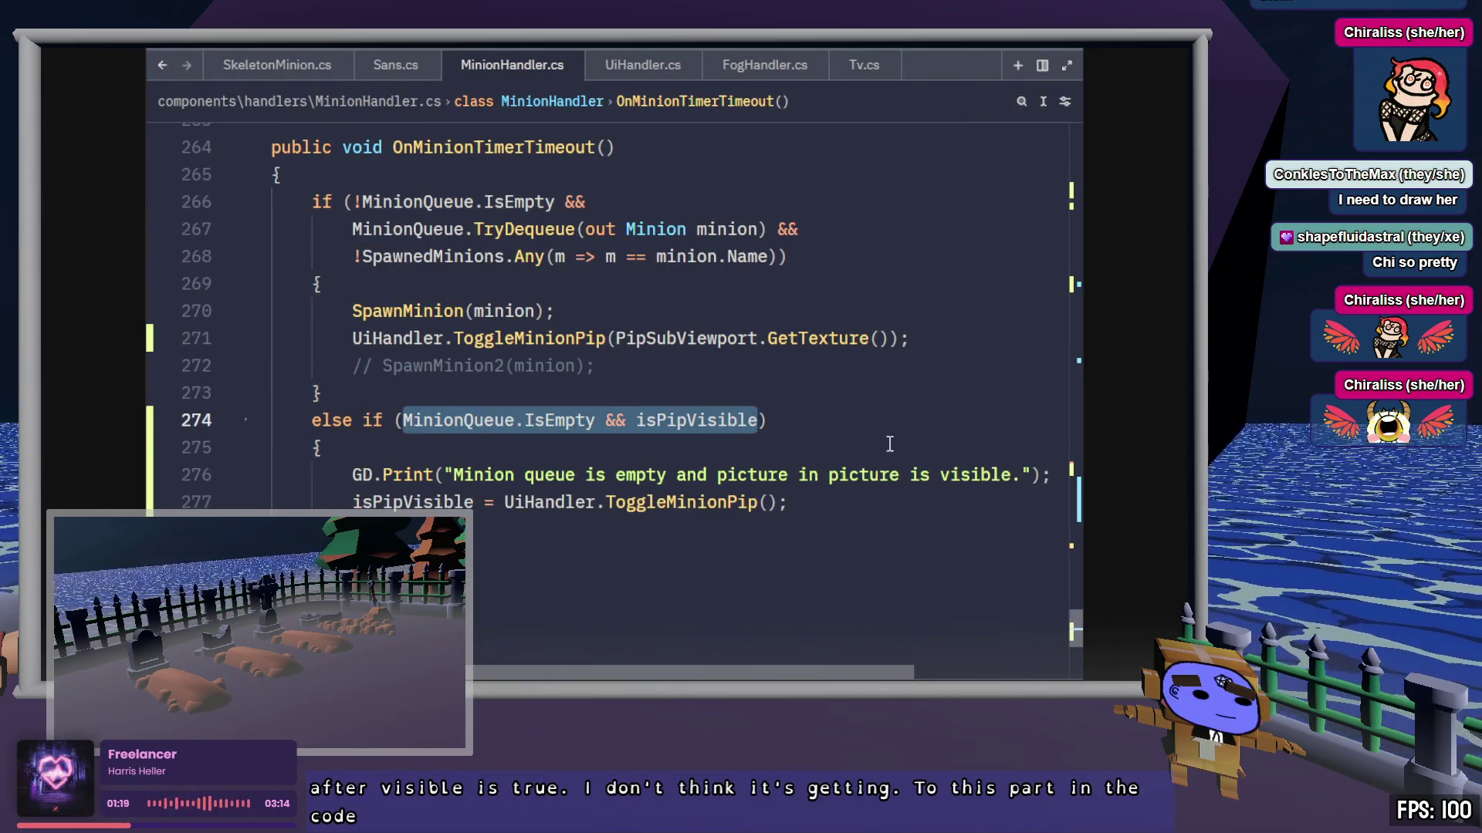
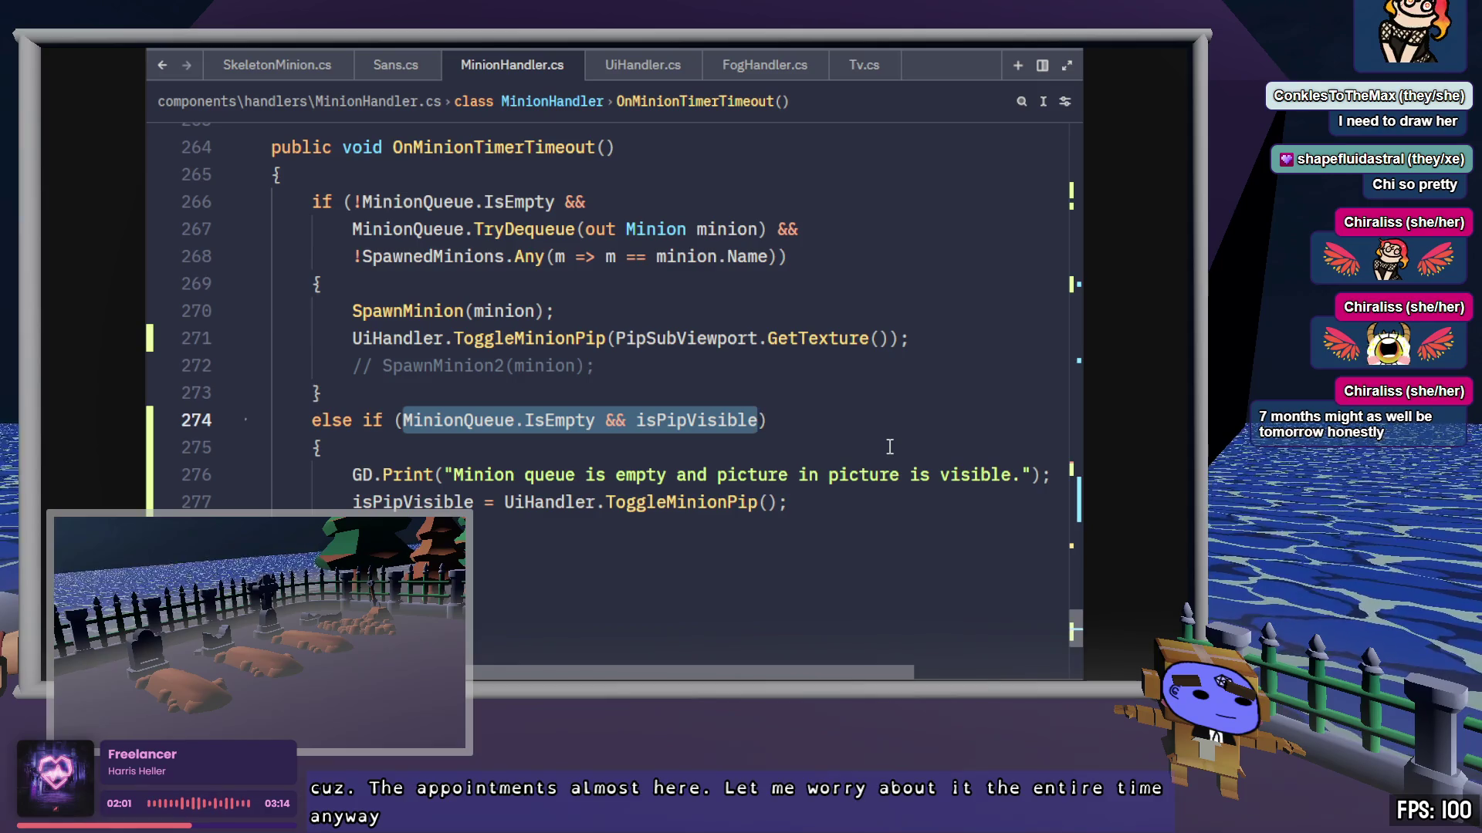
# Step: Assign the UiHandler.ToggleMinionPip() result to isPipVisible on line 271
pyautogui.click(695, 419)
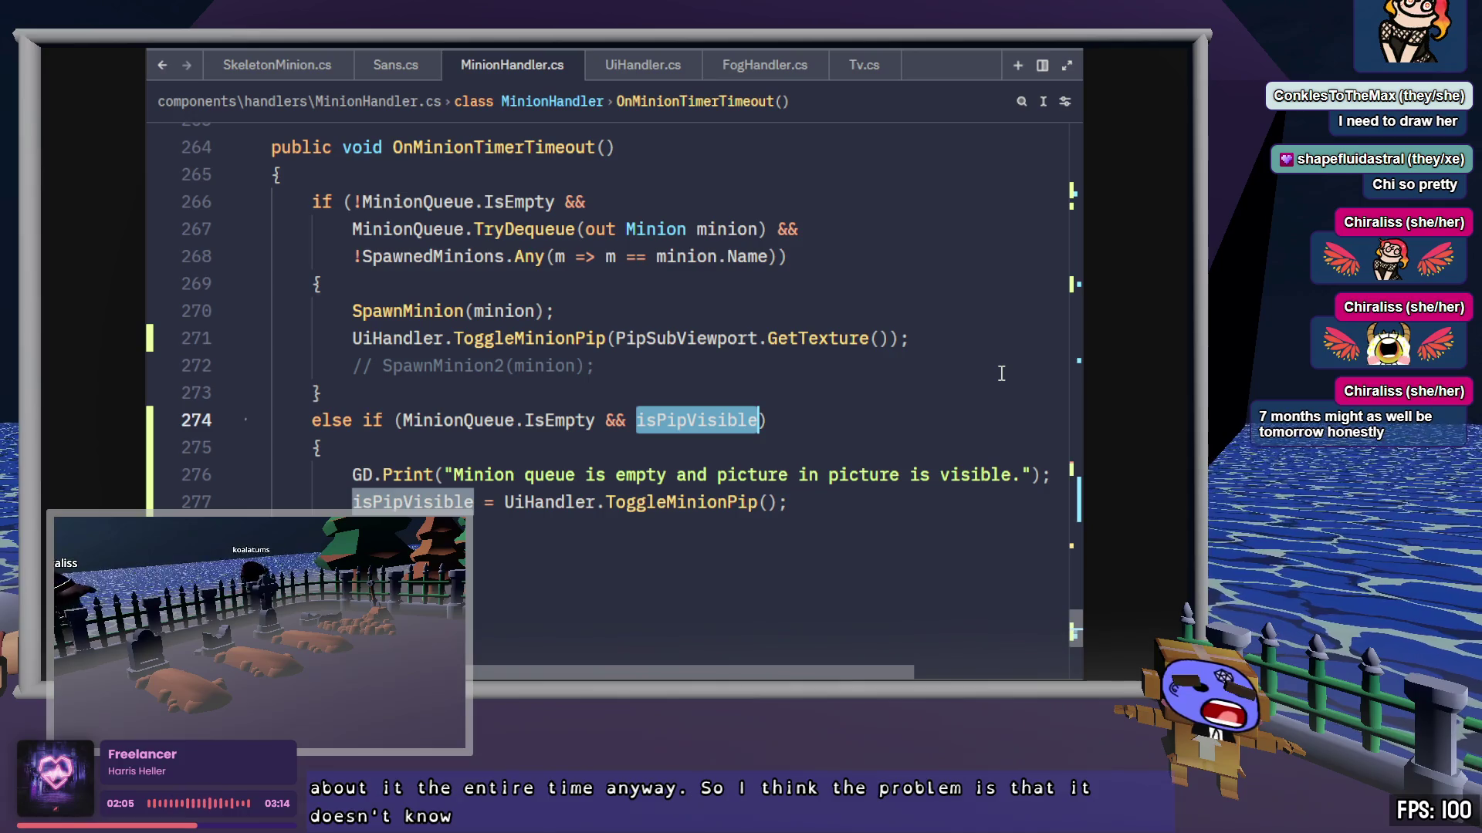
pyautogui.doubleClick(407, 502)
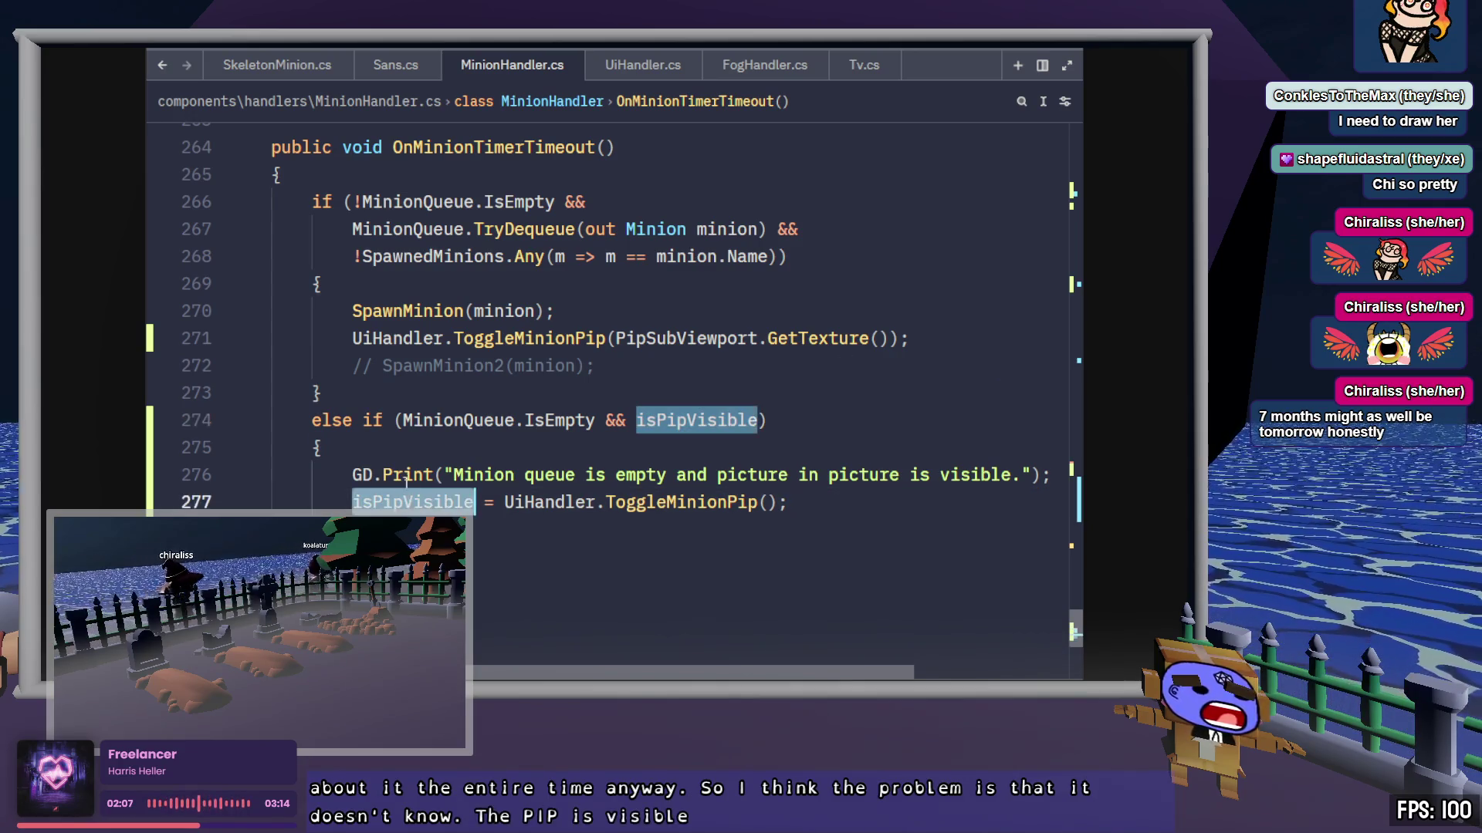
pyautogui.hotkey('ctrl', 'c')
pyautogui.click(352, 338)
pyautogui.hotkey('ctrl', 'v')
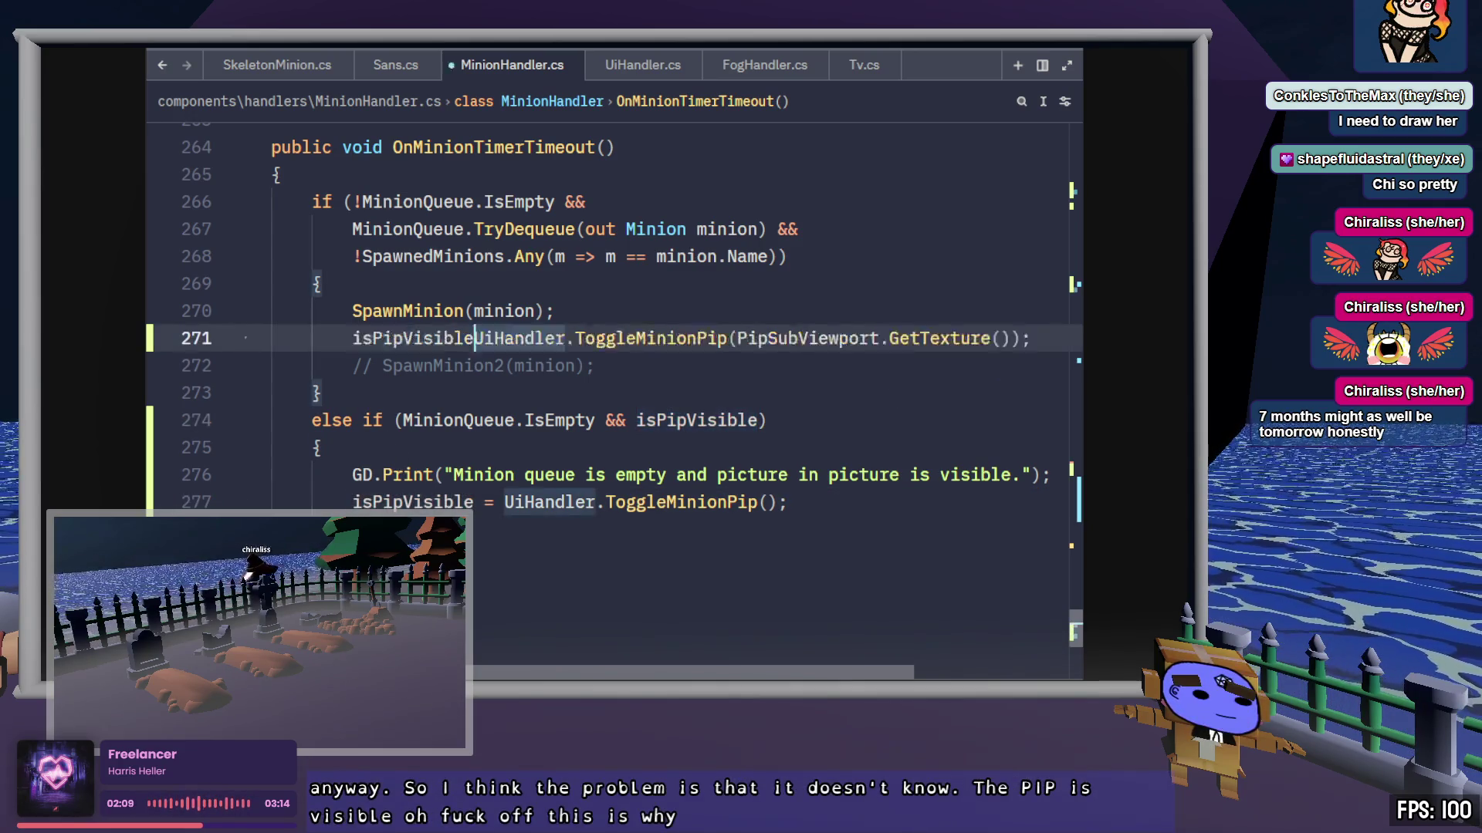
pyautogui.write('=')
pyautogui.click(724, 361)
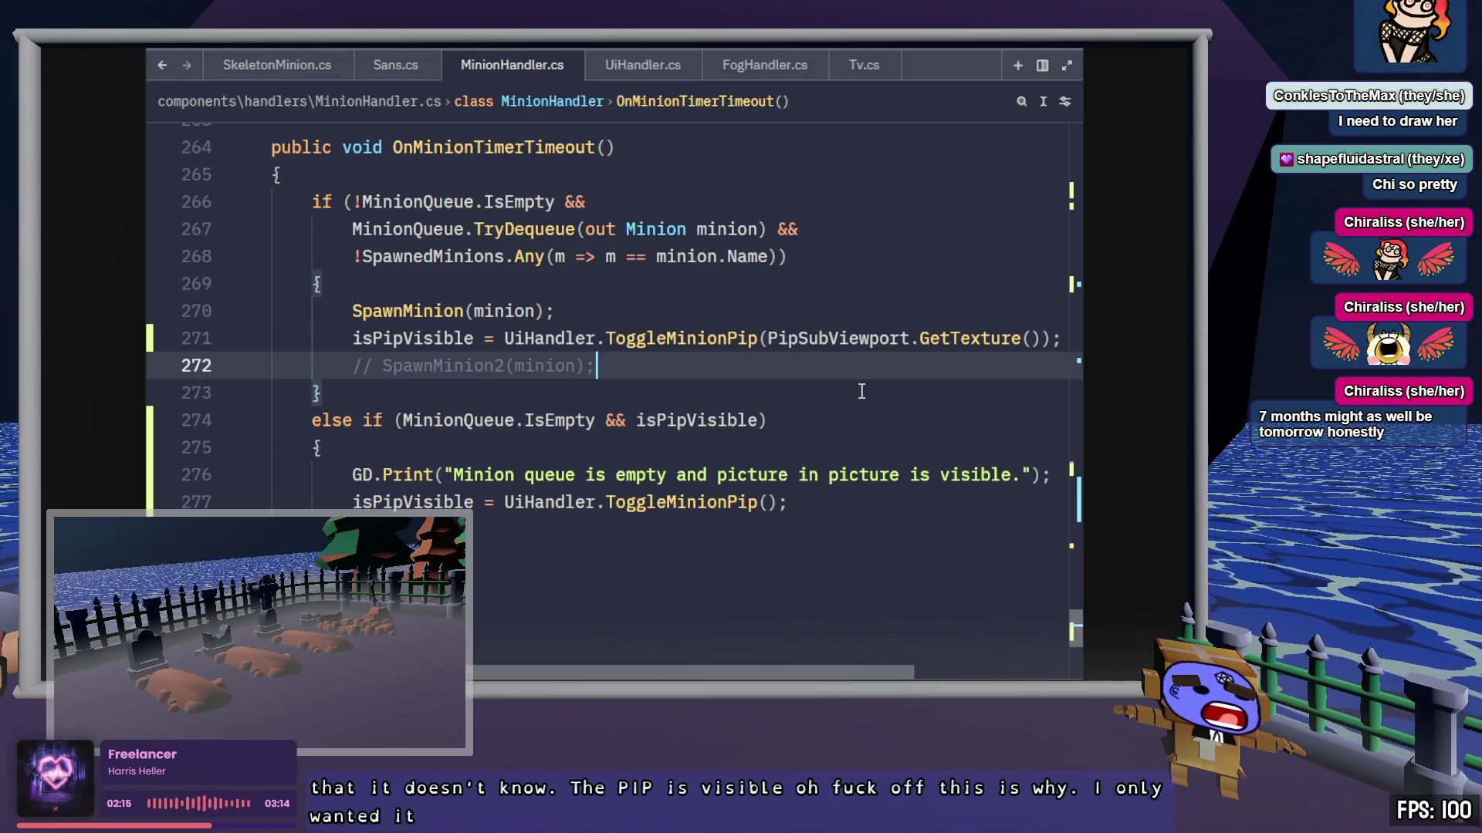
# Step: Remove the '&& isPipVisible' check from line 274's else-if, leaving only MinionQueue.IsEmpty
pyautogui.doubleClick(760, 410)
pyautogui.press('BackSpace')
pyautogui.press('BackSpace')
pyautogui.press('BackSpace')
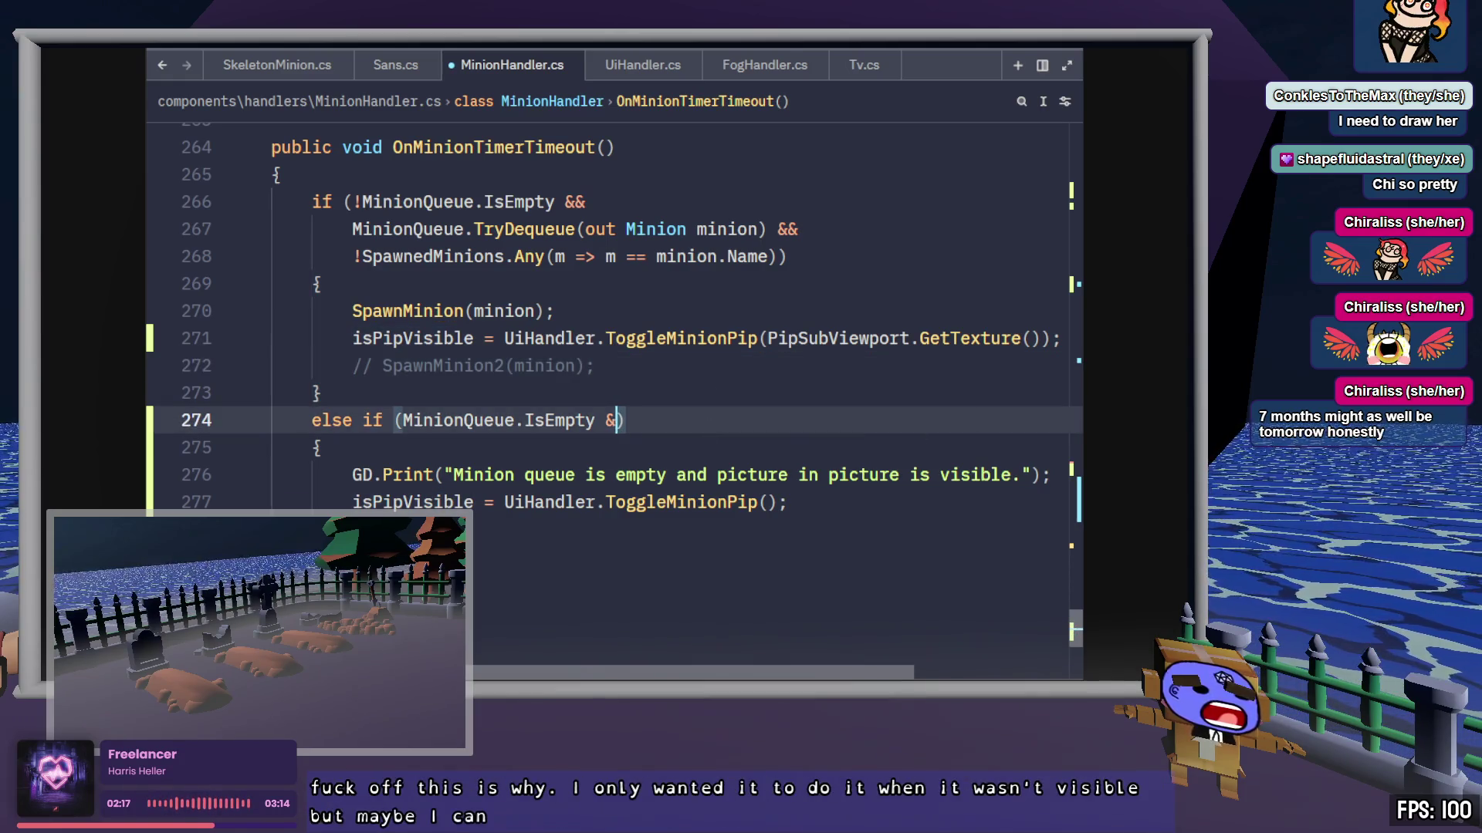
pyautogui.moveTo(598, 420); pyautogui.dragTo(402, 420)
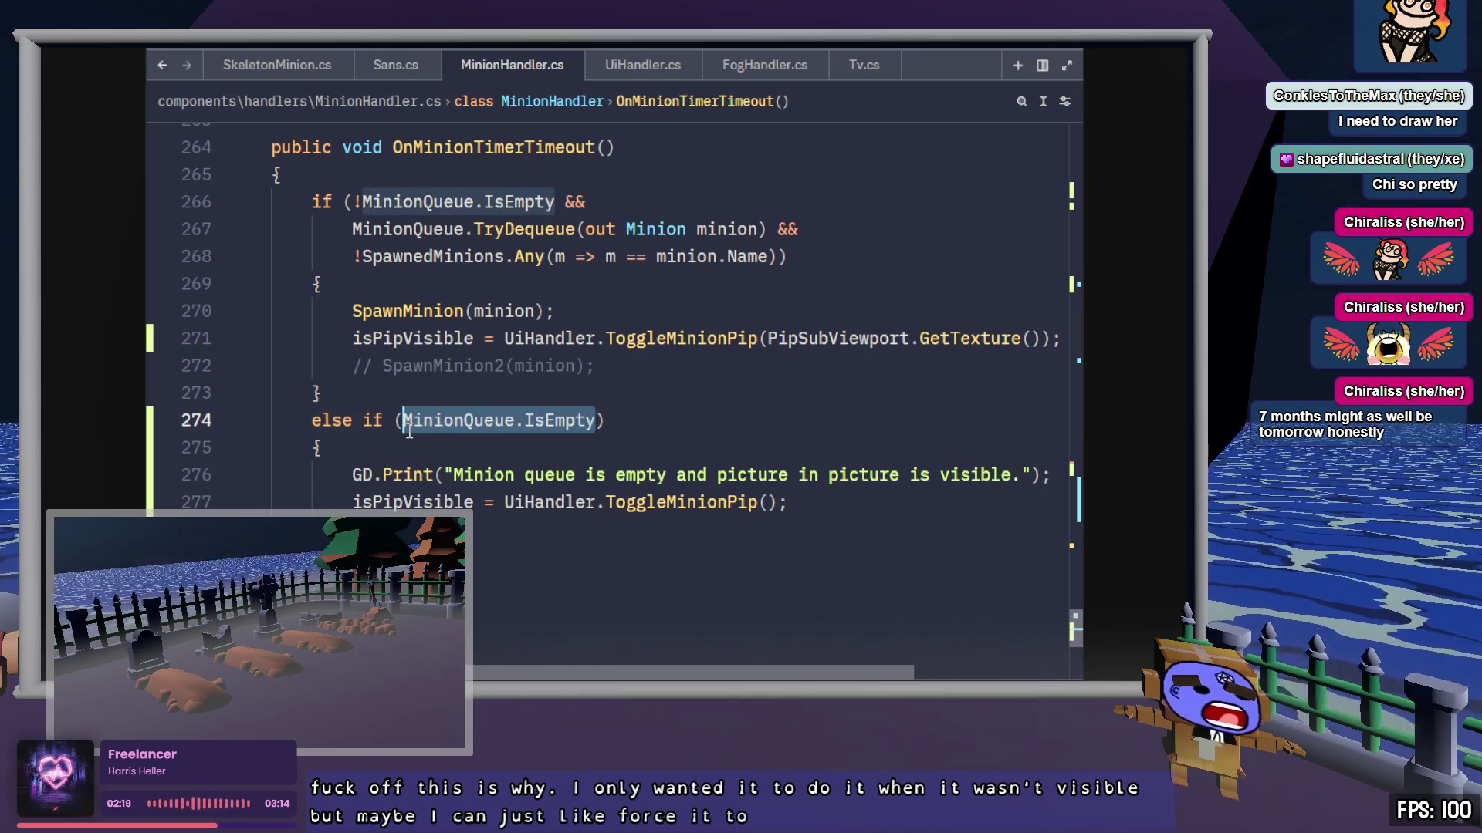
pyautogui.click(445, 476)
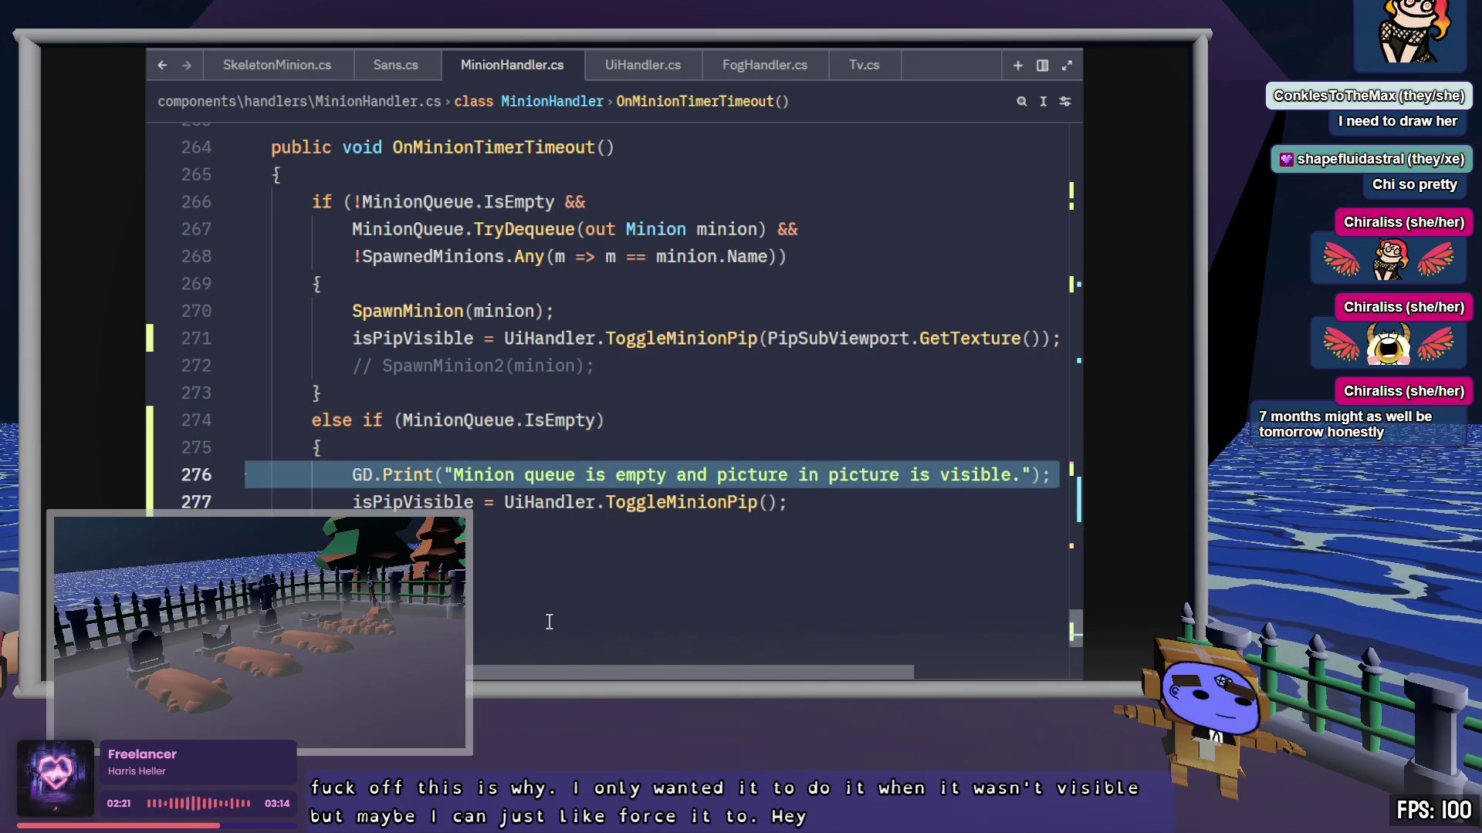
pyautogui.click(858, 503)
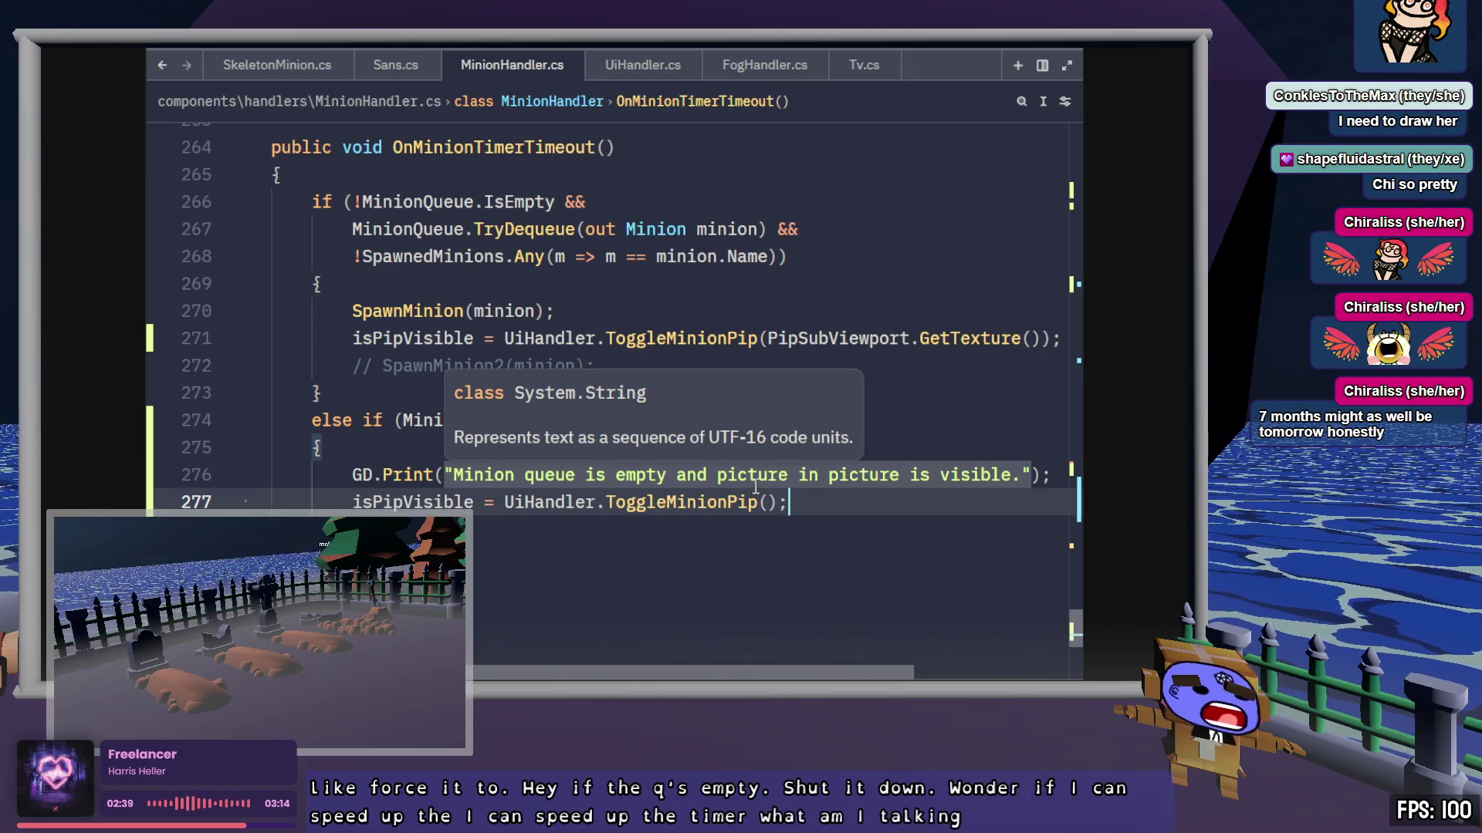
# Step: In the graveyard scene, set MinionTimer's Wait Time to 1.0 seconds in the Inspector
pyautogui.hotkey('alt', 'Tab')
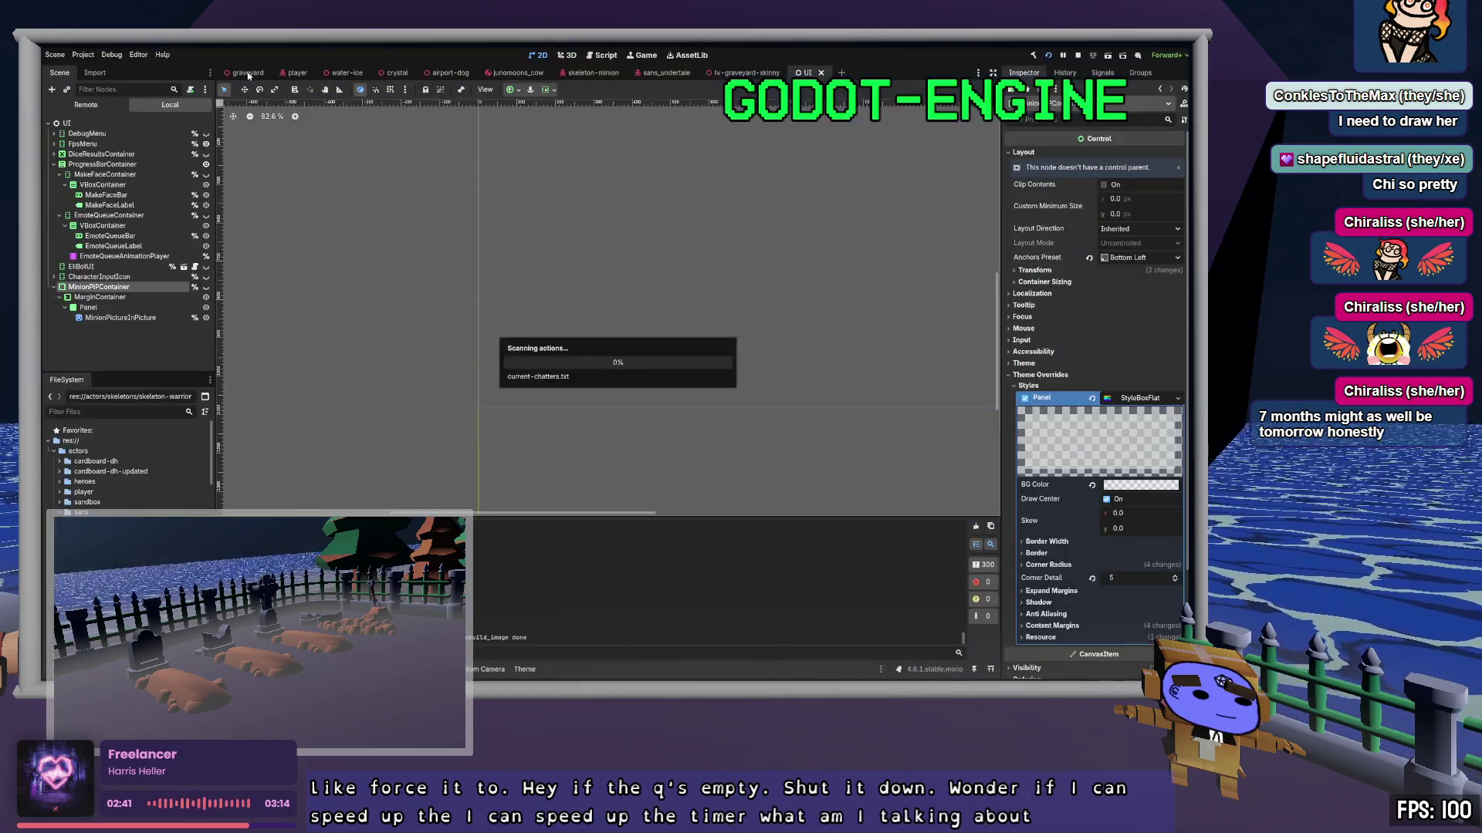
pyautogui.click(254, 72)
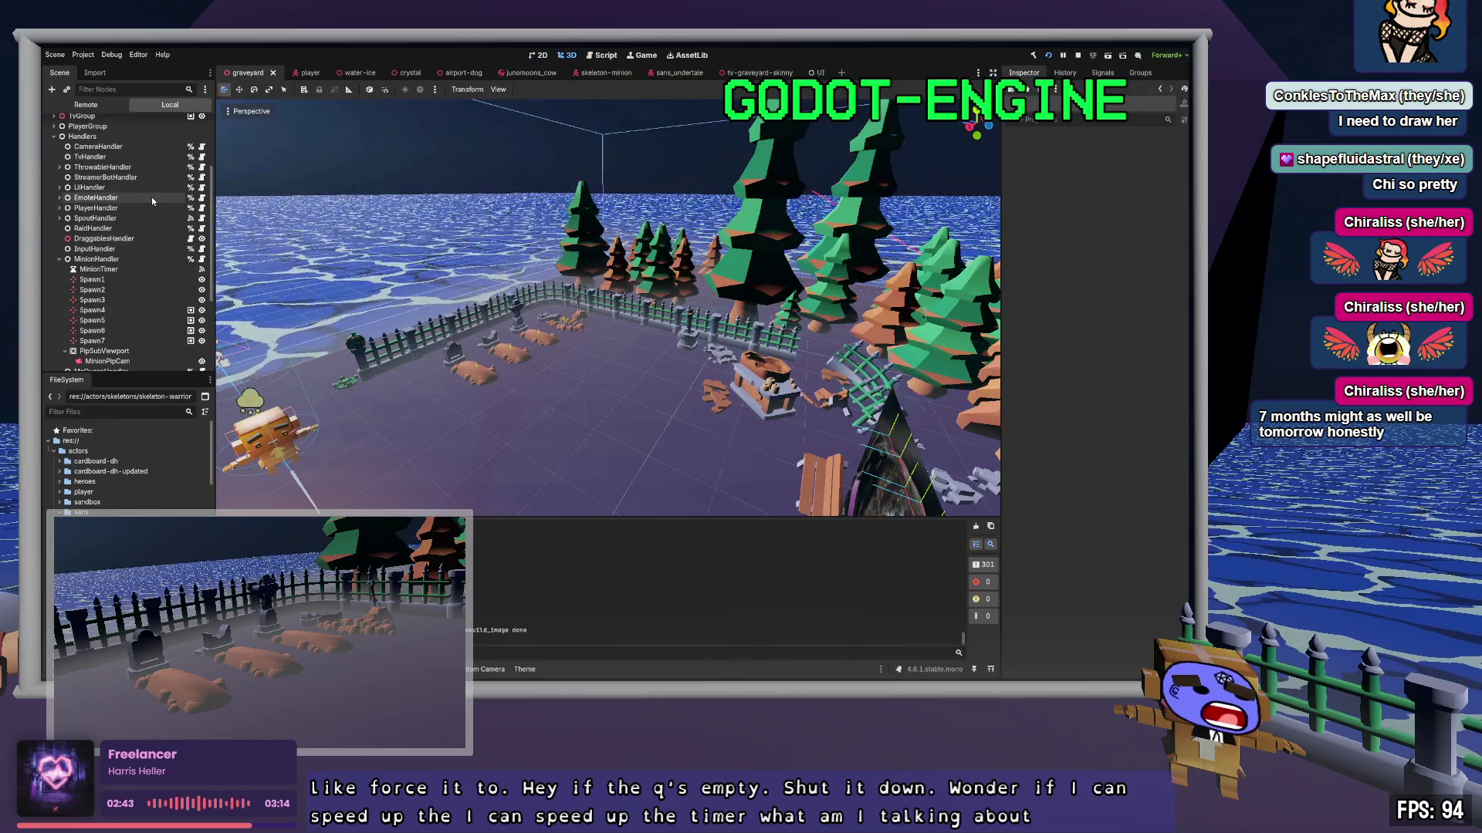
pyautogui.click(118, 271)
pyautogui.click(1125, 164)
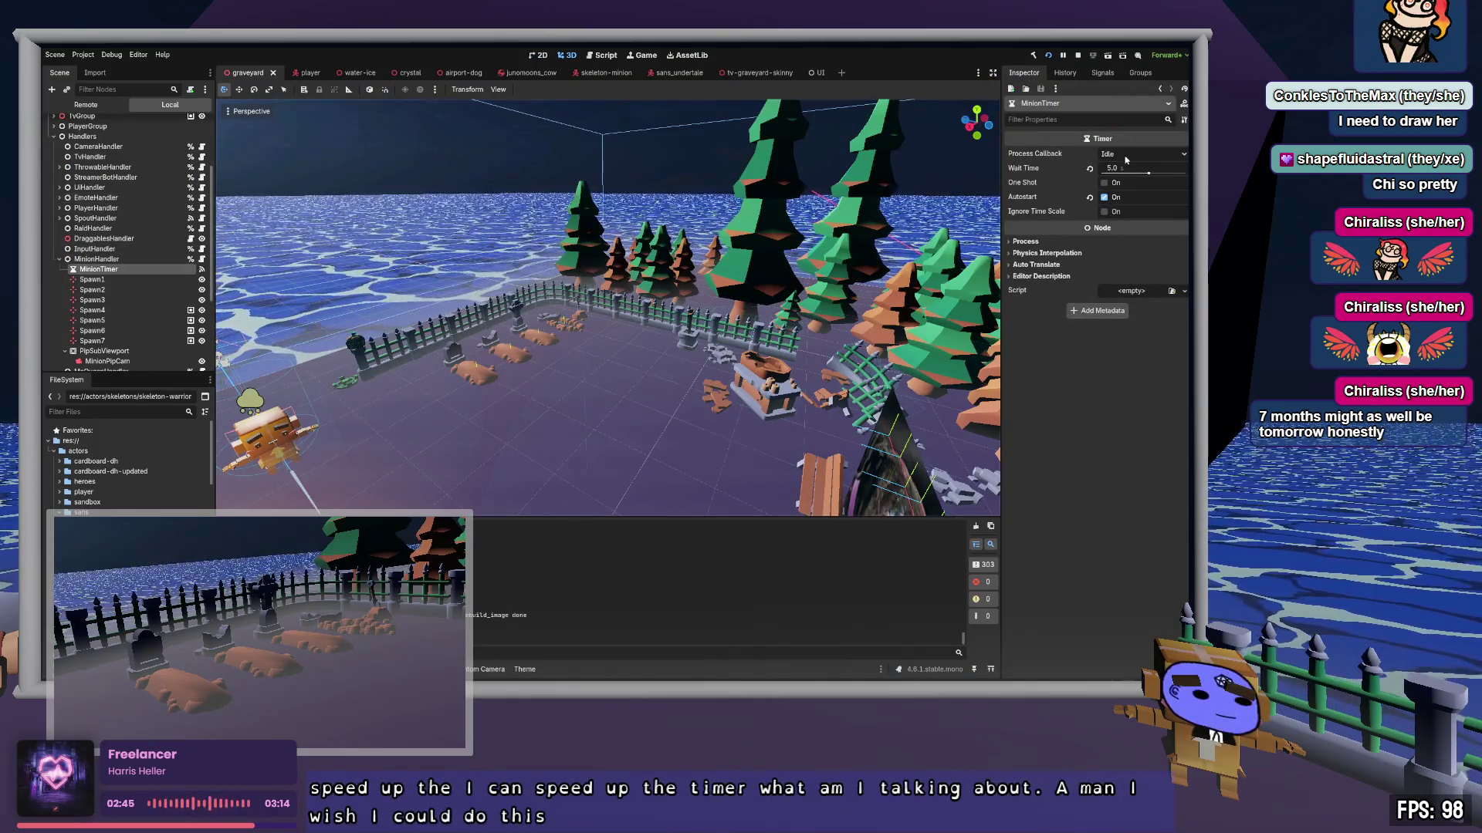
pyautogui.write('1')
pyautogui.press('Tab')
pyautogui.click(1139, 445)
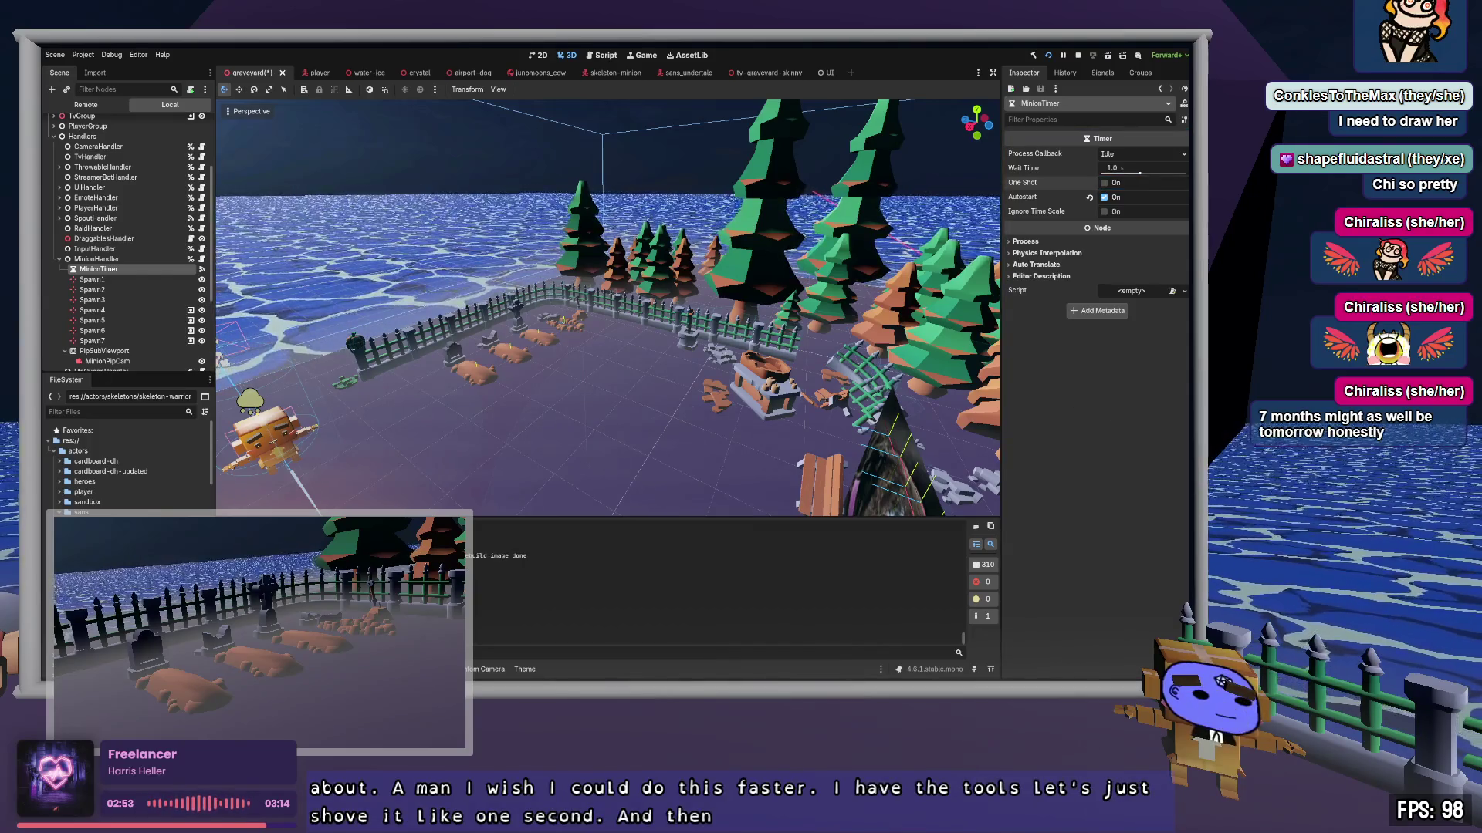
pyautogui.hotkey('alt', 'Tab')
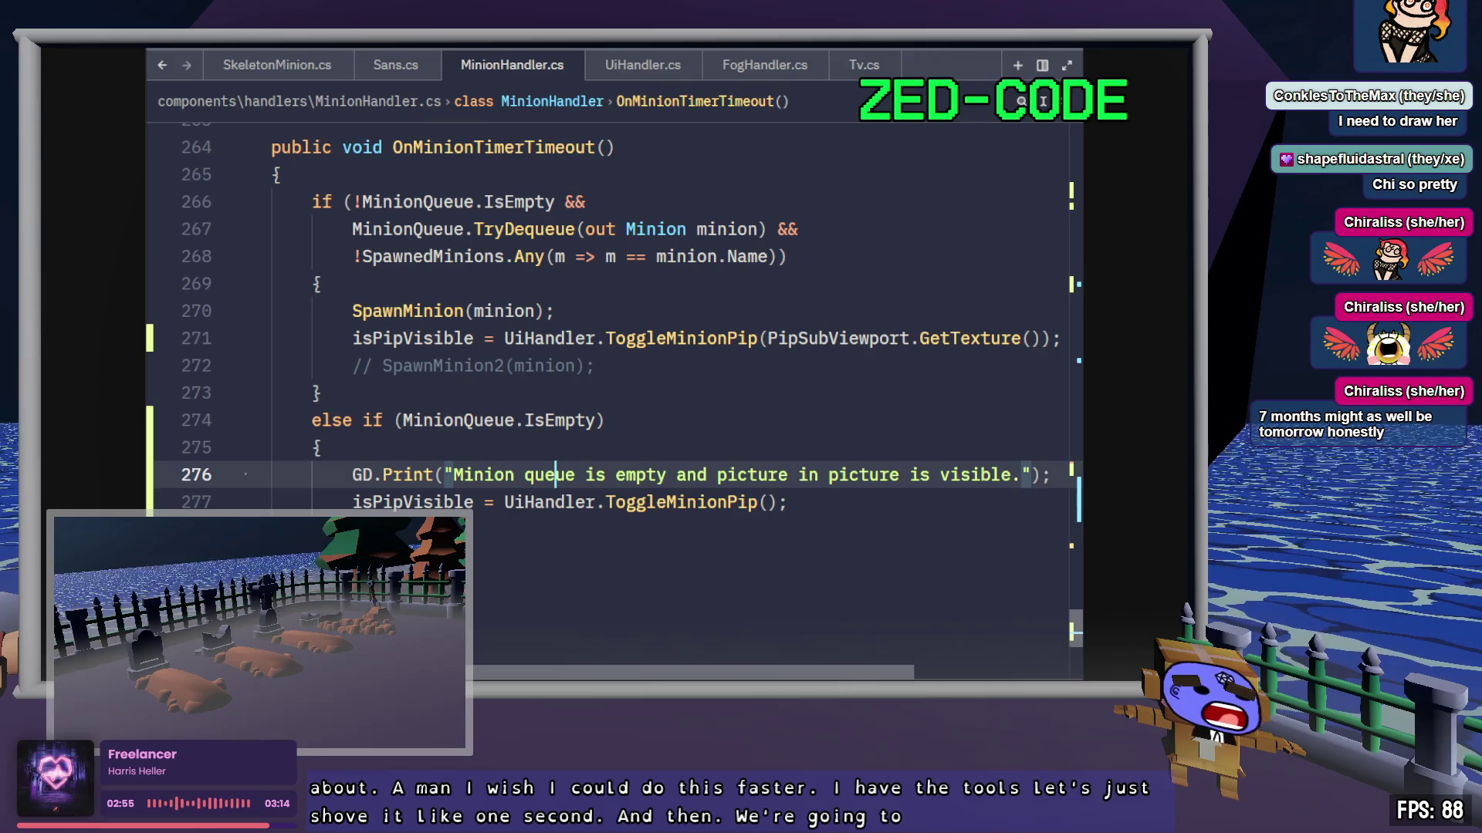
# Step: Switch to Godot and run the game
pyautogui.hotkey('alt', 'Tab')
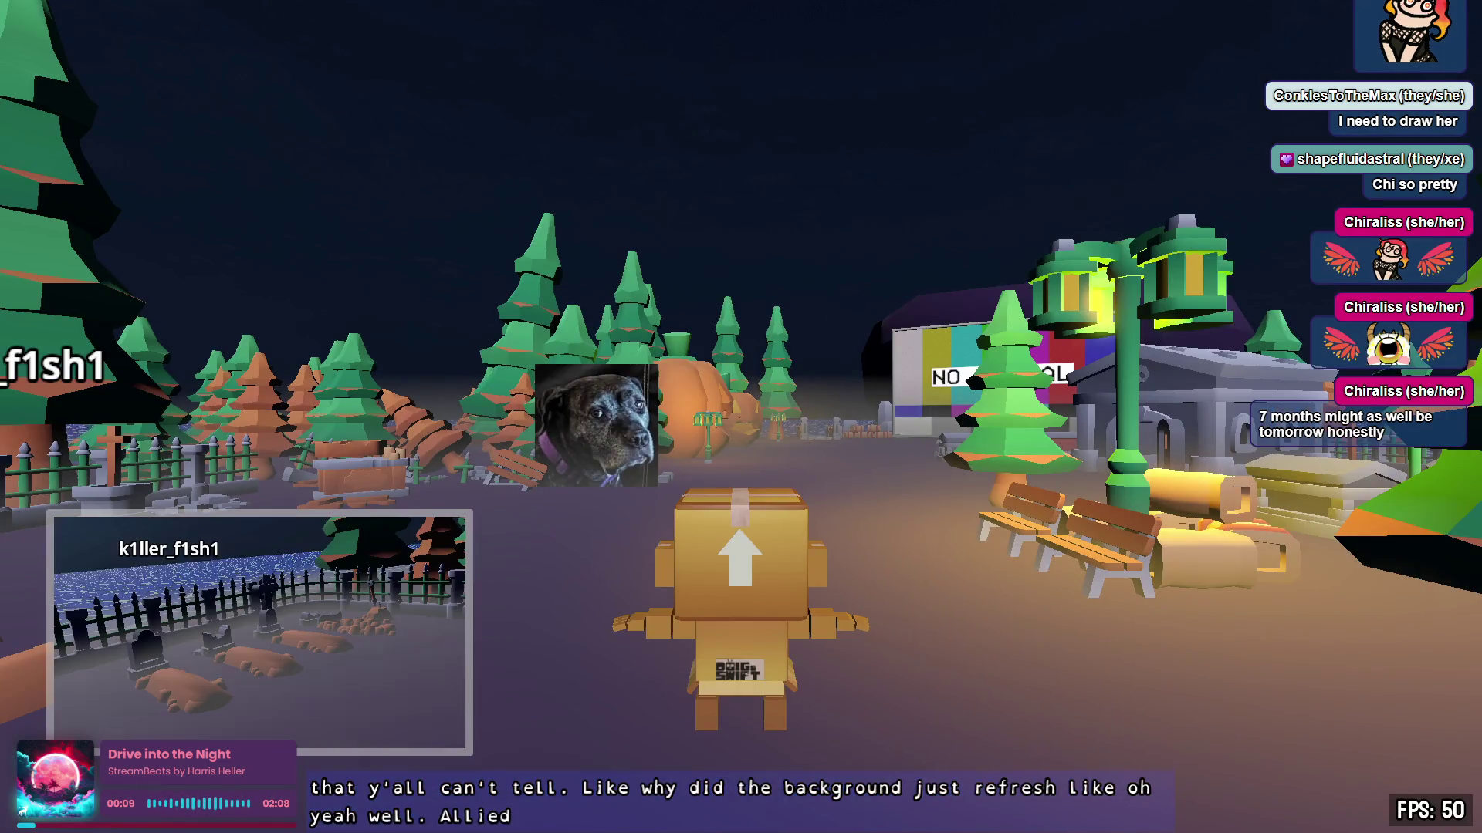
# Step: Walk the avatar with WASD to the graveyard and watch the skeleton minions spawn
pyautogui.press('a')
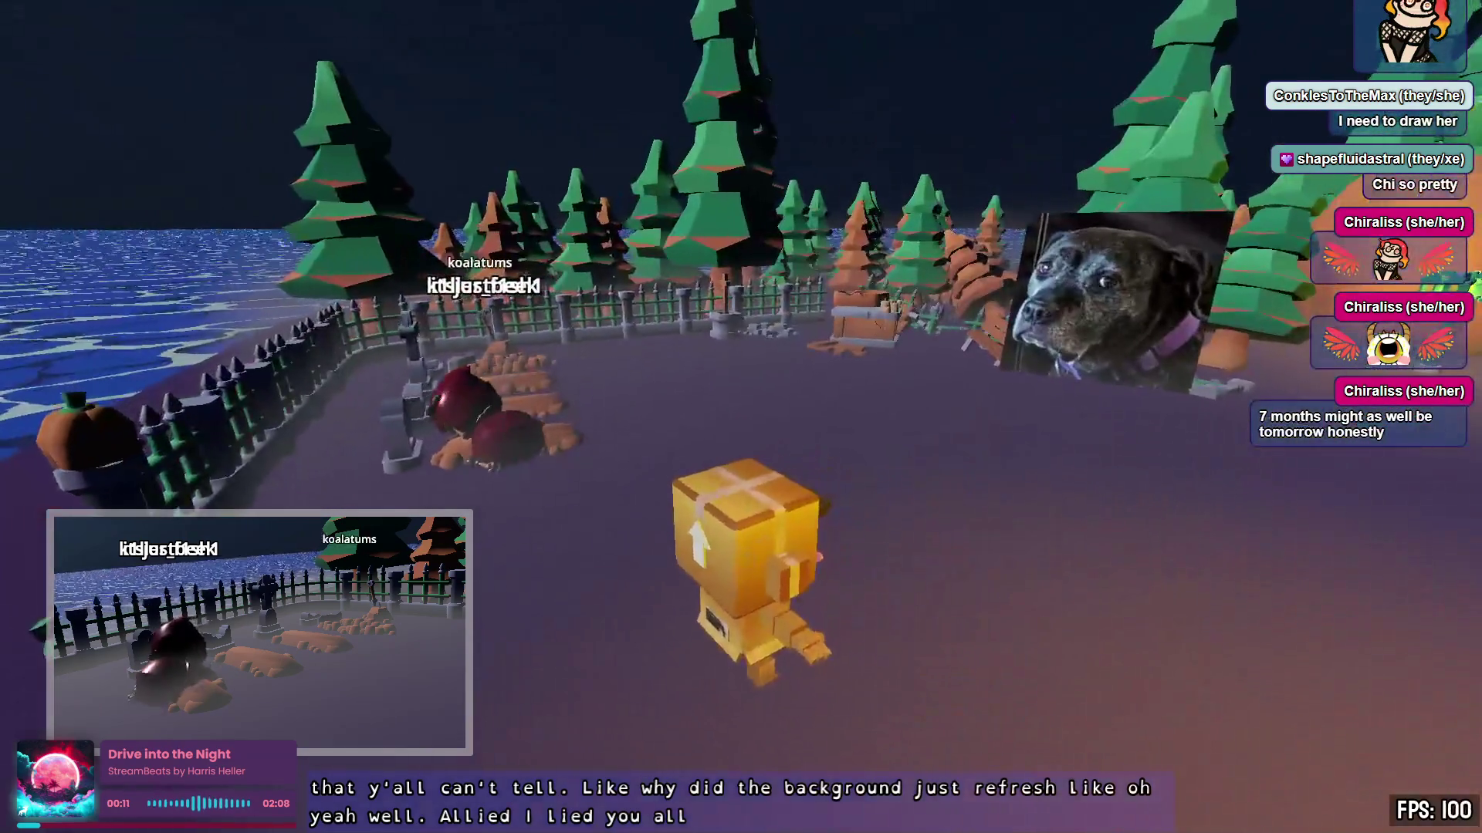
pyautogui.press('s')
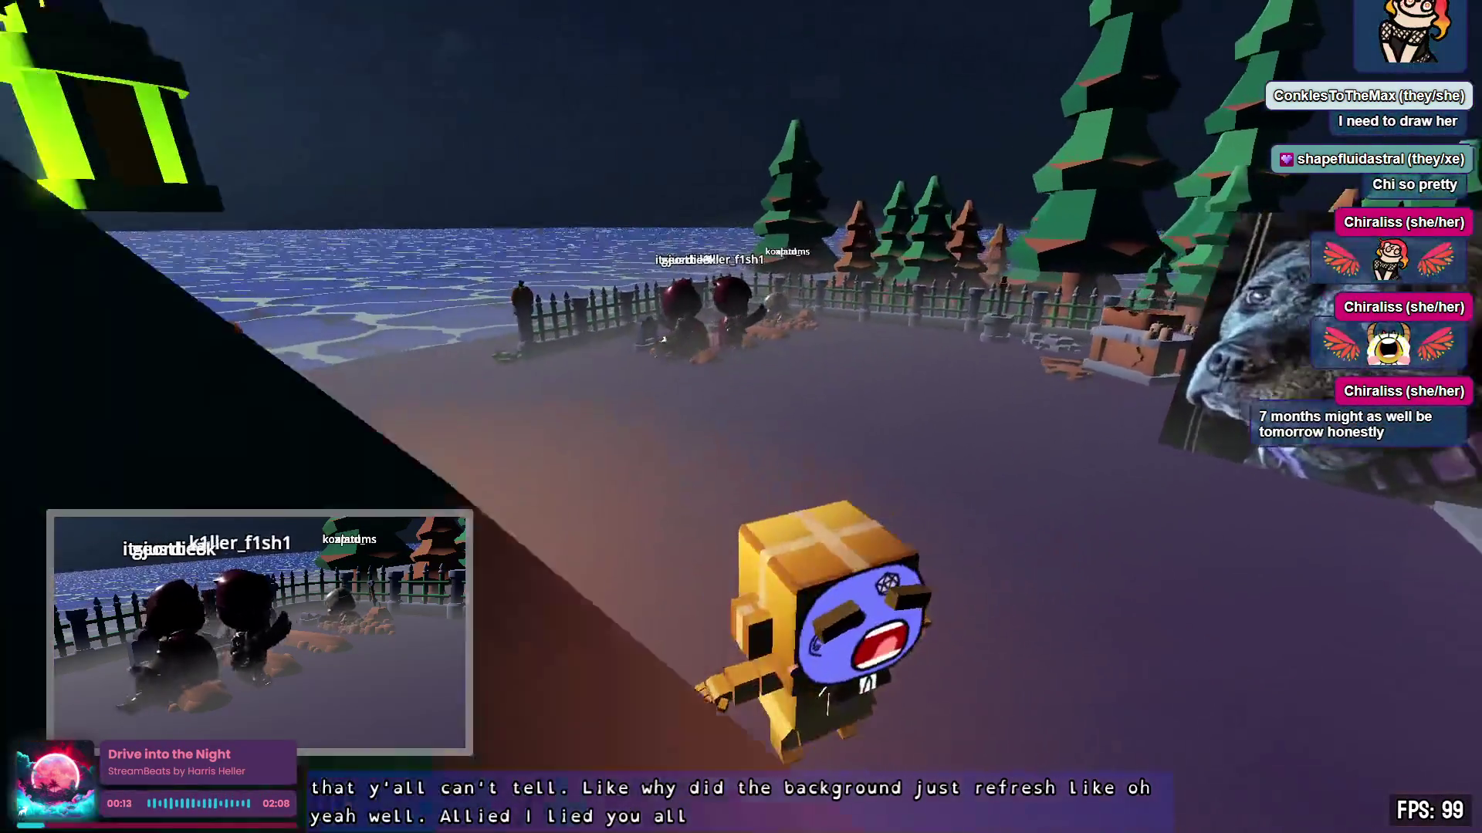
pyautogui.press('w')
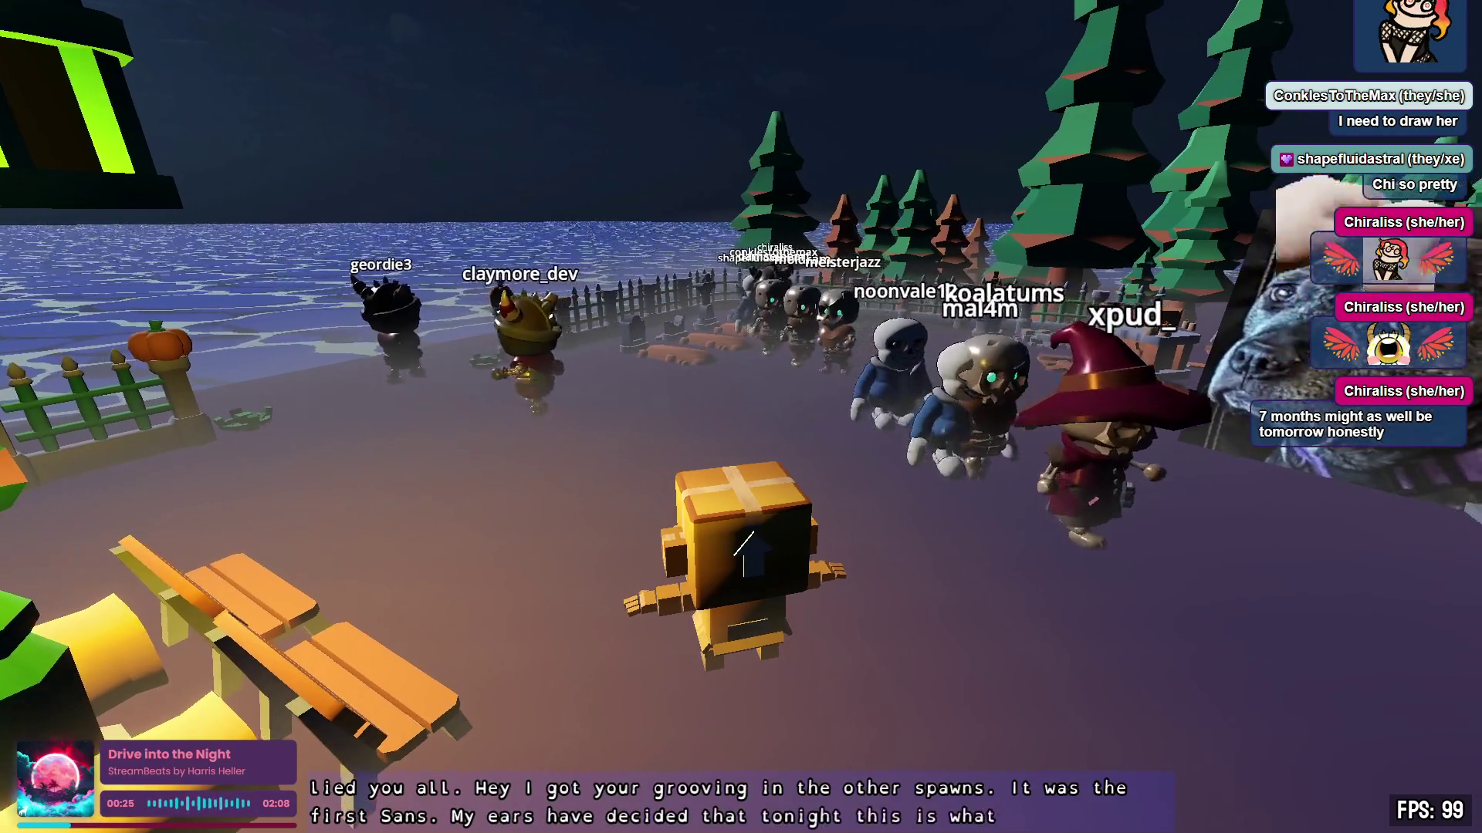
pyautogui.press('w')
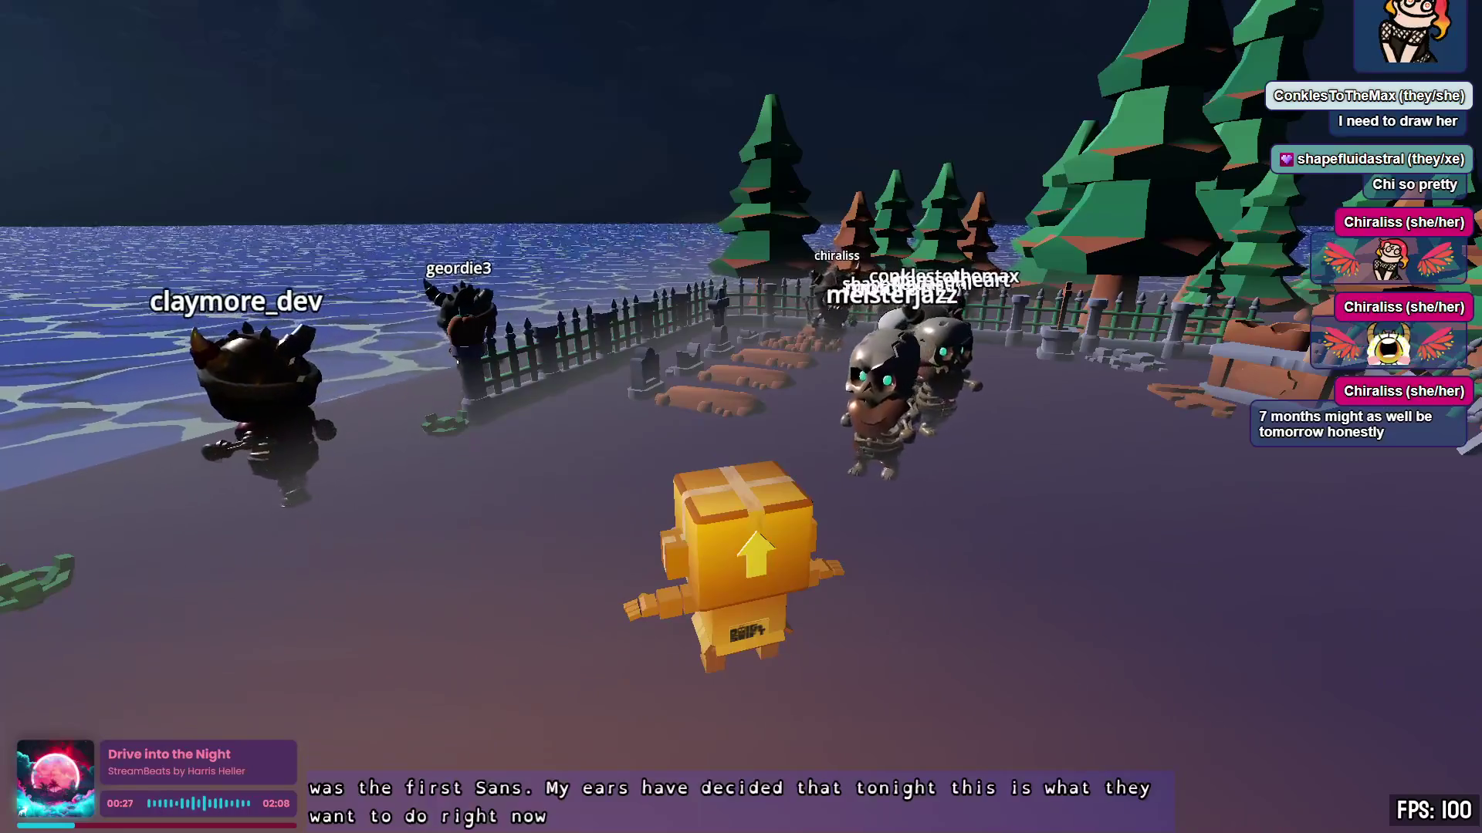
pyautogui.press('s')
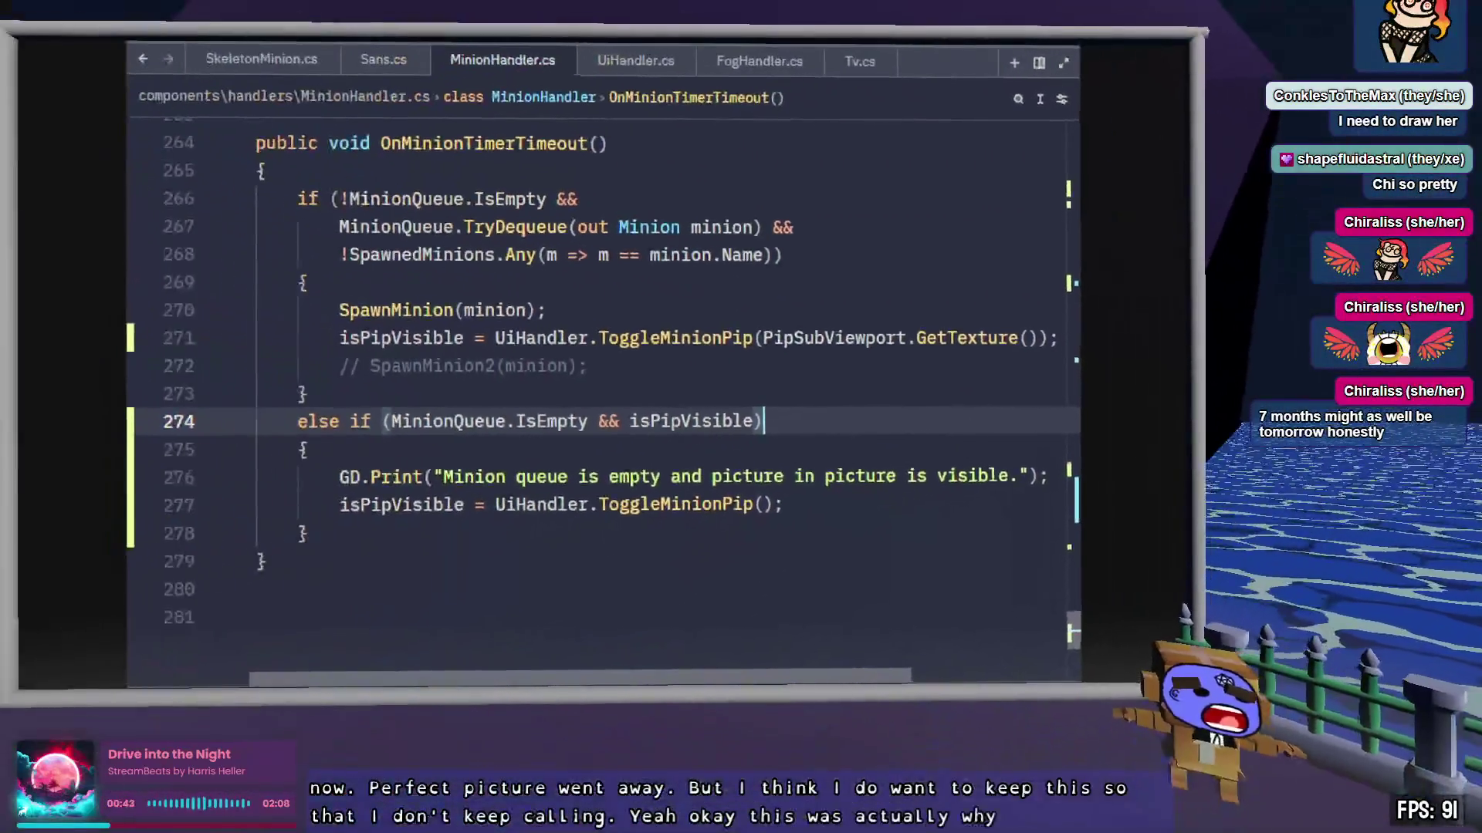
# Step: Go back to line 274's else-if condition to restore the isPipVisible check
pyautogui.hotkey('ctrl', 'shift', 'Left')
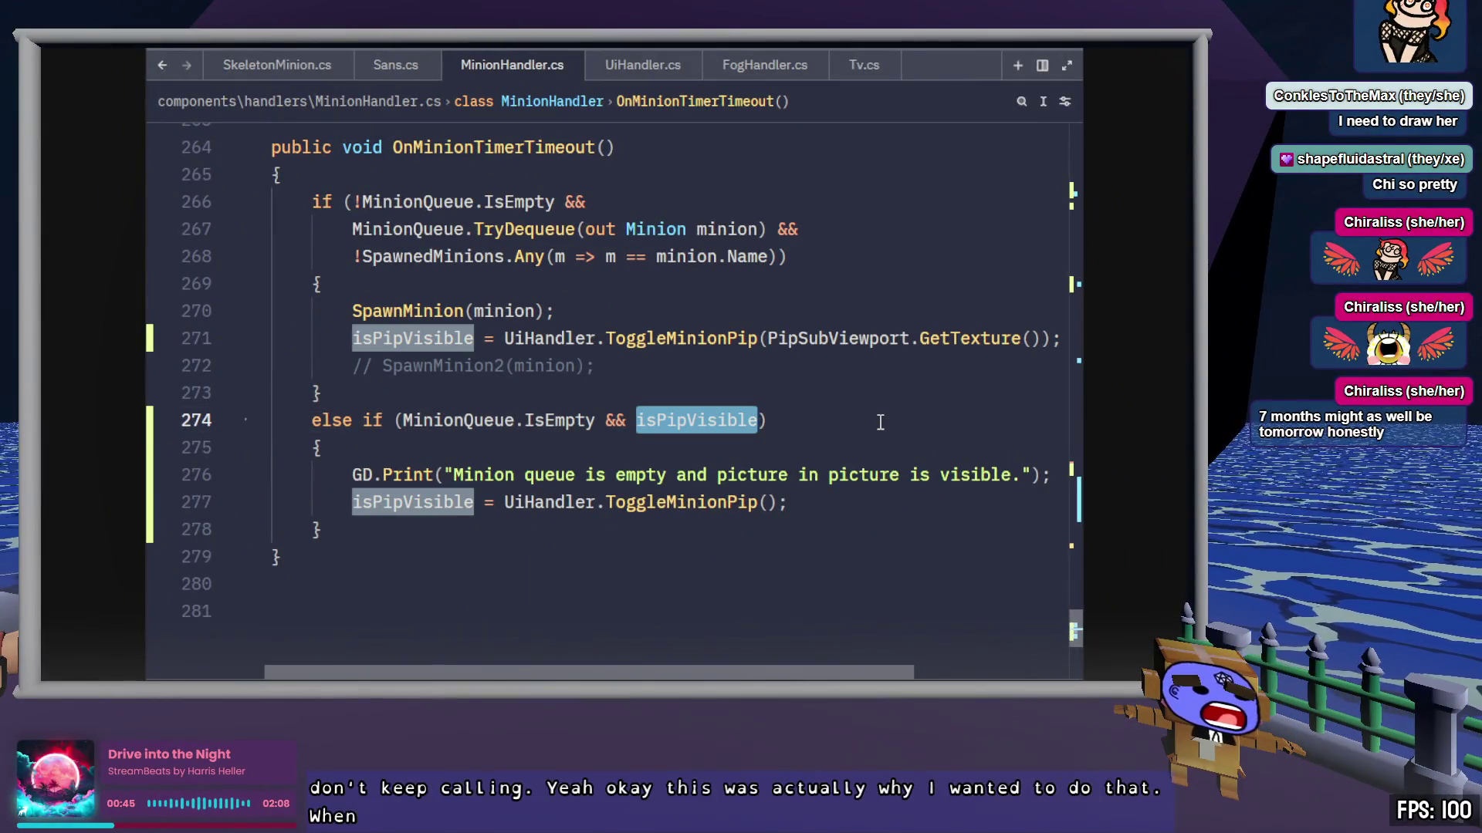
pyautogui.click(855, 498)
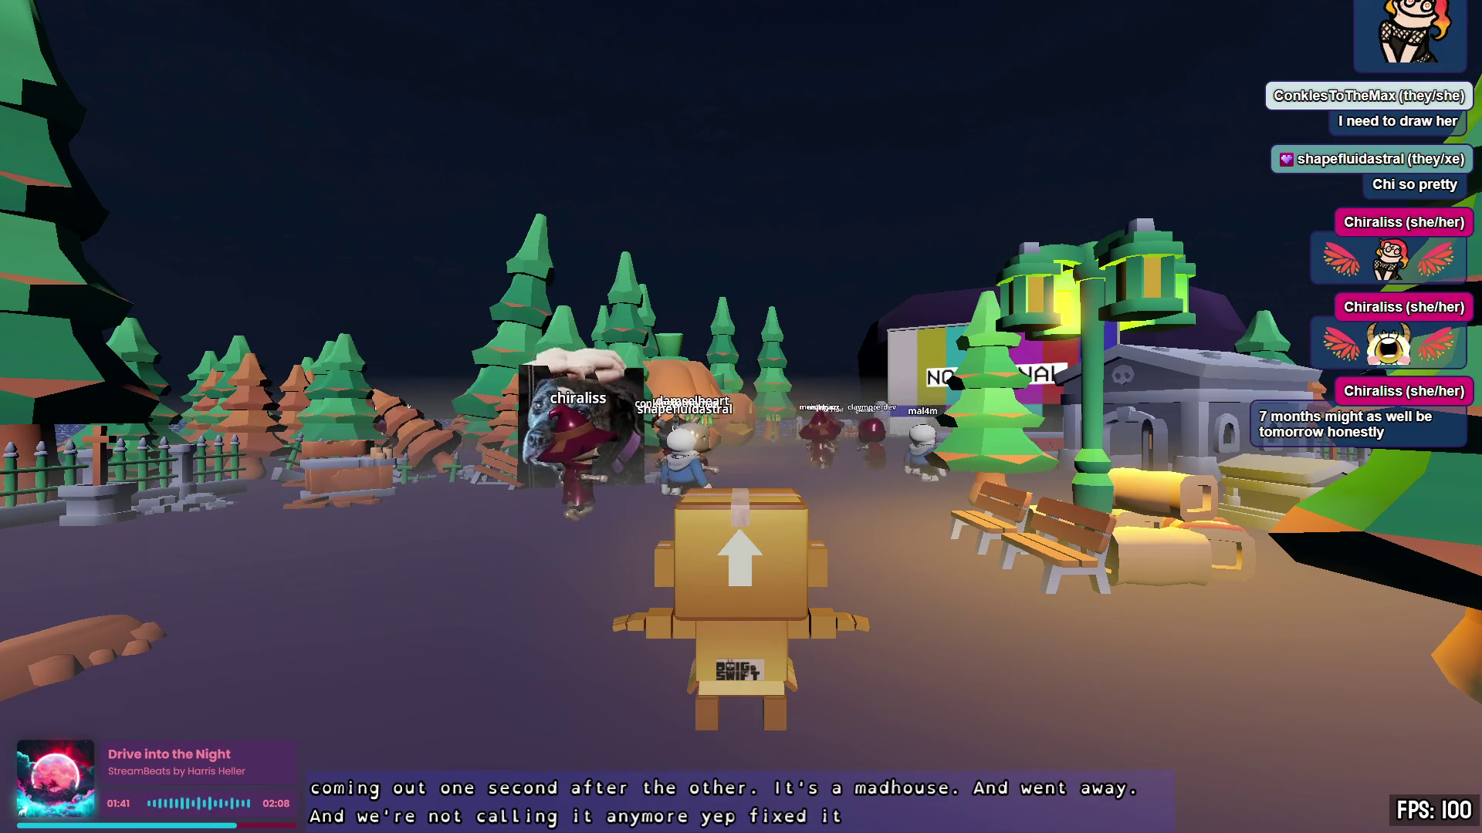
# Step: Walk around the plaza toward the sea and graveyard fence, confirming the picture-in-picture stays hidden
pyautogui.press('s')
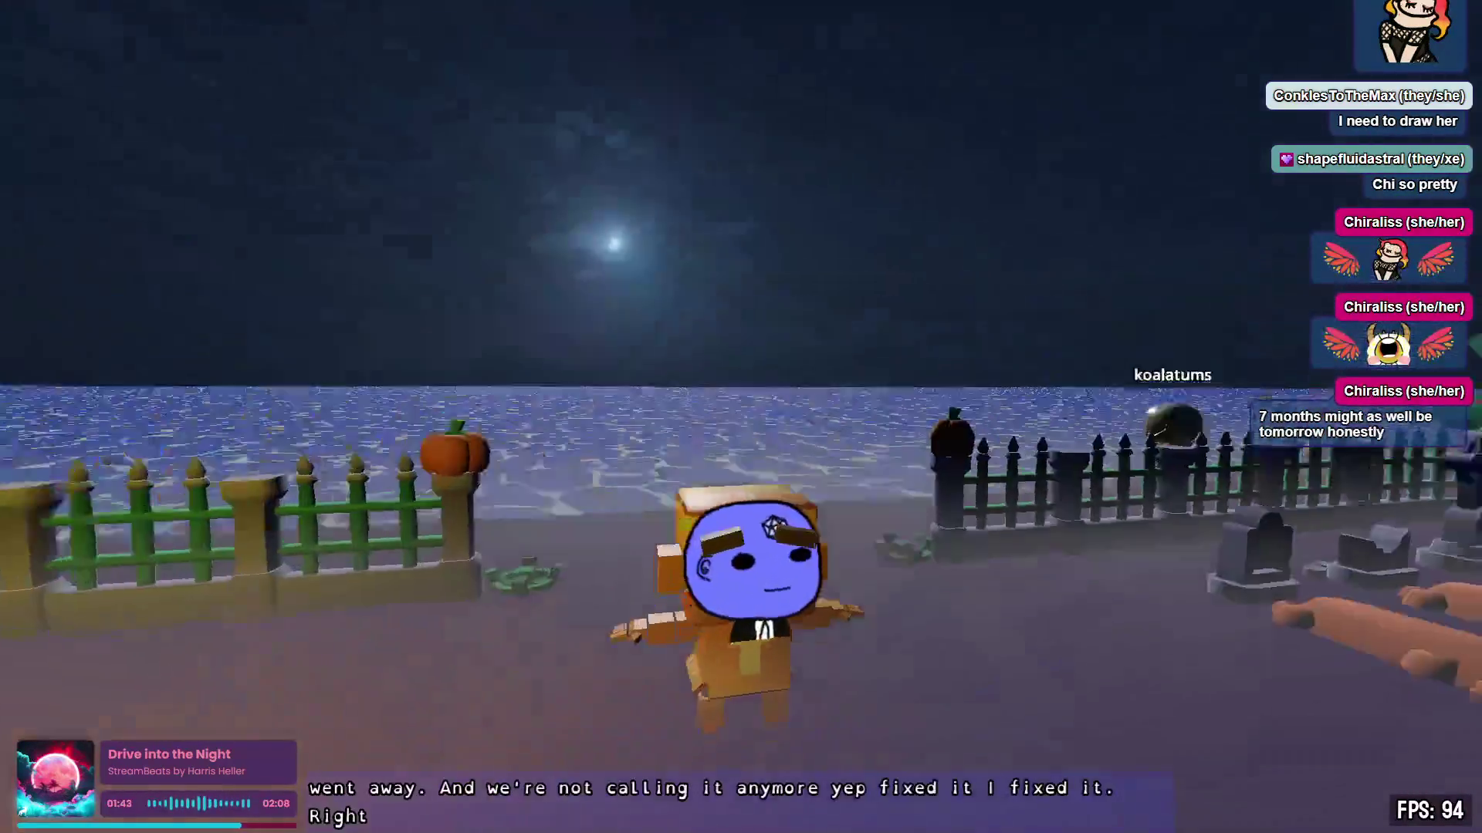
pyautogui.press('Left')
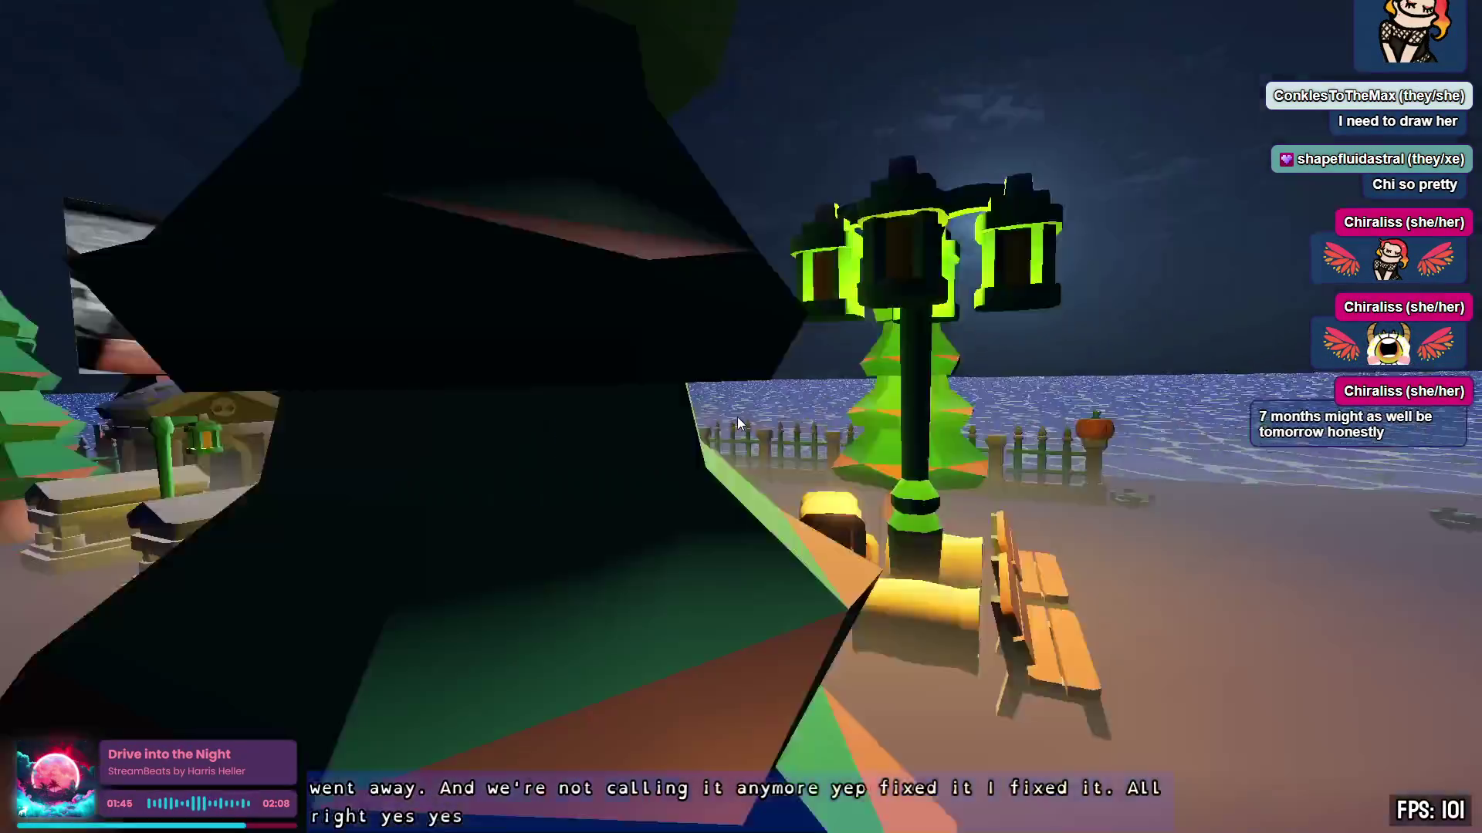
pyautogui.press('w')
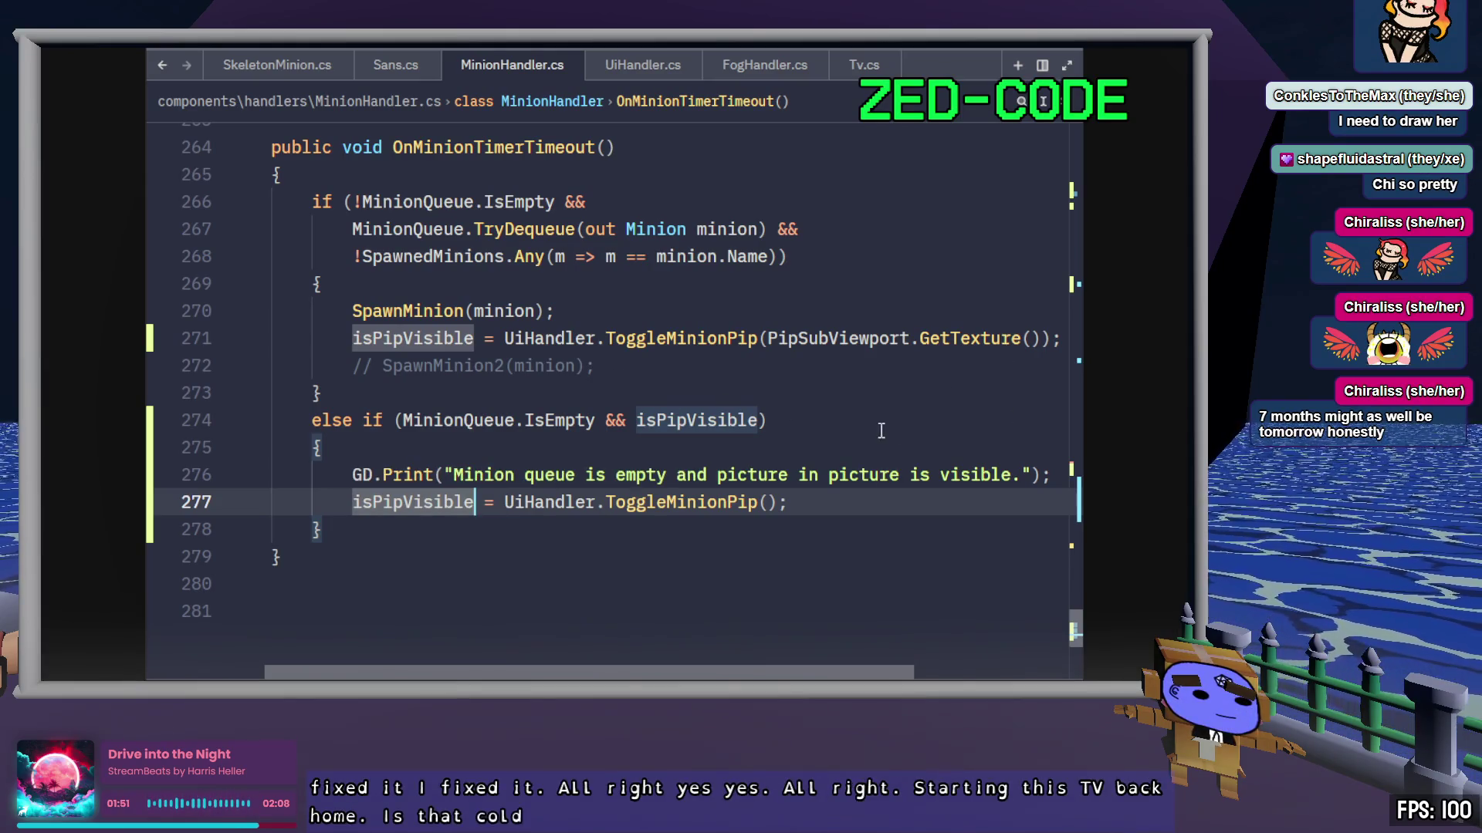
# Step: Close Tv.cs and open FogHandler.cs in Zed
pyautogui.click(832, 417)
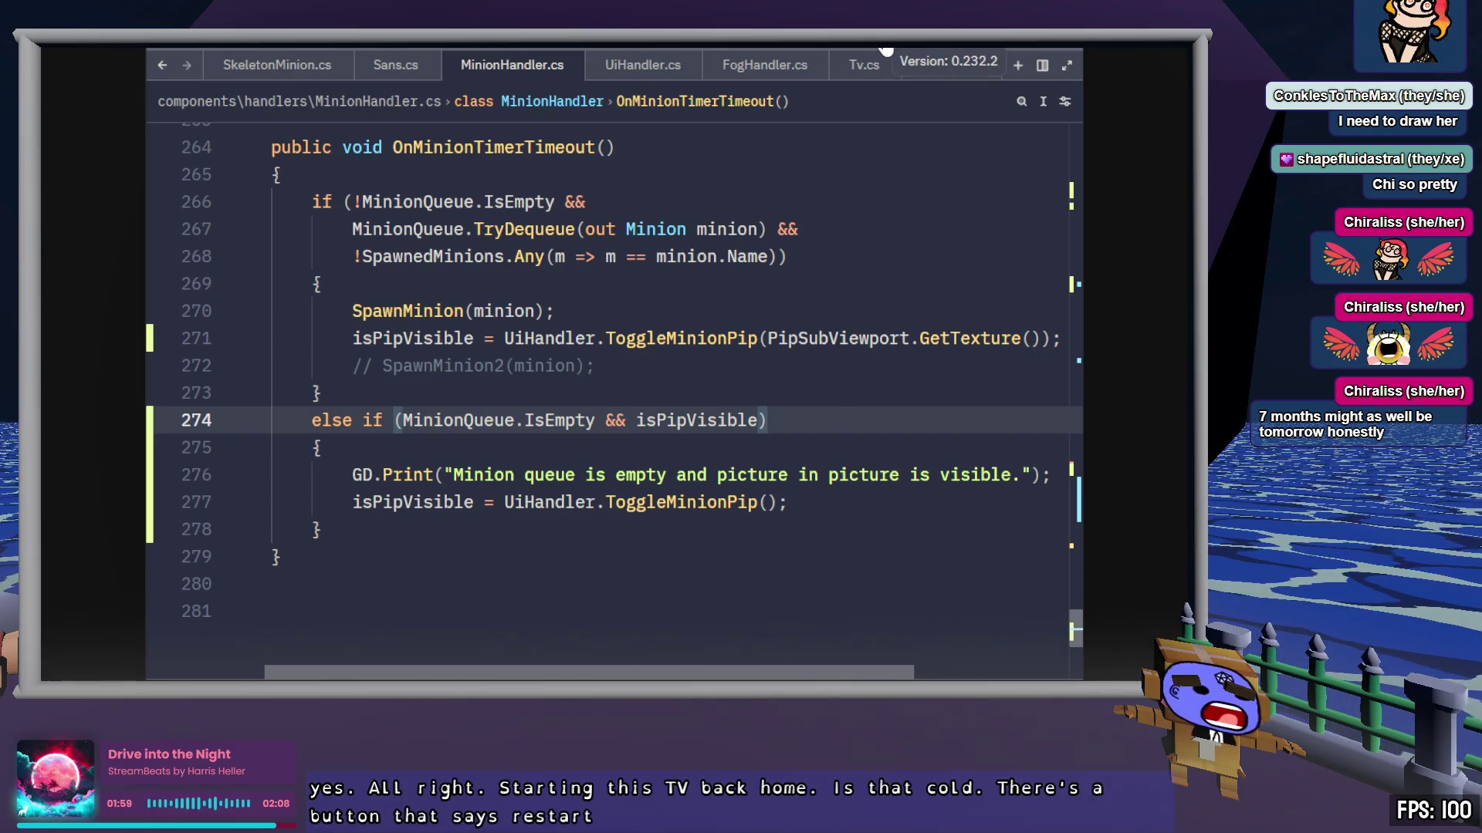
pyautogui.click(865, 83)
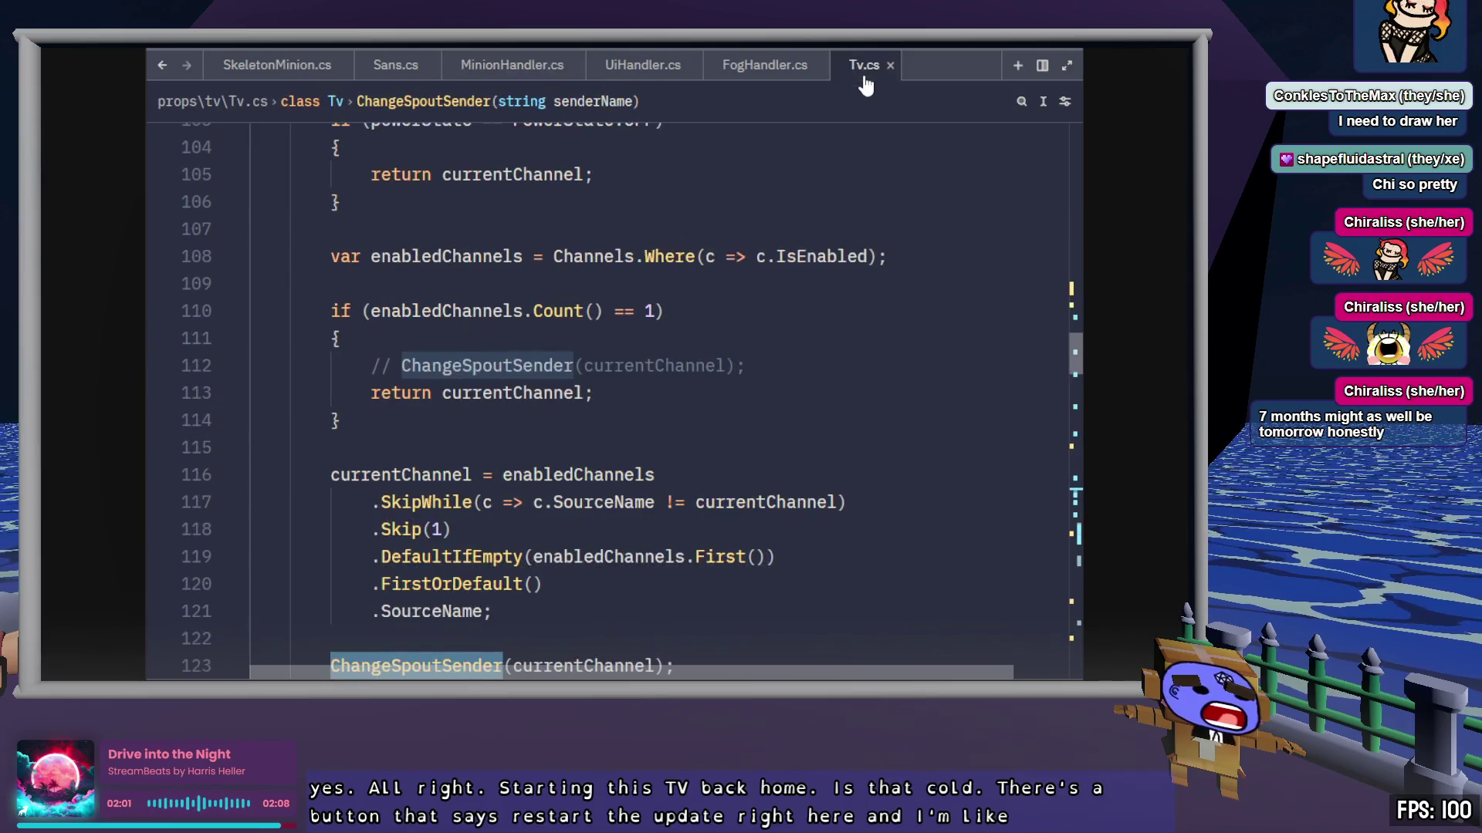
pyautogui.middleClick(865, 84)
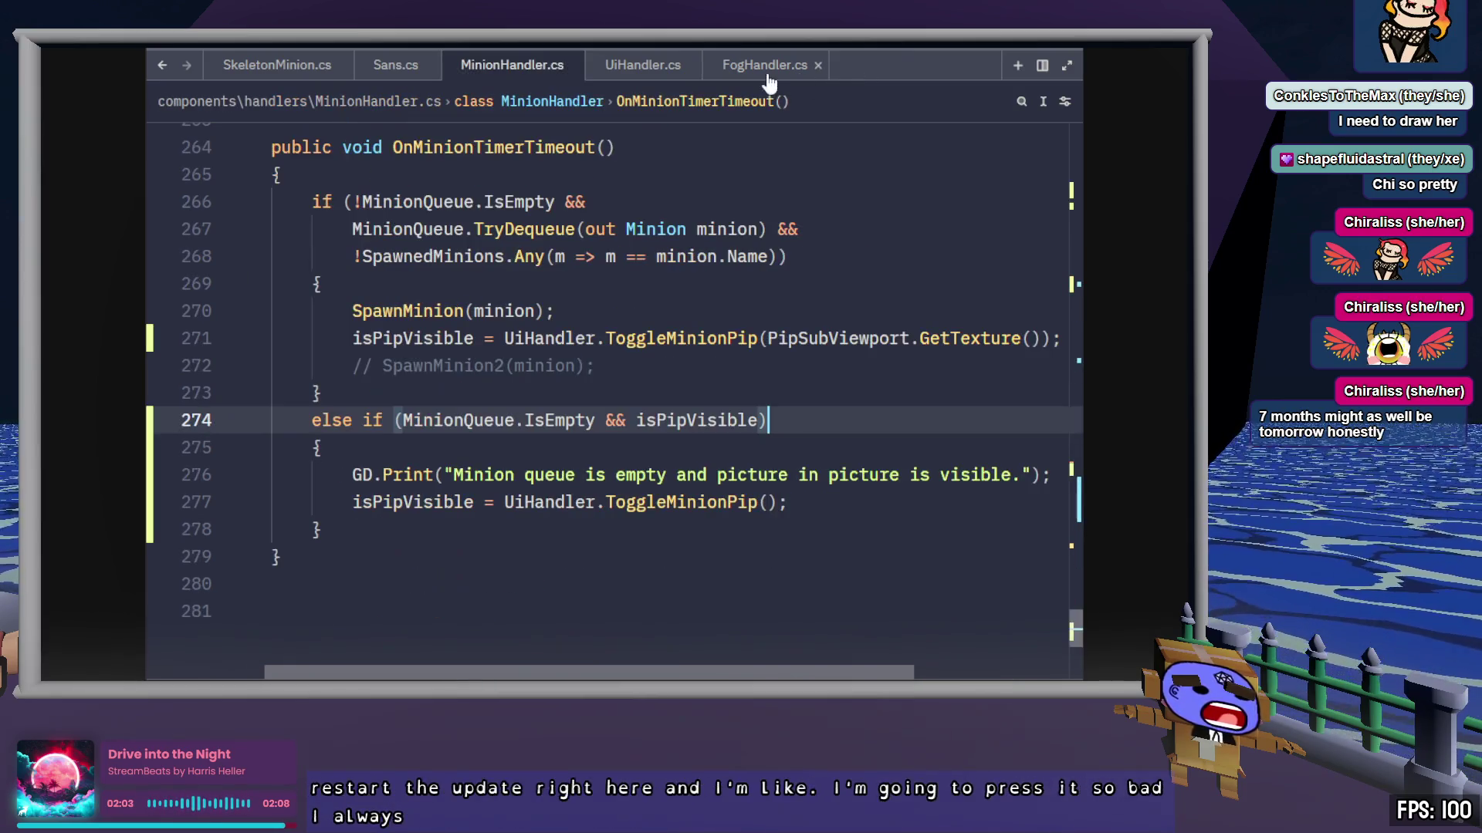
pyautogui.click(768, 77)
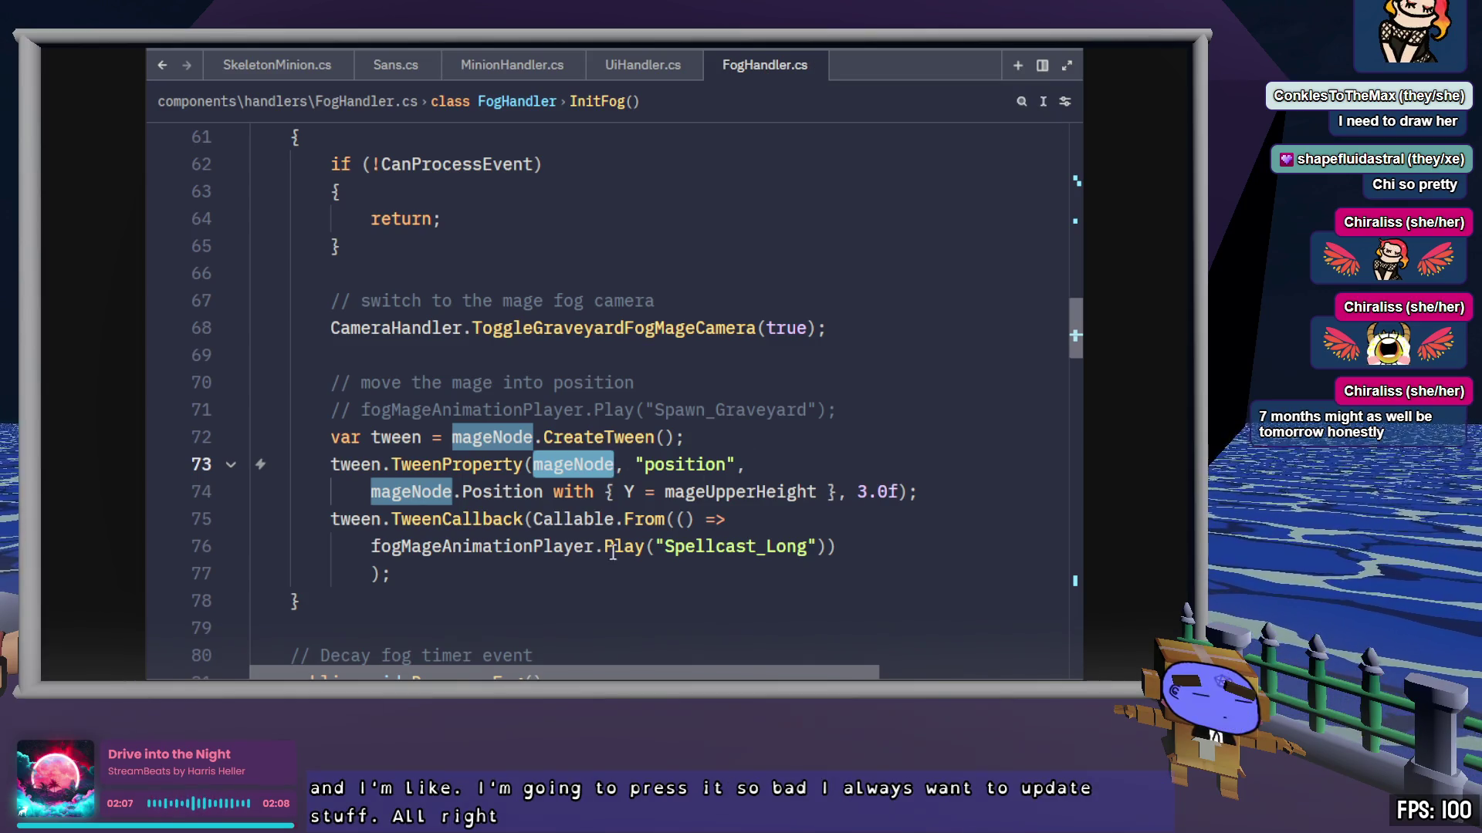
pyautogui.press('Left')
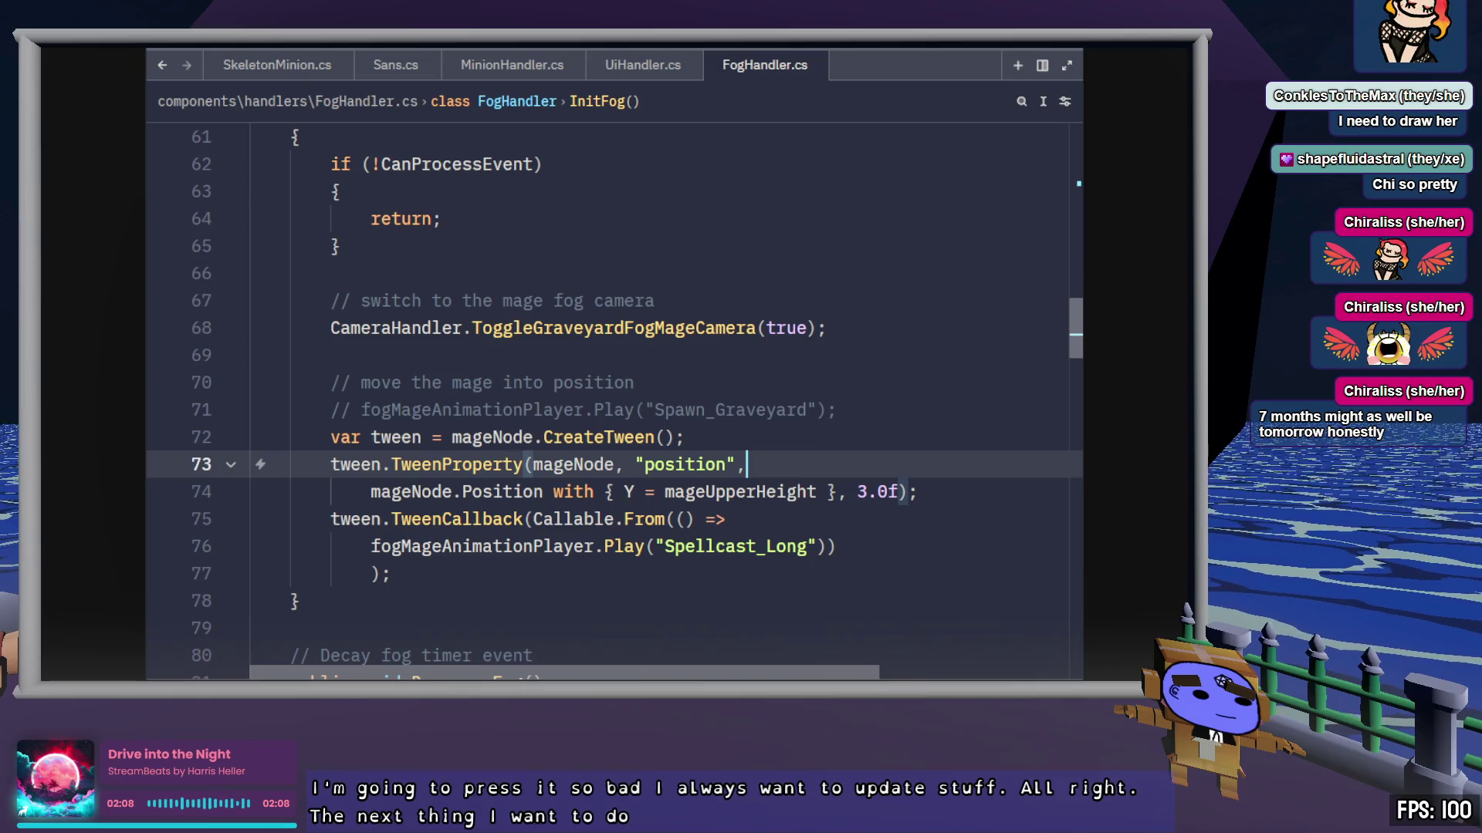
# Step: Set MinionTimer's Wait Time back to 5 seconds in Godot, then view FogHandler's CreateTween line
pyautogui.hotkey('alt', 'Tab')
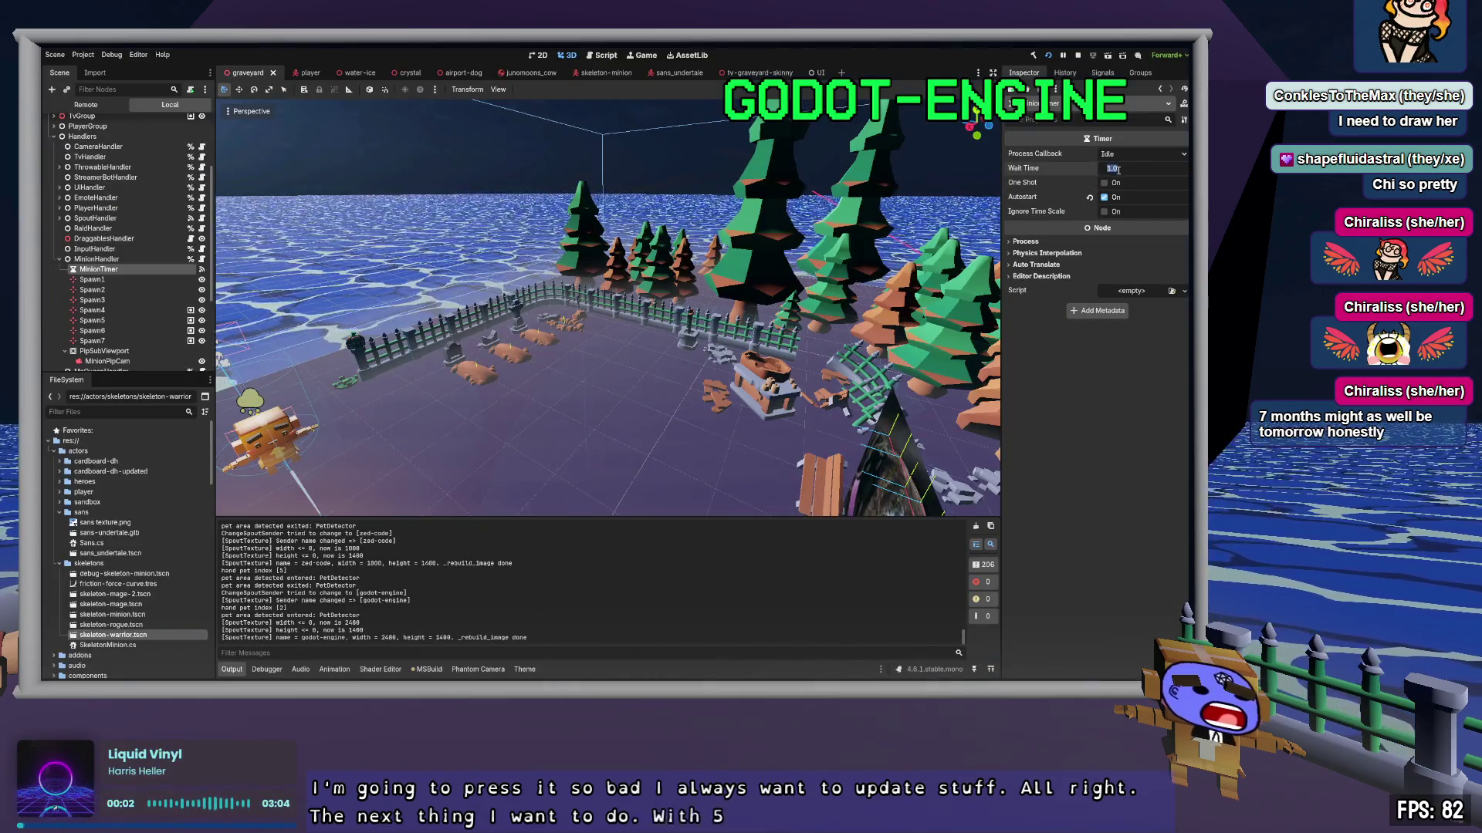
pyautogui.write('5')
pyautogui.press('Return')
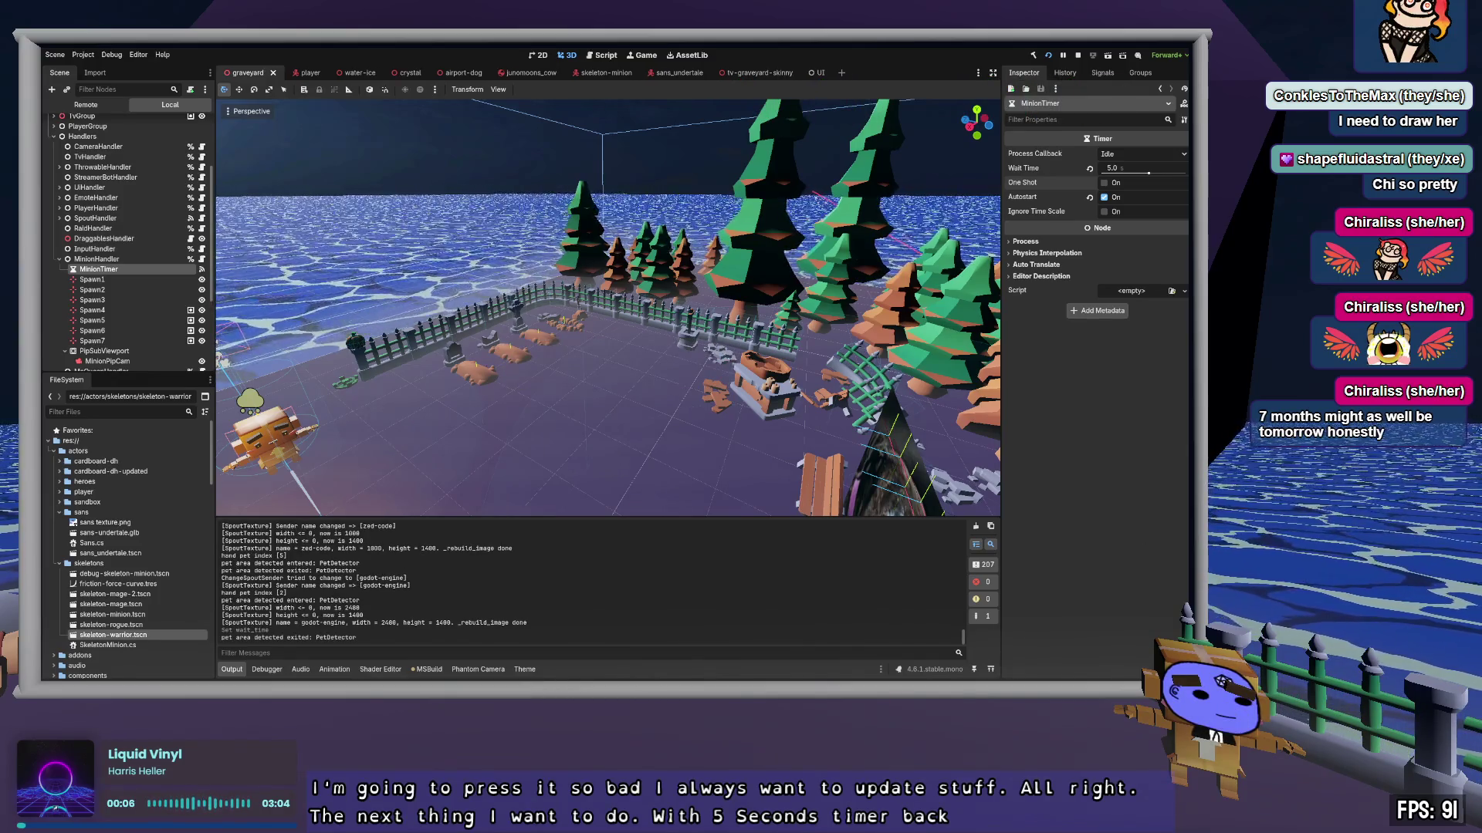
pyautogui.hotkey('alt', 'Tab')
pyautogui.click(574, 438)
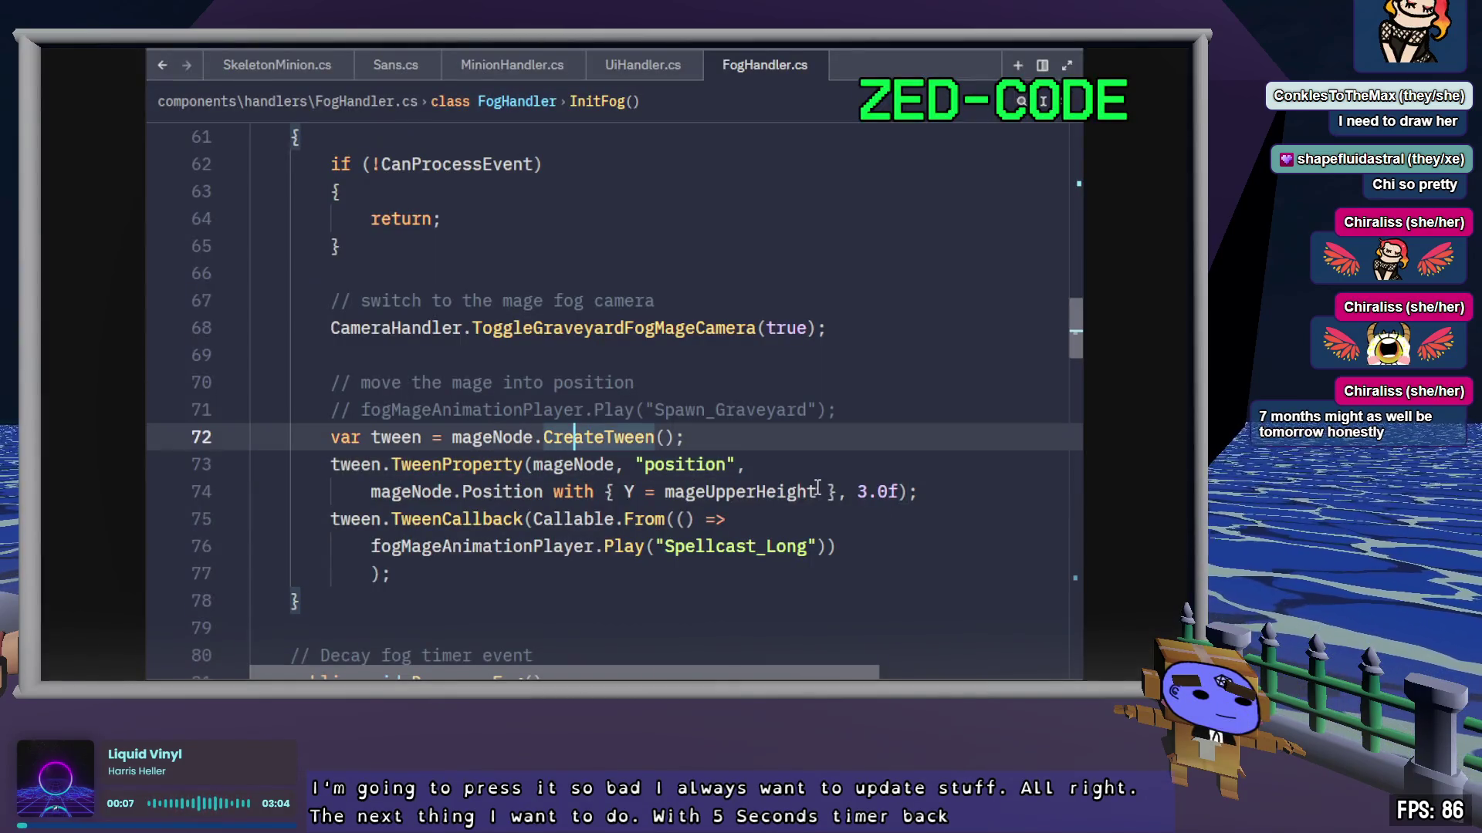
# Step: Inspect TweenProperty in FogHandler.cs, then open UiHandler.cs and bring up the Godot UI scene
pyautogui.doubleClick(435, 466)
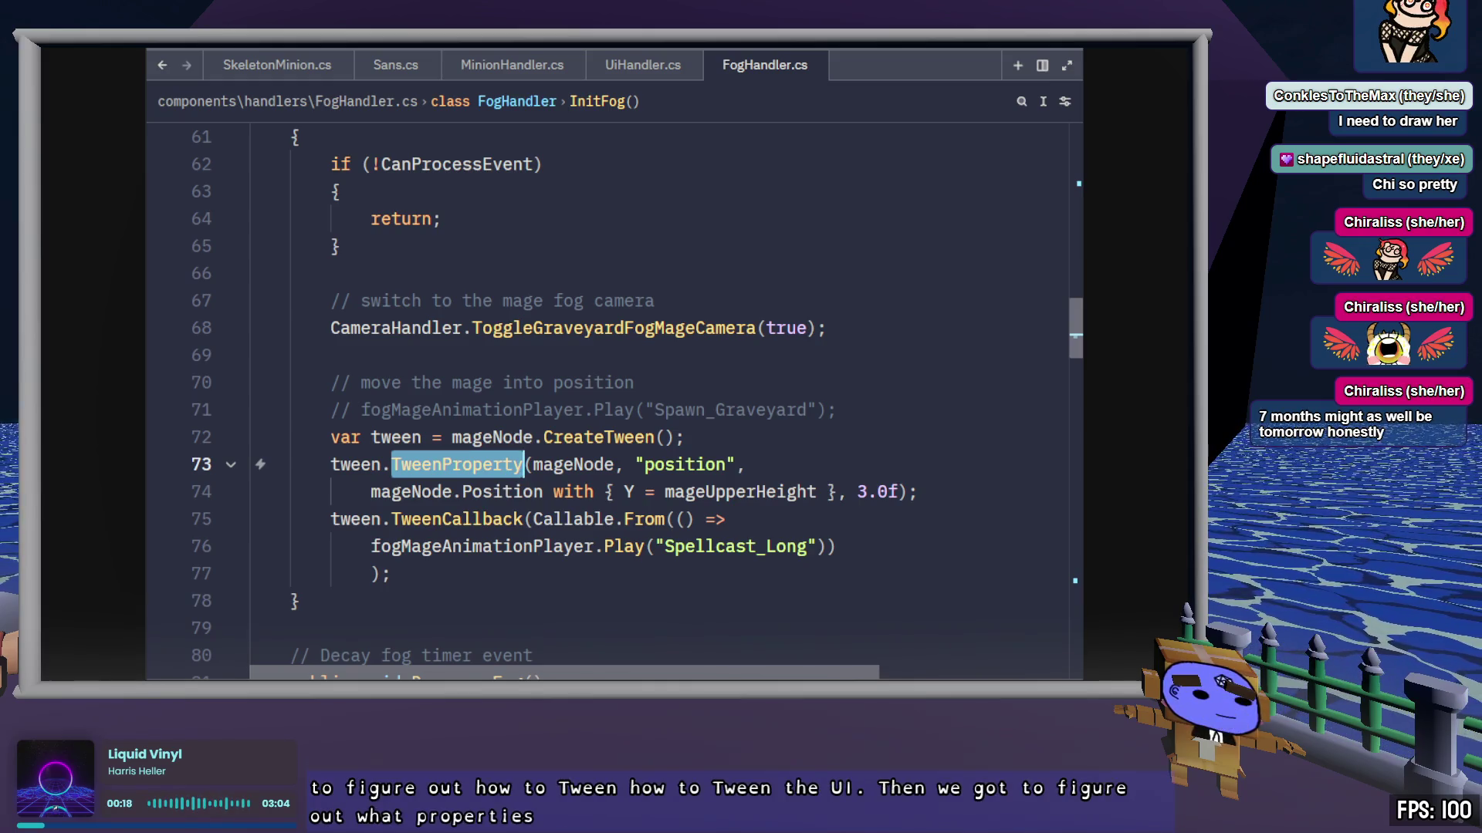
pyautogui.click(639, 70)
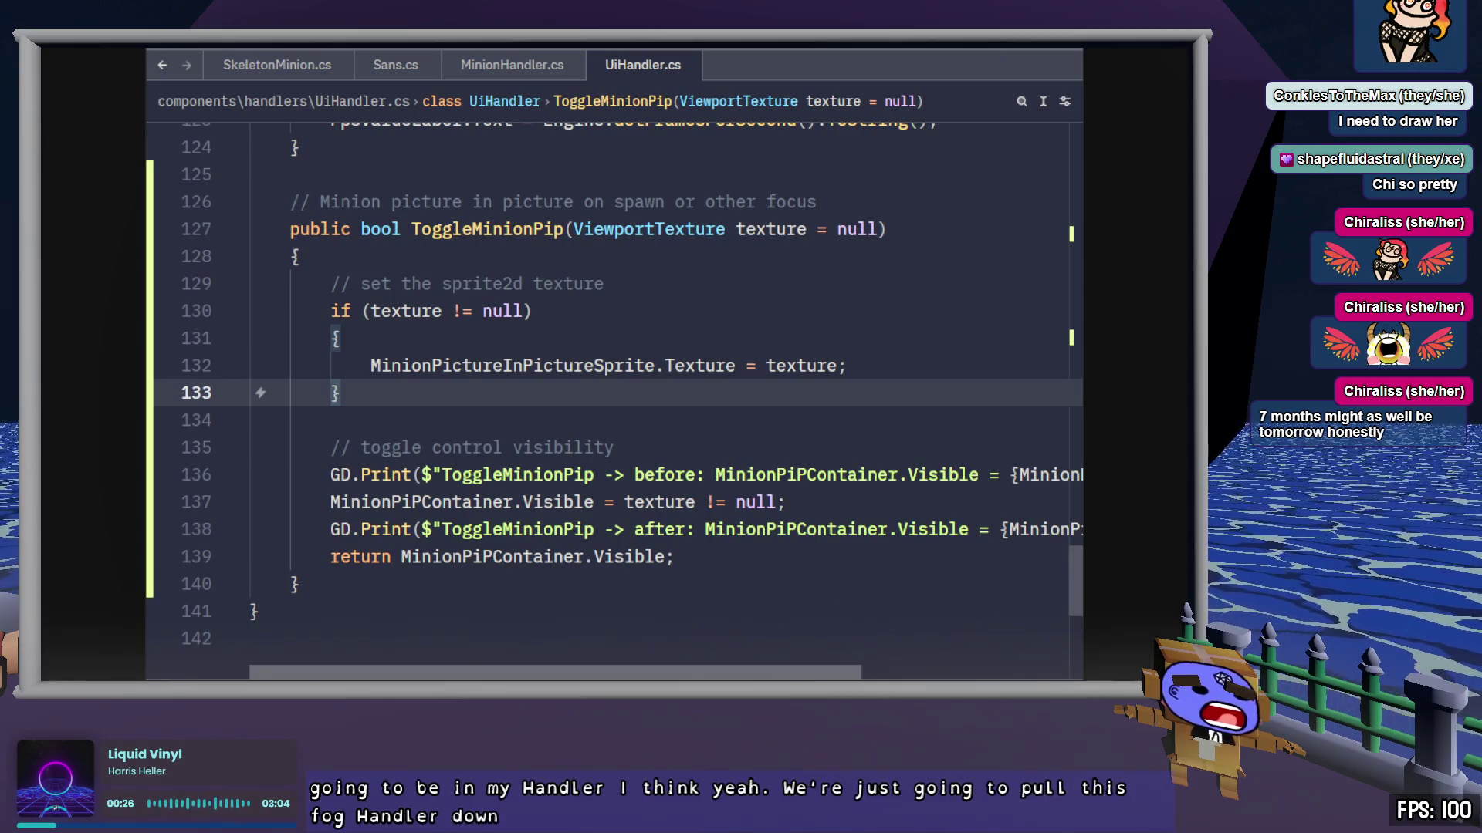
pyautogui.hotkey('alt', 'Tab')
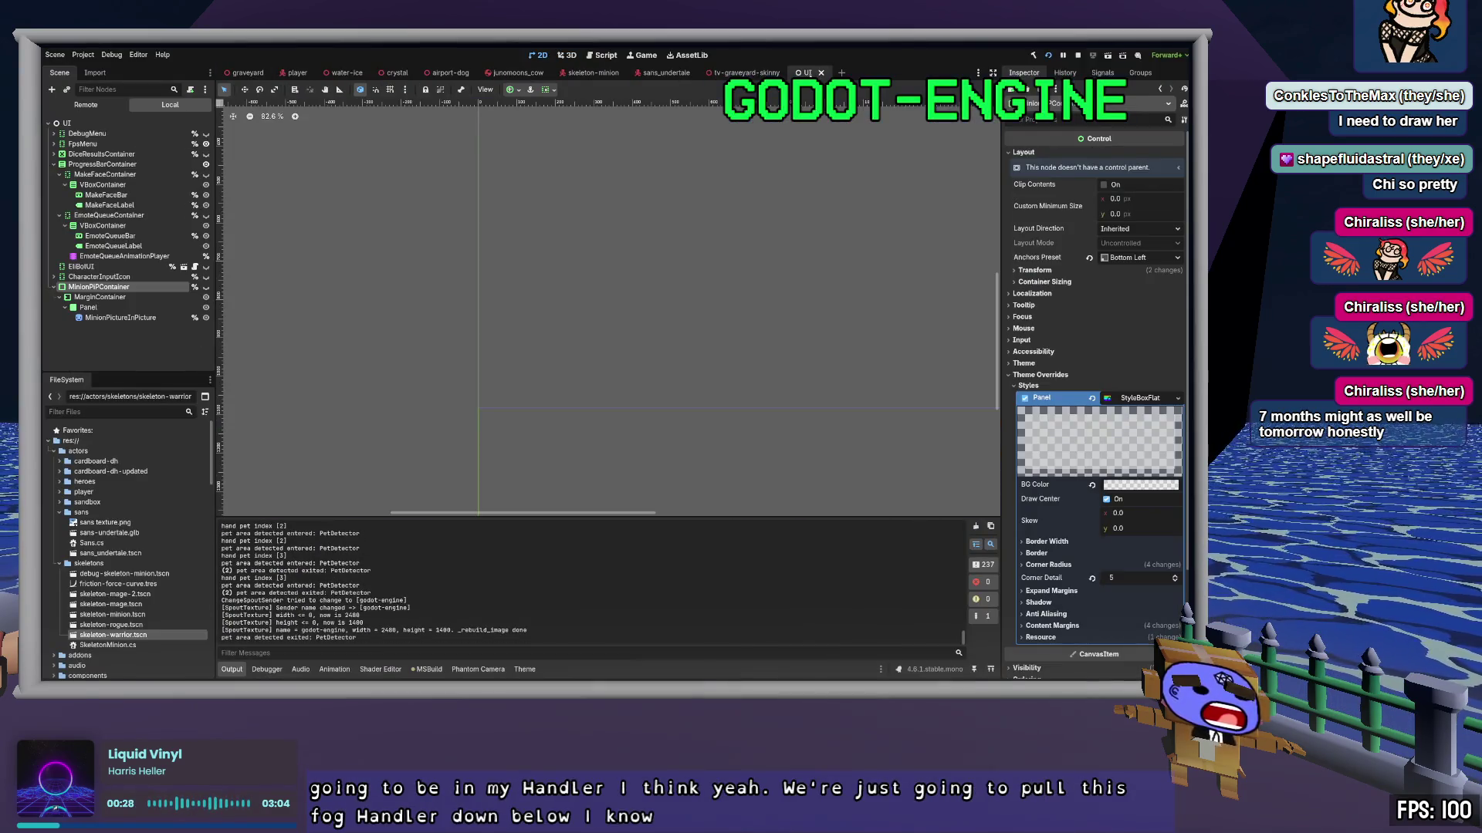
# Step: Make MinionPiPContainer visible and read its 553 × 320 size under Layout > Transform
pyautogui.click(206, 288)
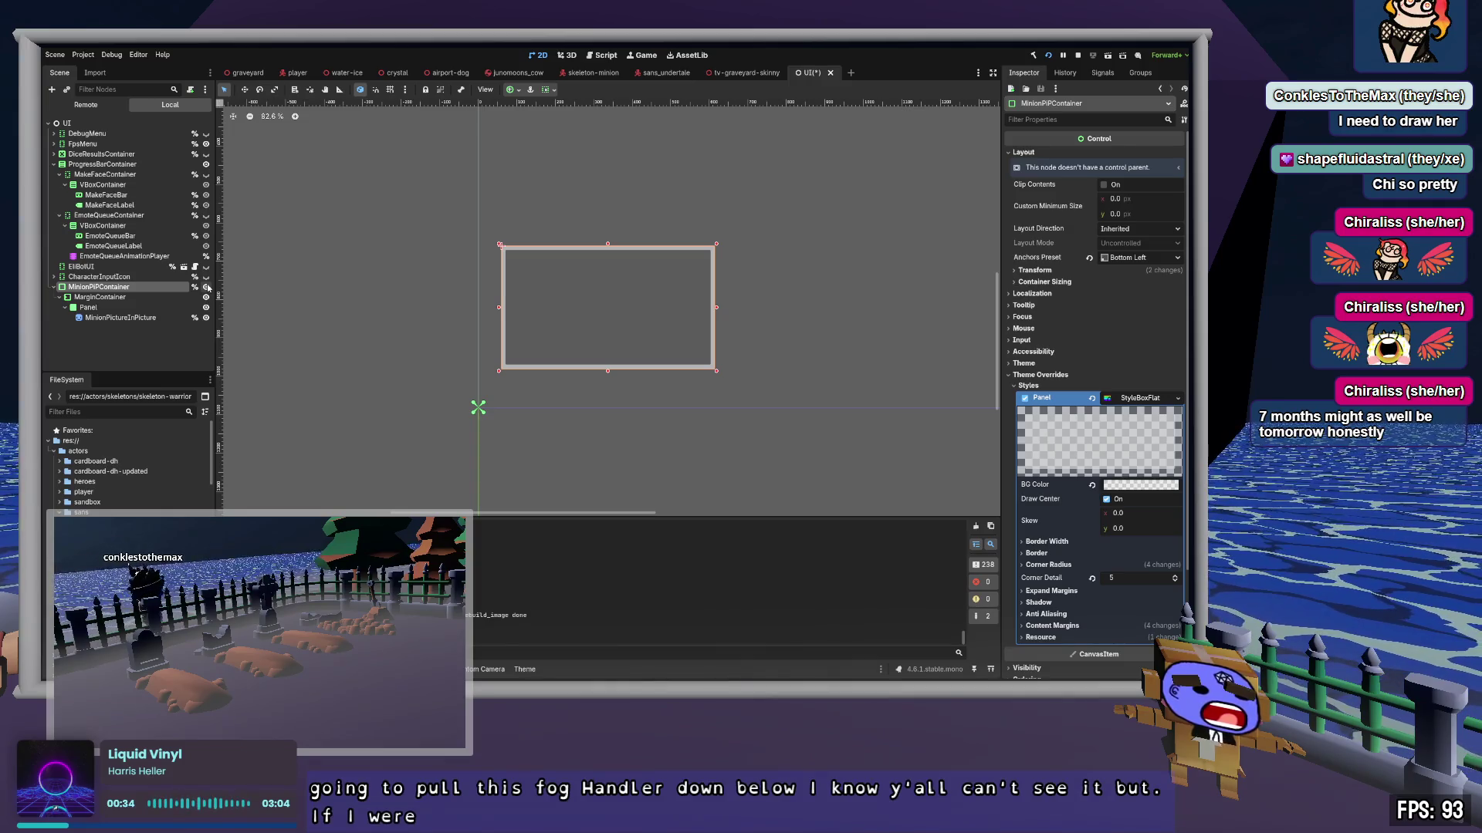
pyautogui.keyDown('ctrl'); pyautogui.click(126, 289); pyautogui.keyUp('ctrl')
pyautogui.click(122, 288)
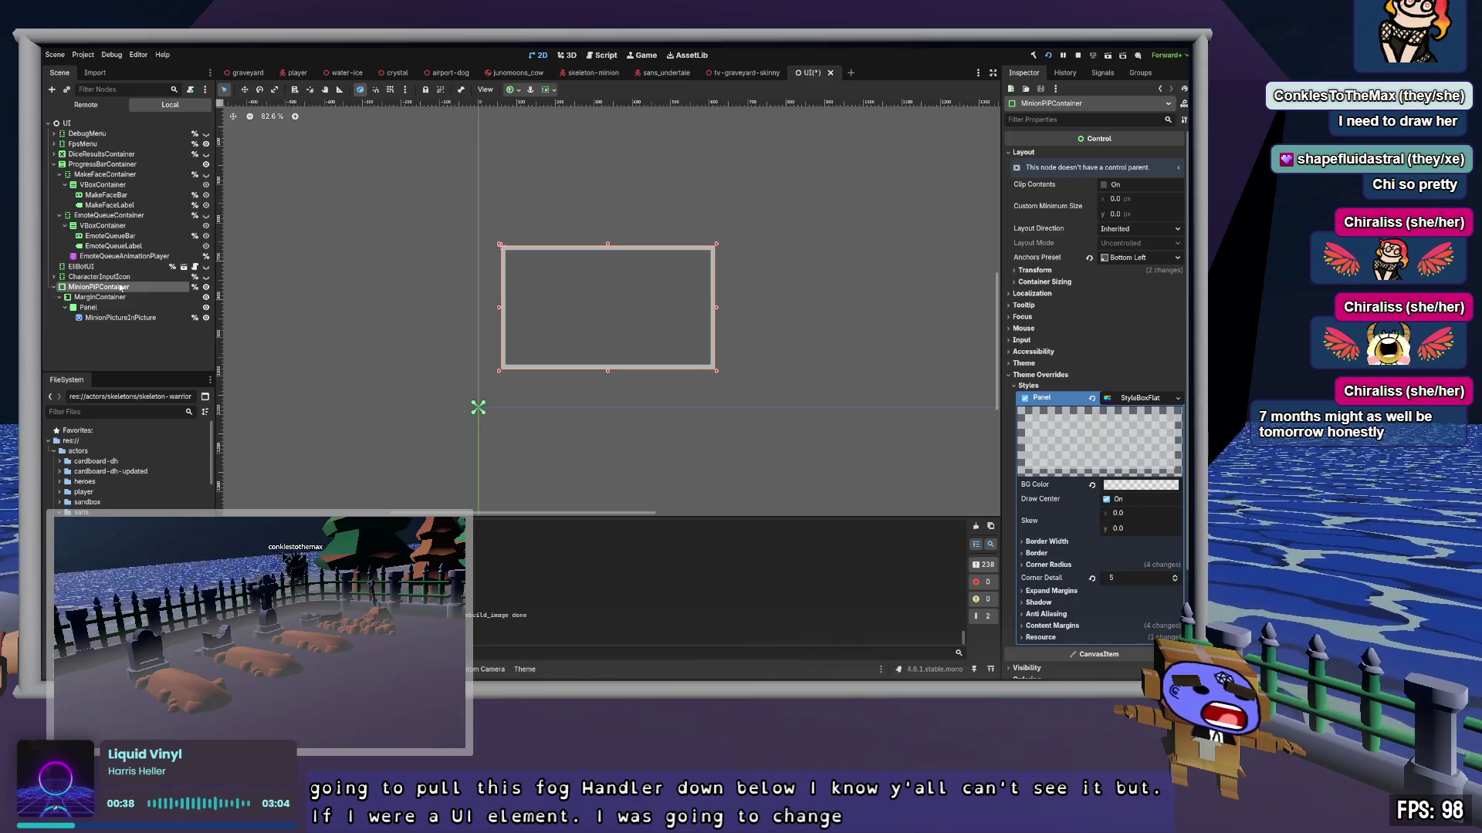
pyautogui.click(1031, 376)
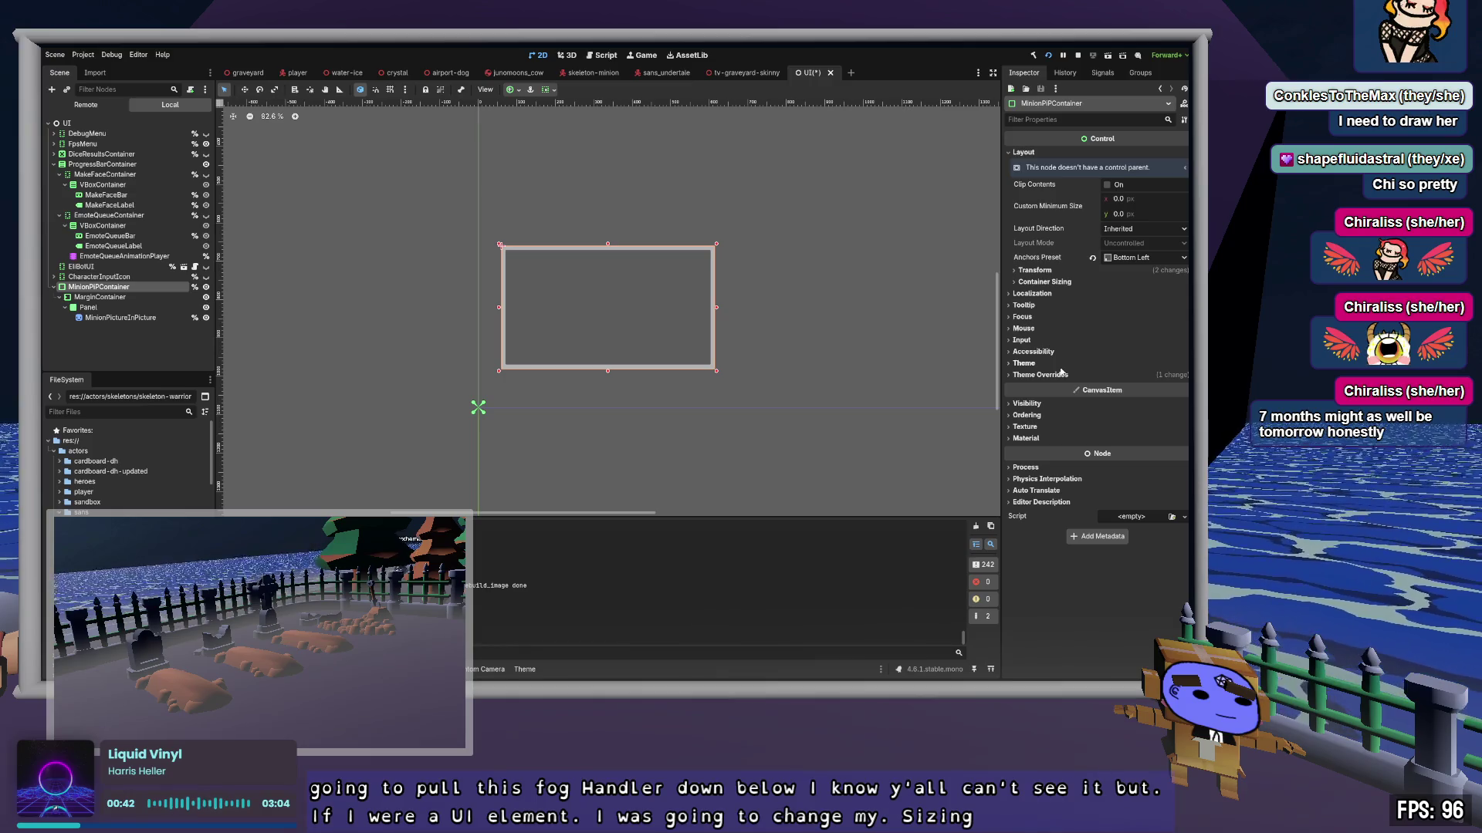
pyautogui.click(1034, 270)
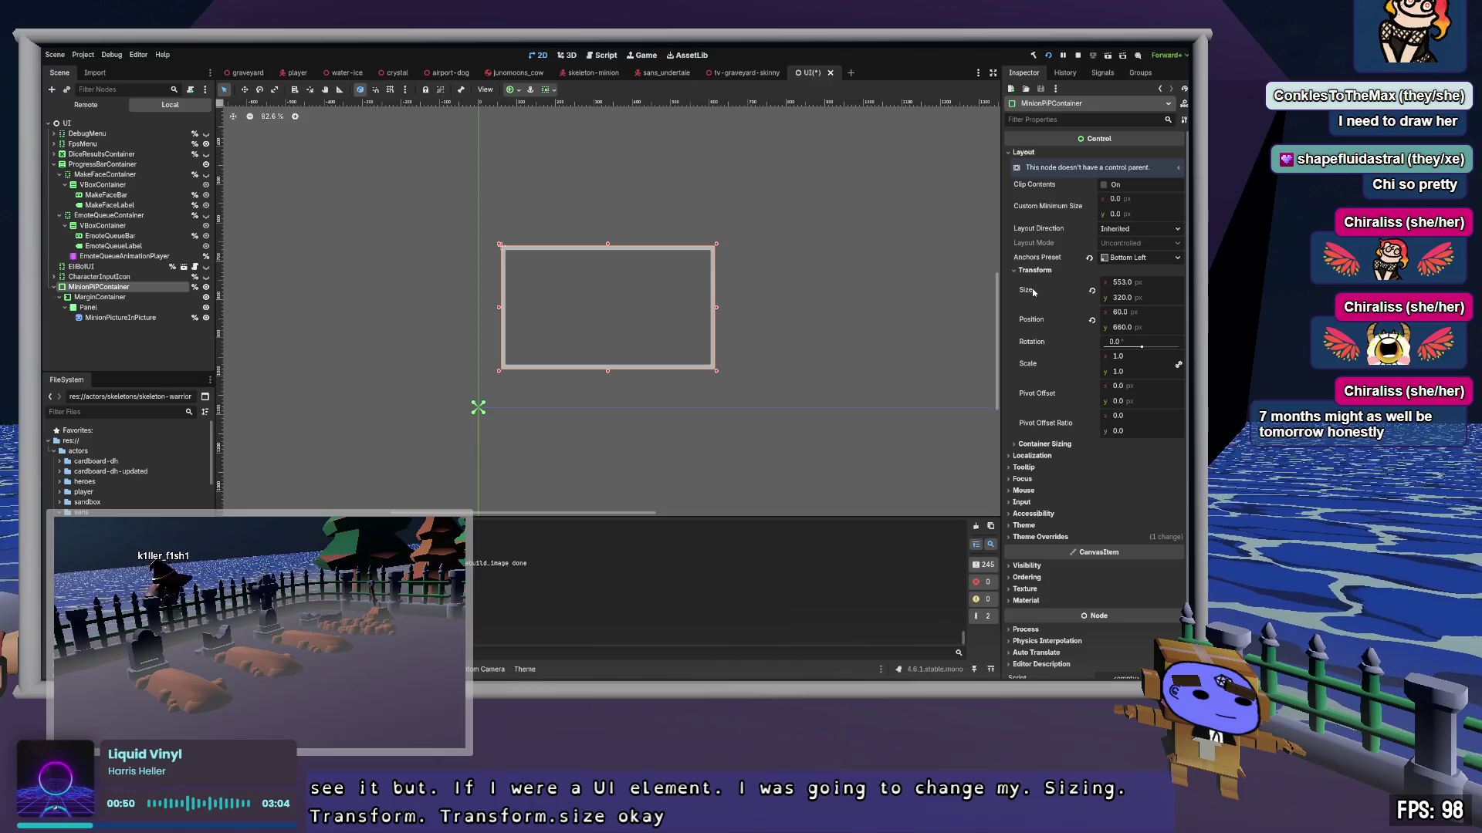
pyautogui.hotkey('alt', 'Tab')
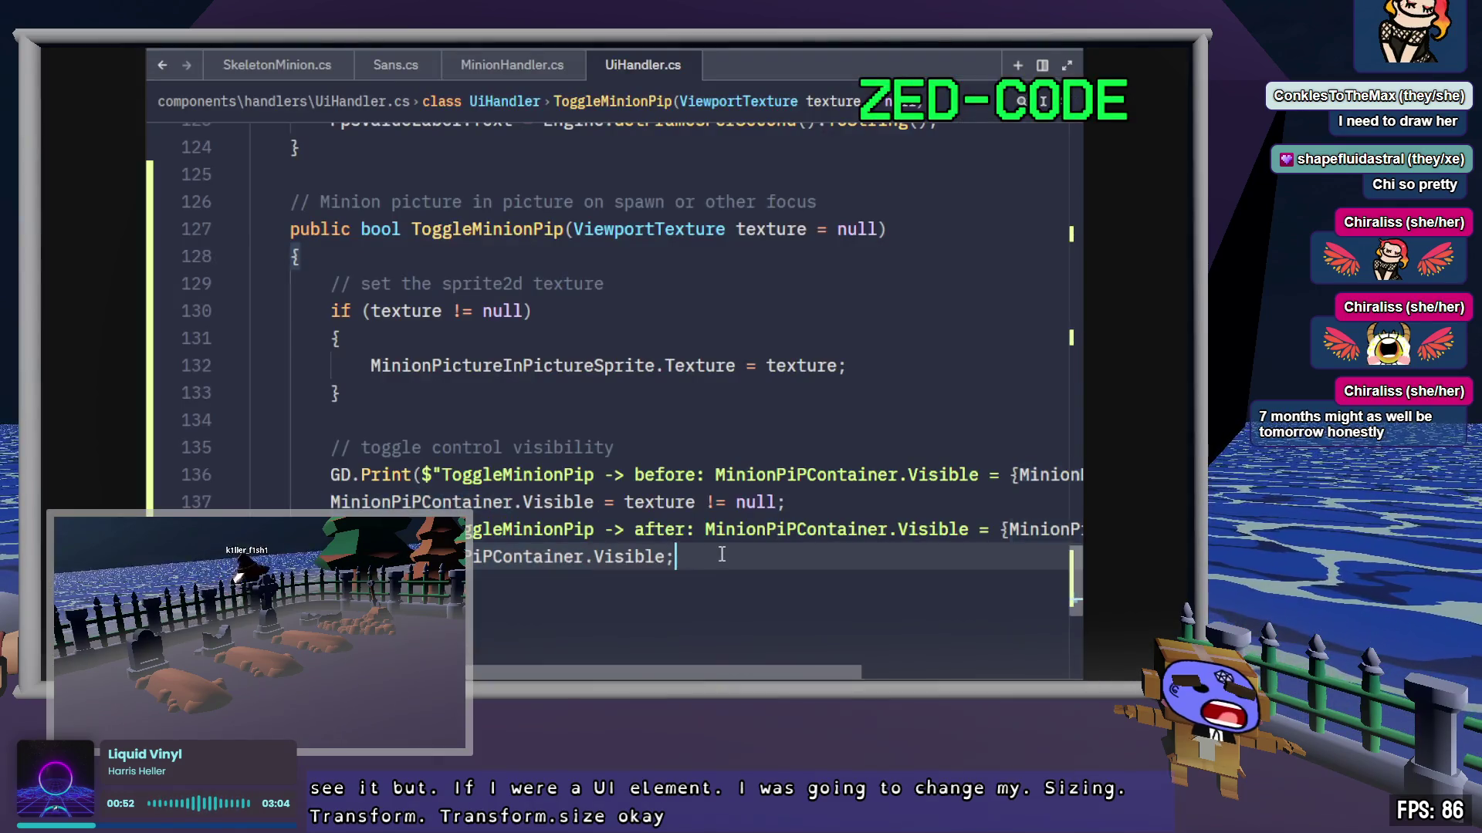
# Step: Delete both GD.Print debug lines from ToggleMinionPip and save UiHandler.cs
pyautogui.click(432, 474)
pyautogui.hotkey('ctrl', 'shift', 'k')
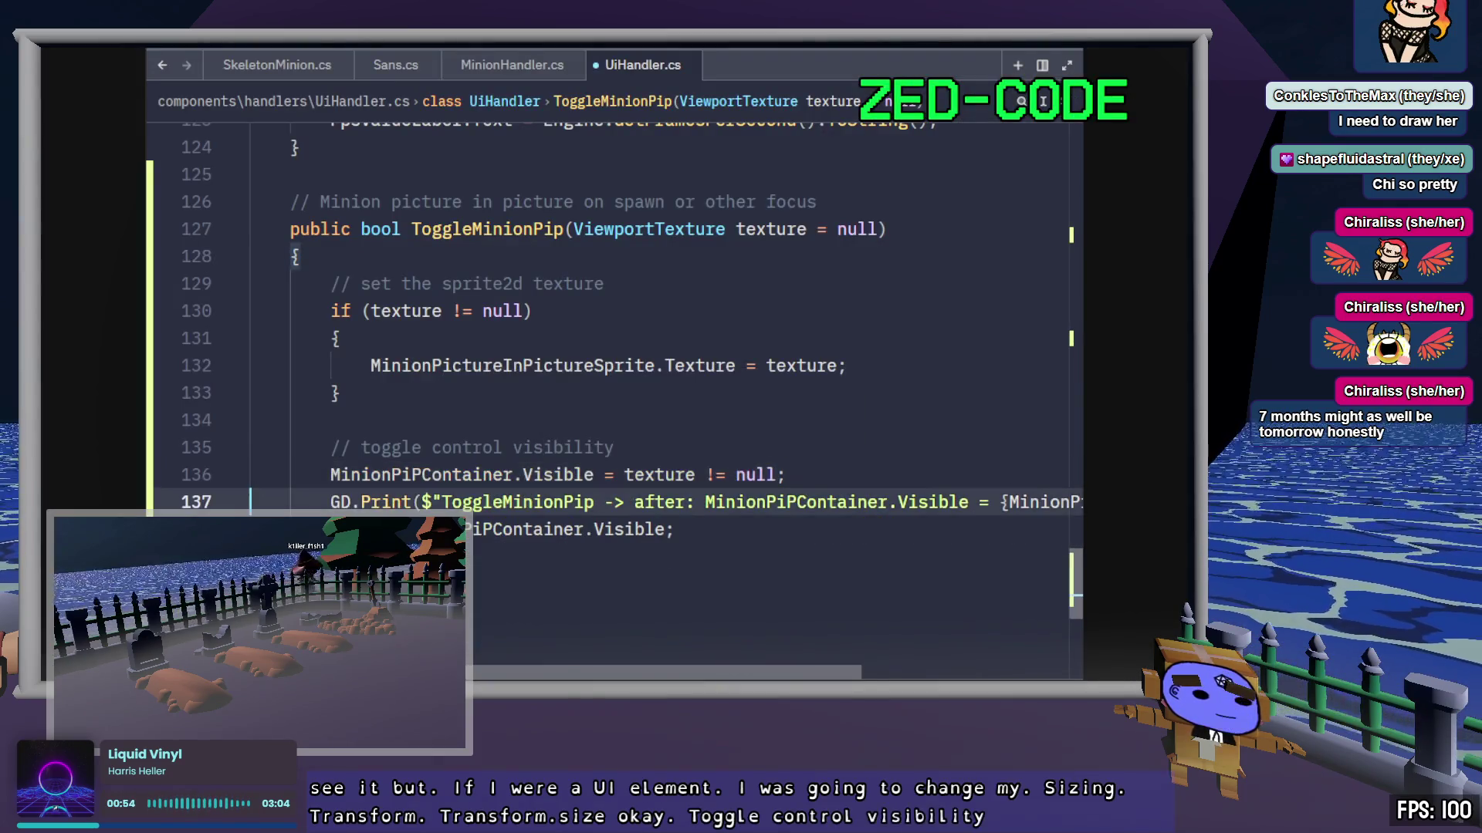
pyautogui.hotkey('ctrl', 'shift', 'k')
pyautogui.press('Up')
pyautogui.press('Up')
pyautogui.press('Up')
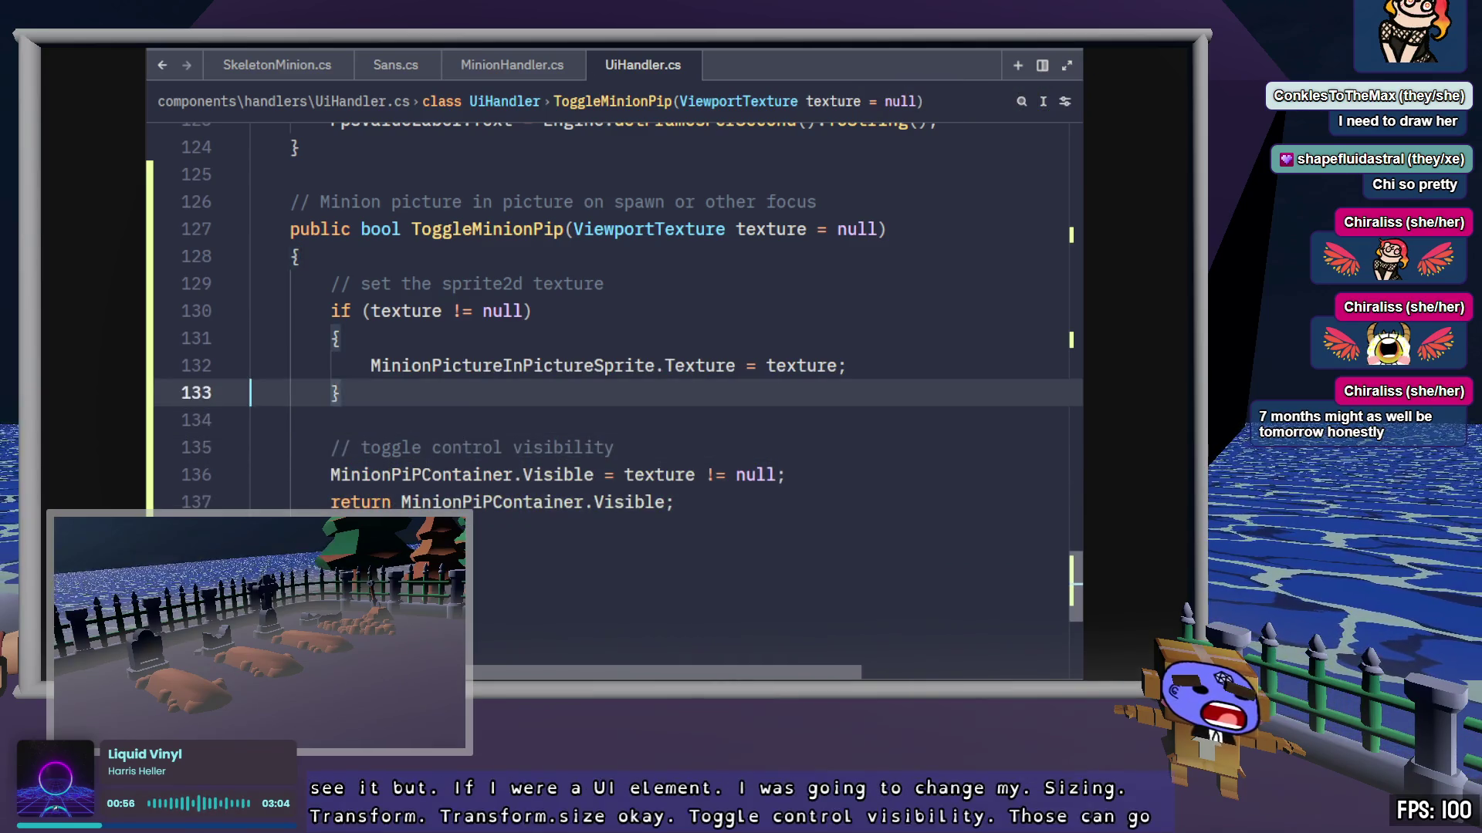
pyautogui.hotkey('ctrl', 's')
# Step: Place the caret after ToggleMinionPip's opening brace
pyautogui.click(561, 240)
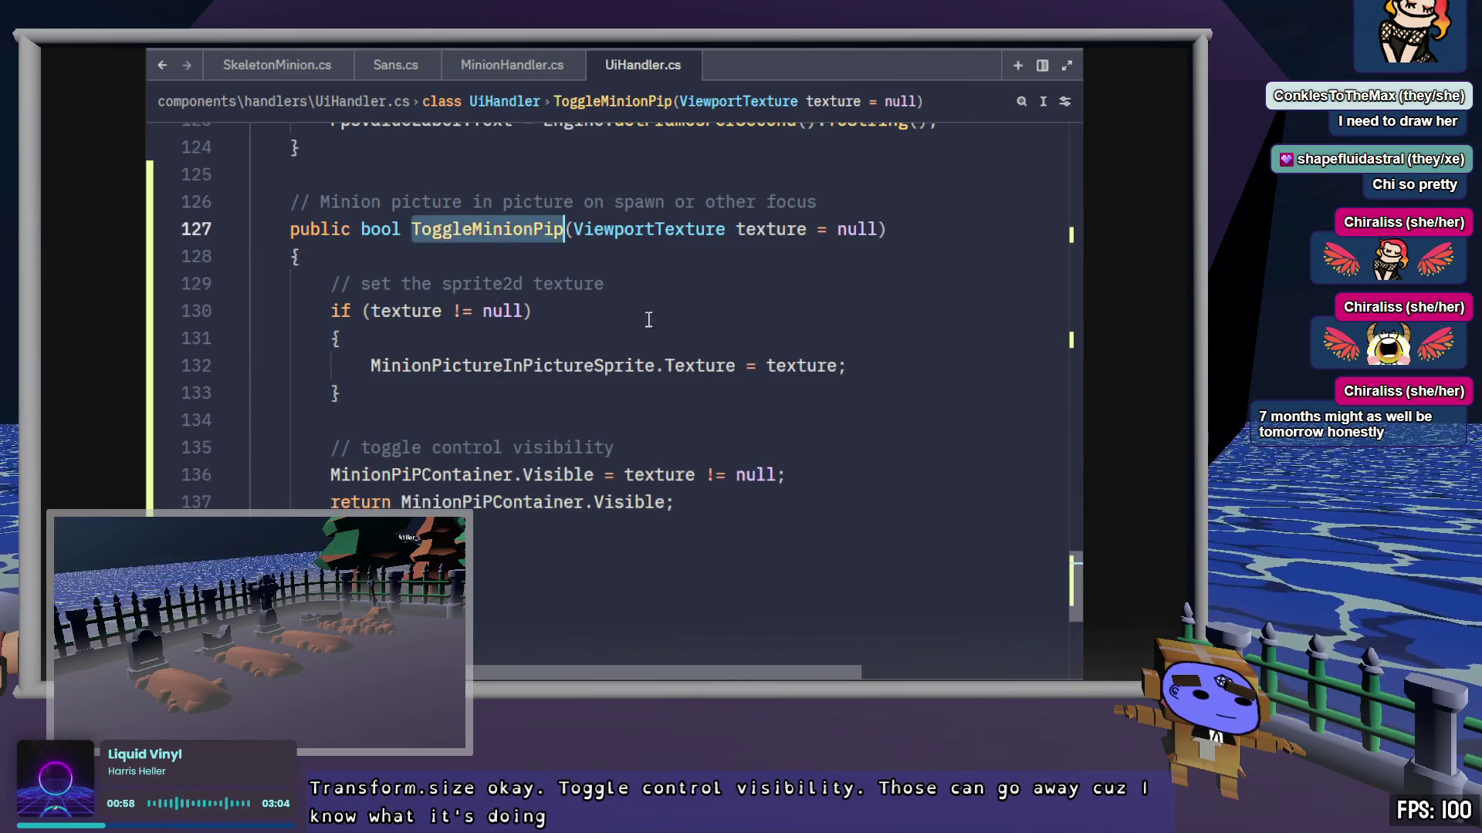
pyautogui.click(582, 306)
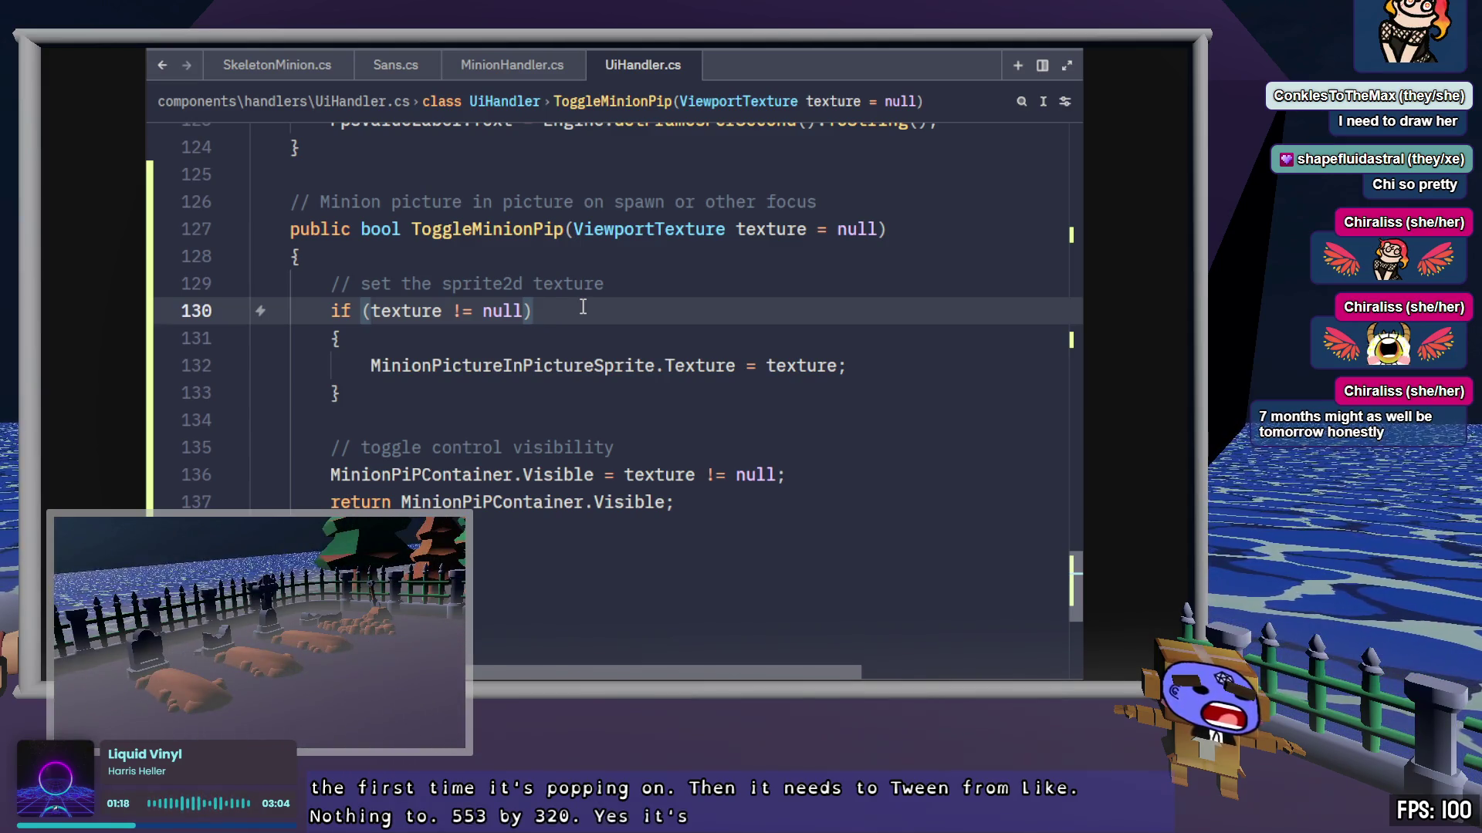
pyautogui.click(606, 292)
pyautogui.click(577, 255)
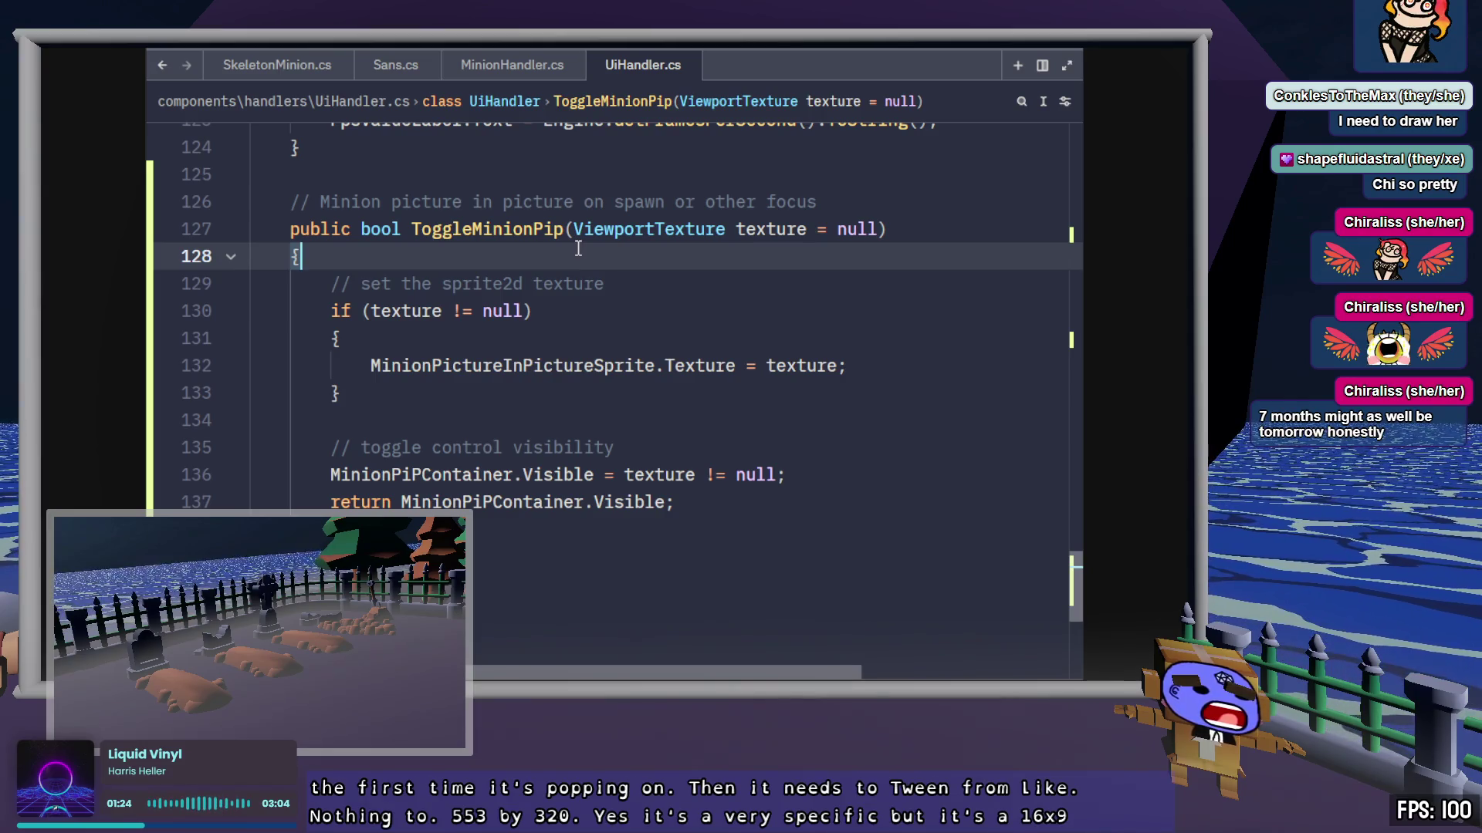
# Step: At the top of ToggleMinionPip, add a comment planning a tween to 553, 320 when first visible
pyautogui.press('Return')
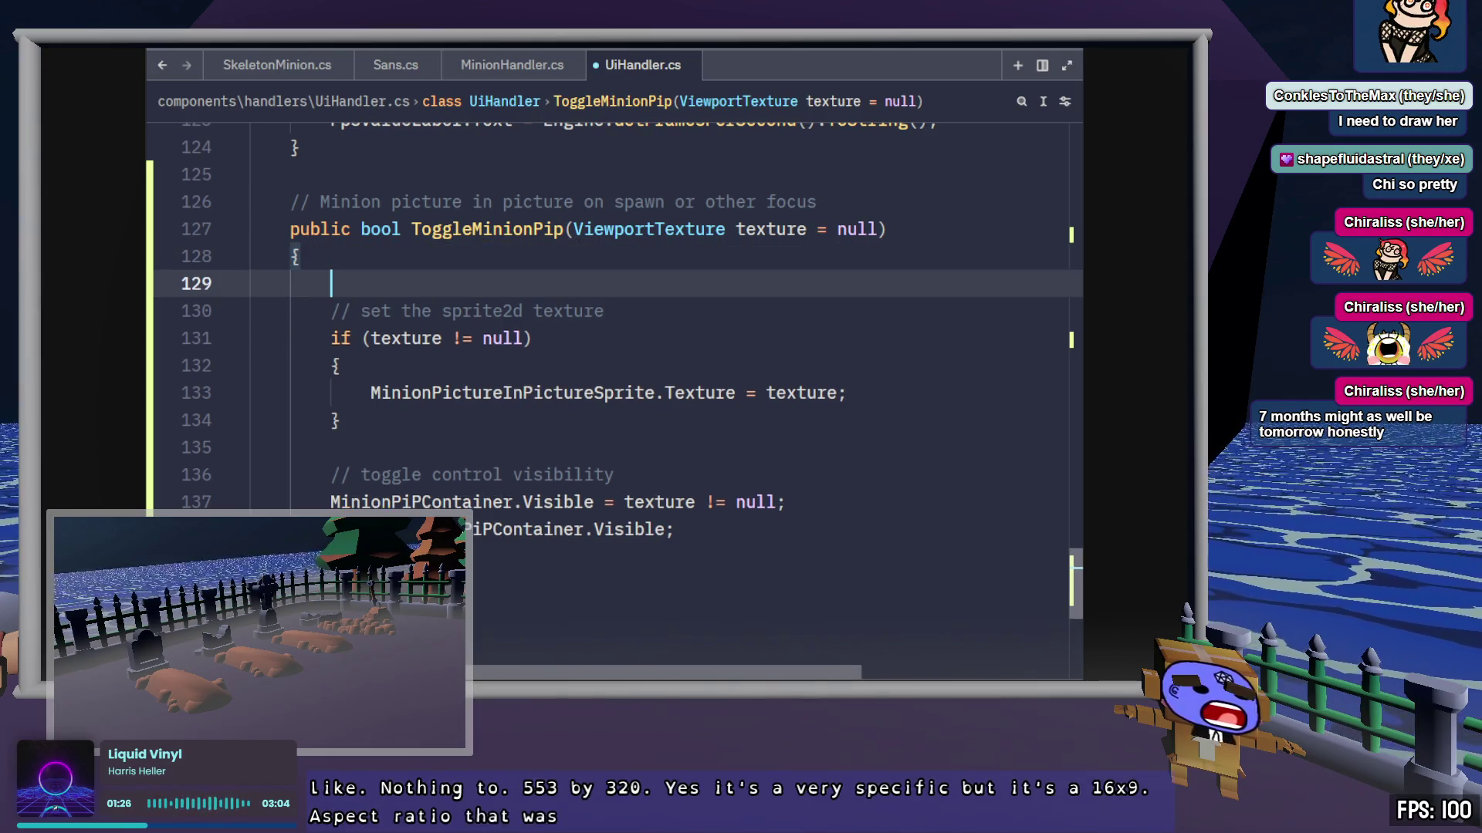
pyautogui.press('Return')
pyautogui.press('Up')
pyautogui.write('//')
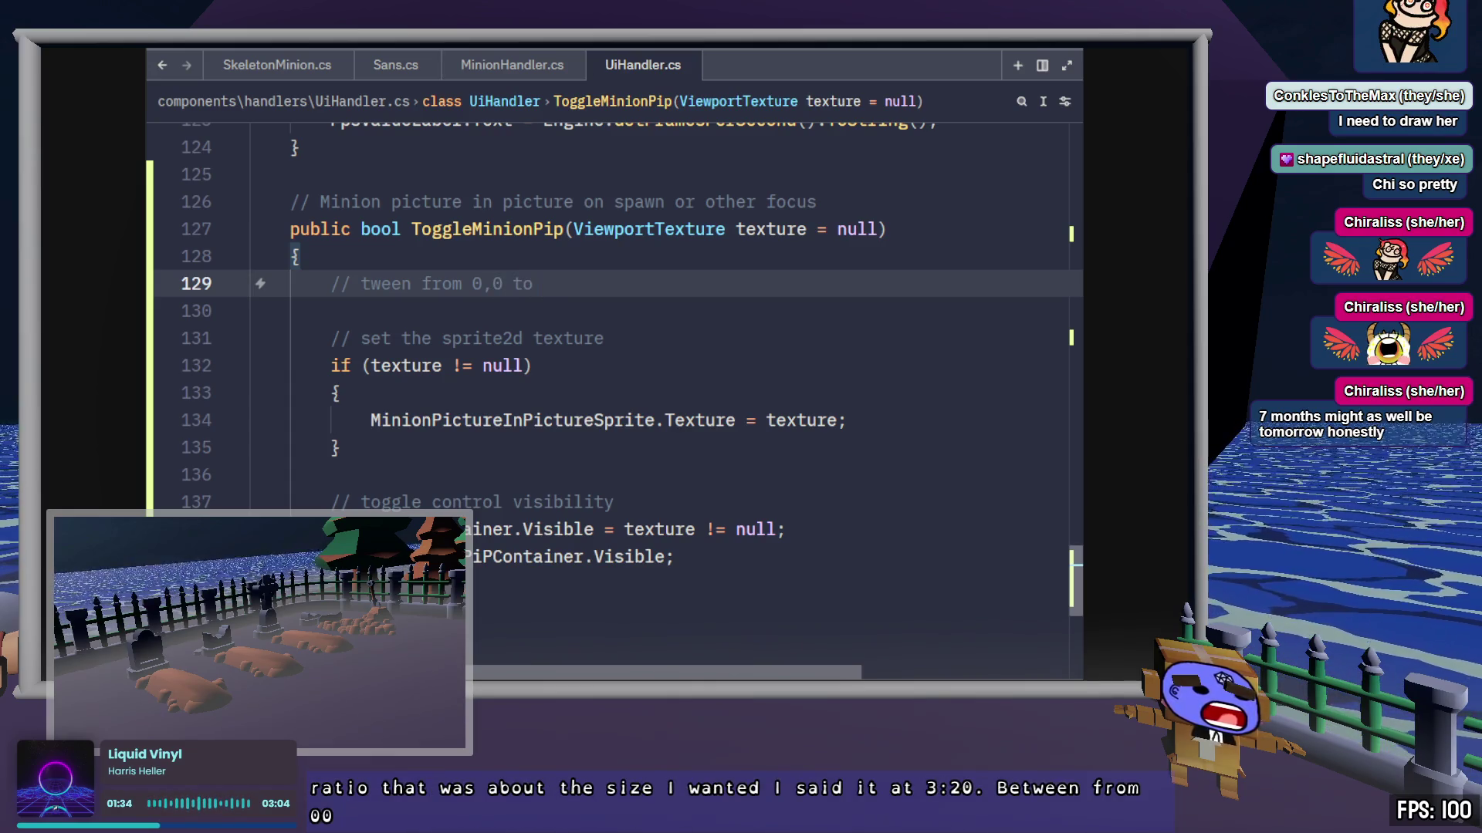
pyautogui.write('553')
pyautogui.write(', ')
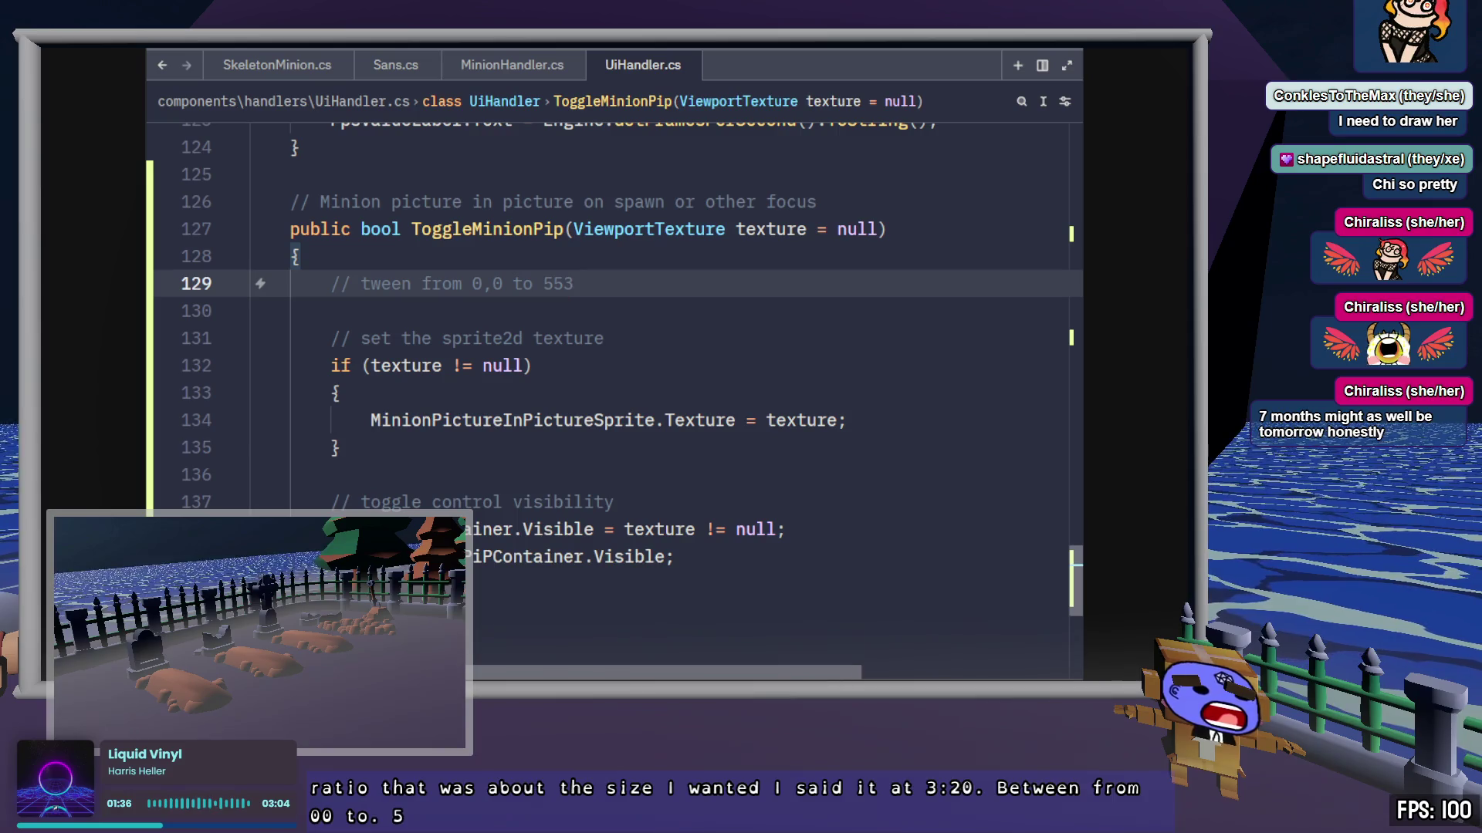
pyautogui.write('320')
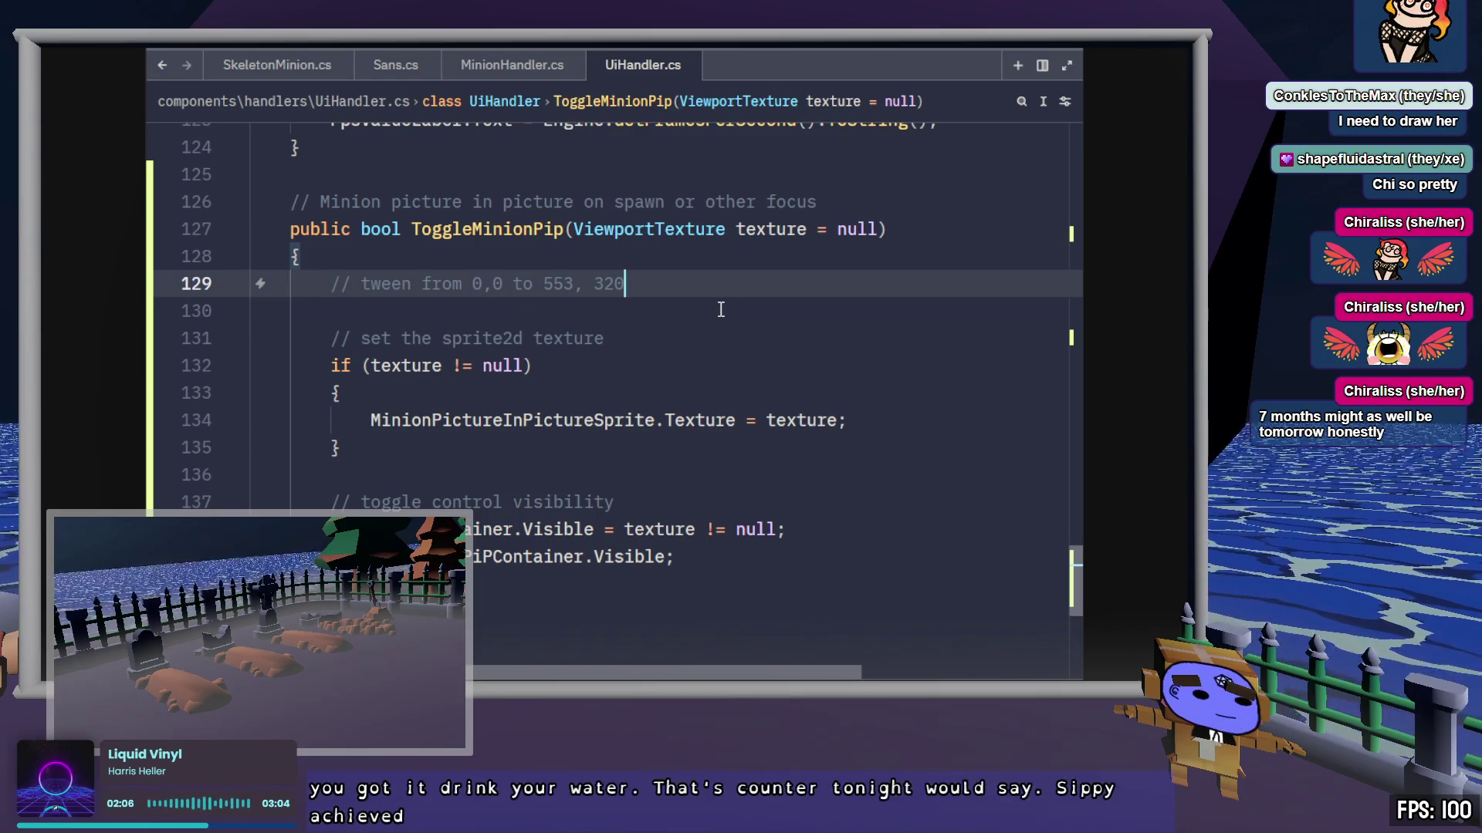
pyautogui.write(' when firs')
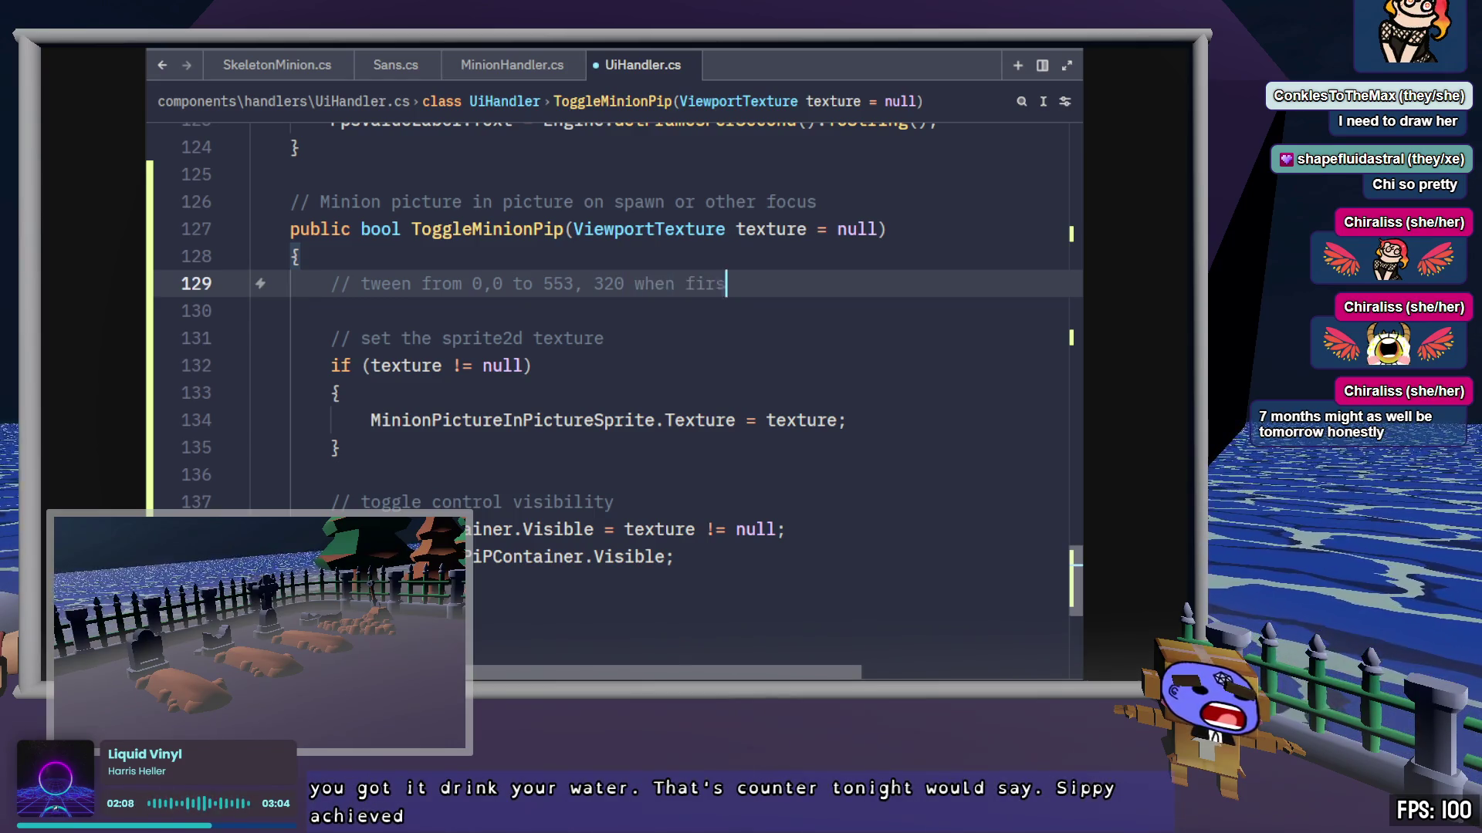
pyautogui.write('t starting')
pyautogui.hotkey('ctrl', 'BackSpace')
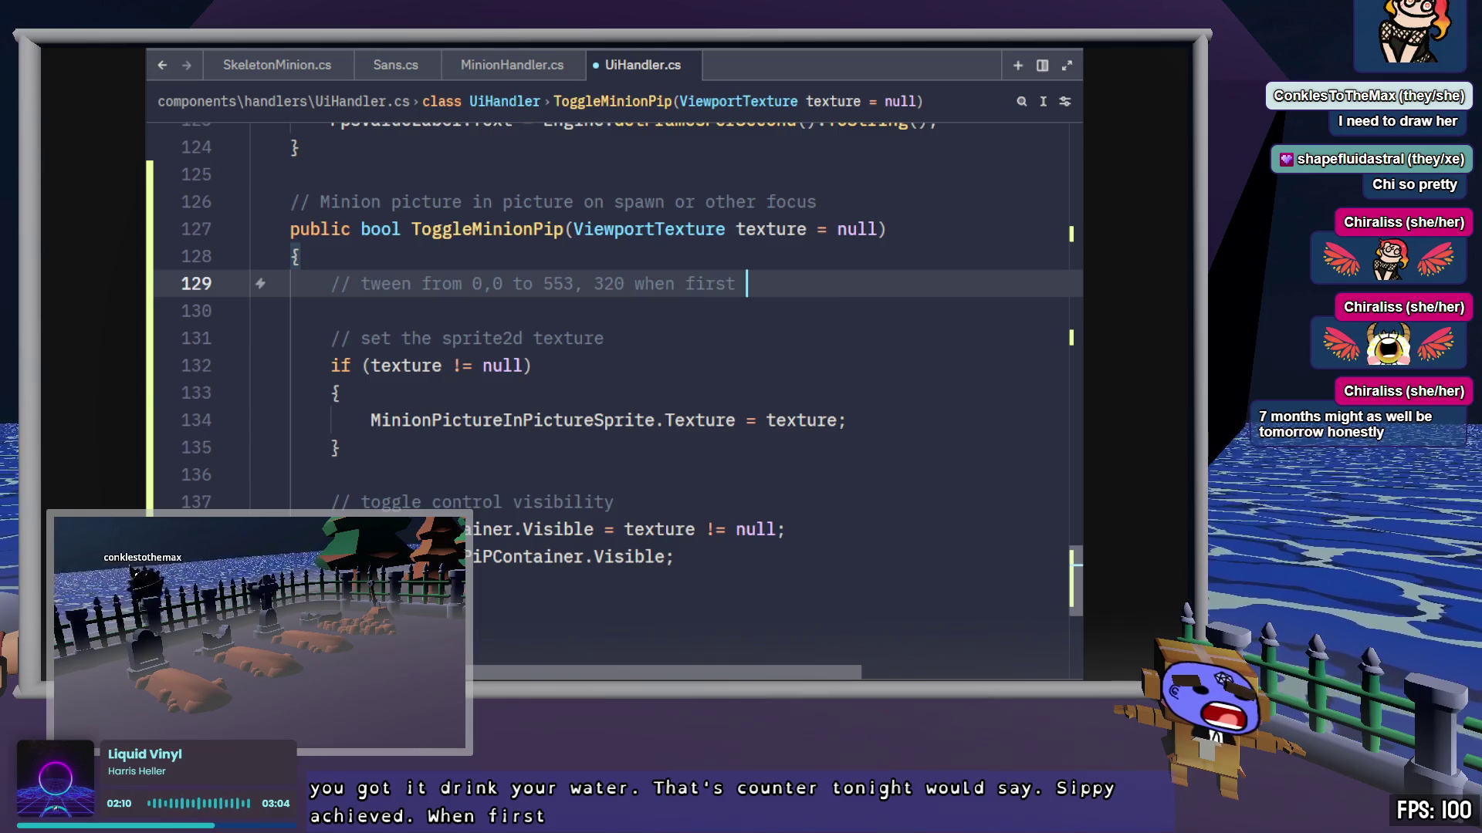
pyautogui.write('visible')
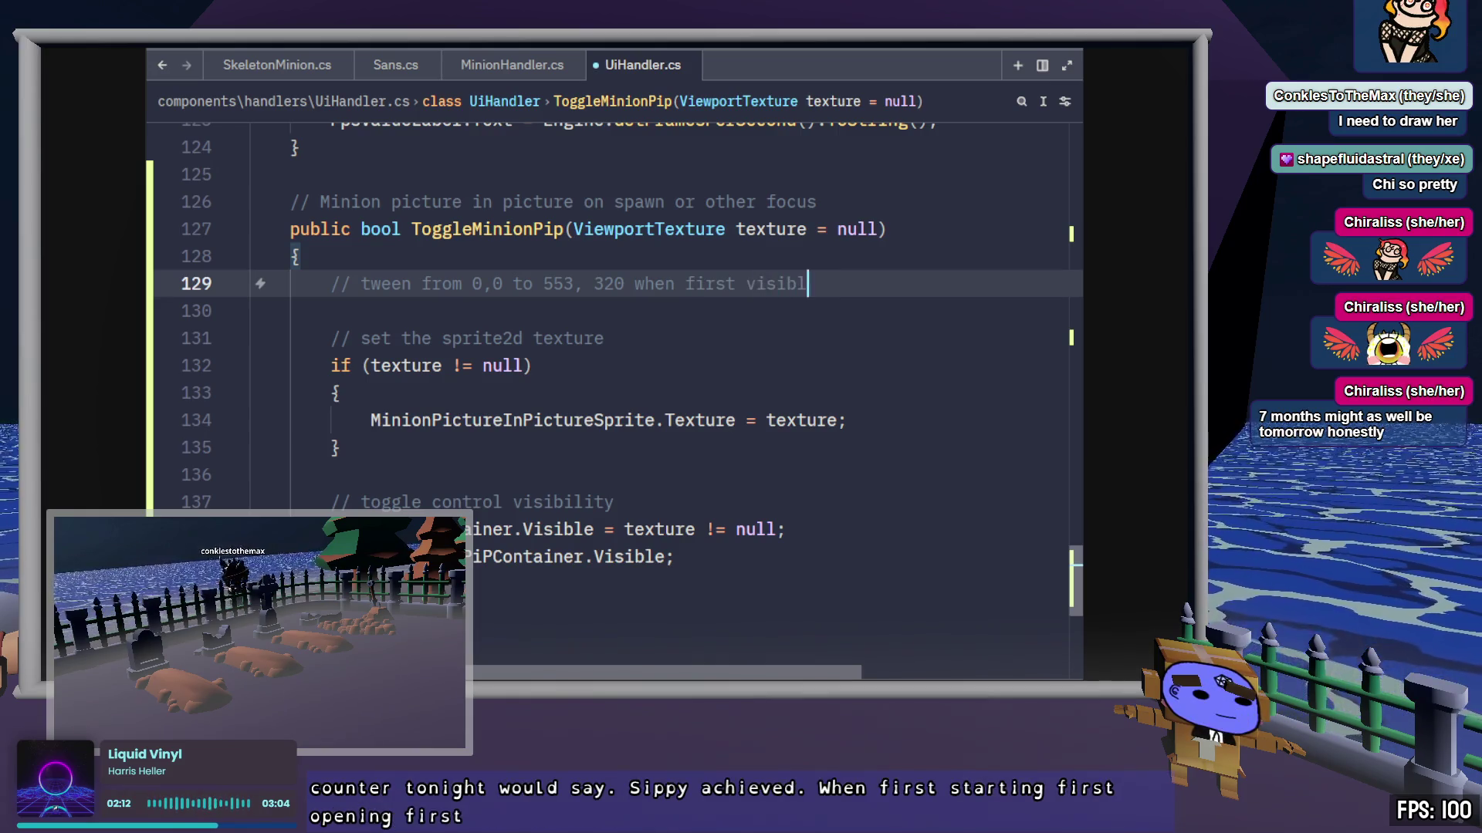
# Step: Begin an empty if () statement on the line below the comment
pyautogui.press('Return')
pyautogui.write('i')
pyautogui.press('BackSpace')
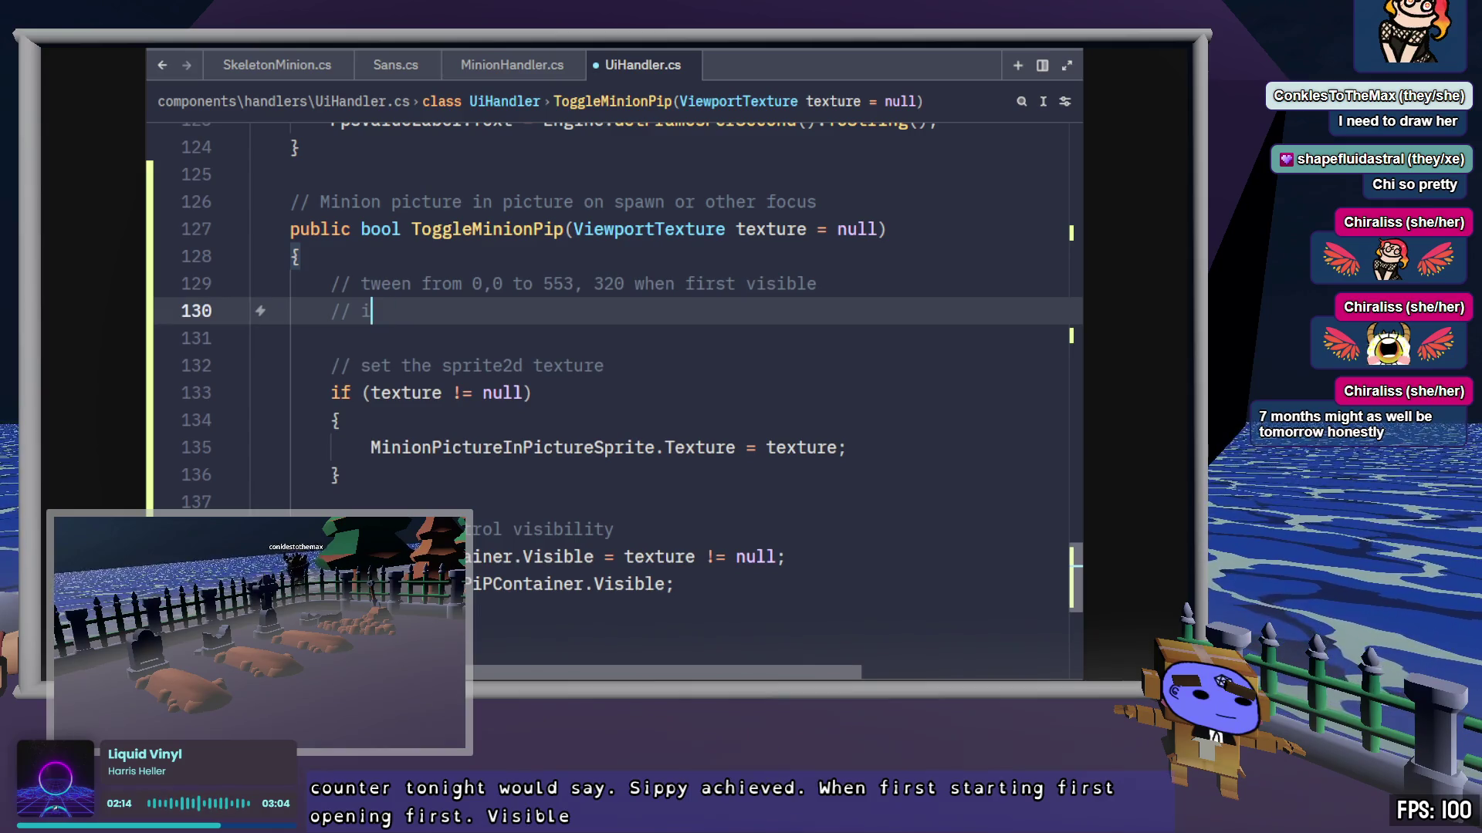
pyautogui.press('BackSpace')
pyautogui.press('BackSpace')
pyautogui.press('BackSpace')
pyautogui.write('if (')
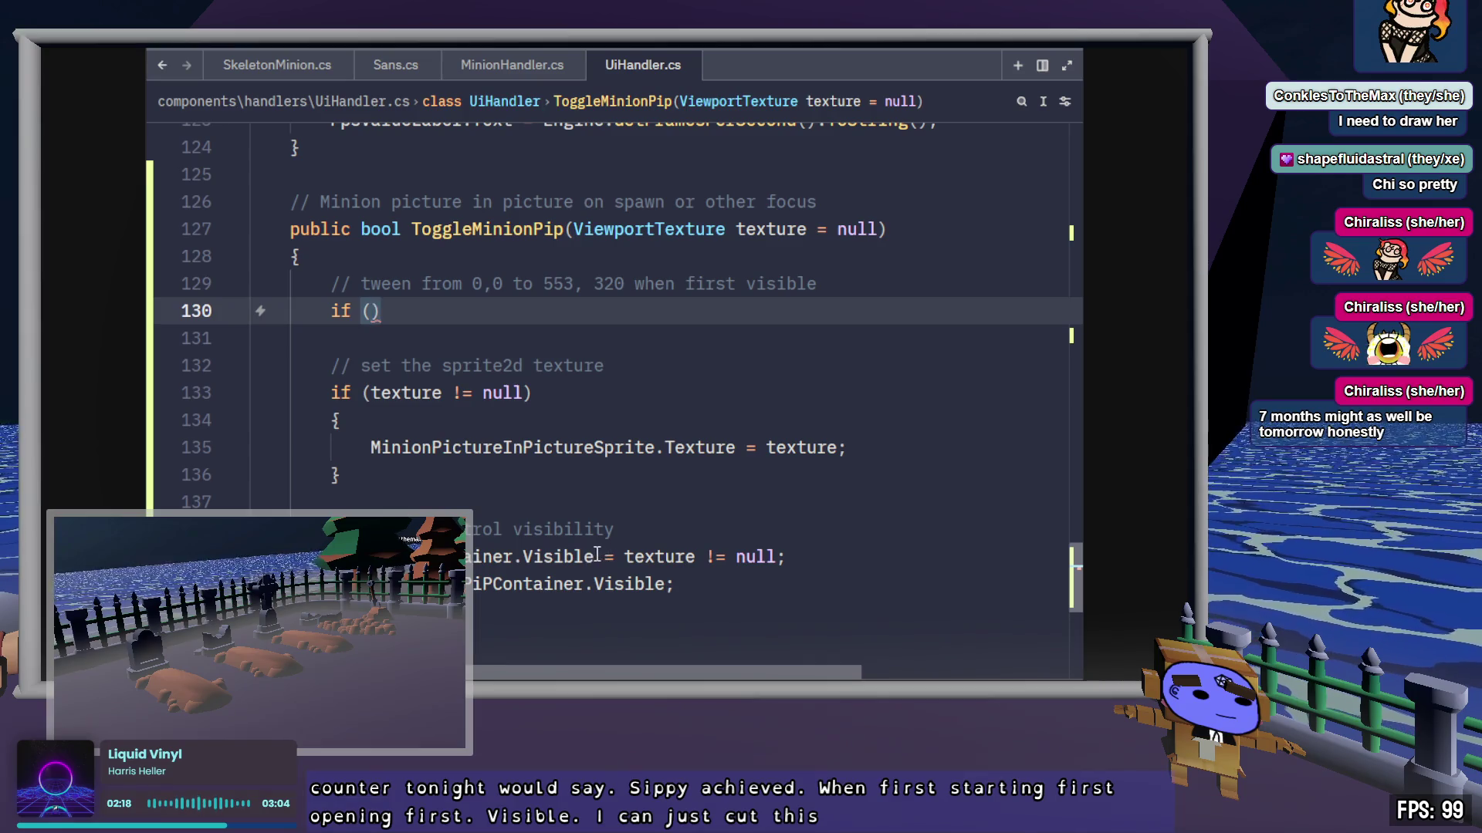
# Step: Fill the condition with !MinionPiPContainer.Visible, copied from existing code, and open the block's brace
pyautogui.moveTo(593, 556); pyautogui.dragTo(409, 556)
pyautogui.hotkey('ctrl', 'c')
pyautogui.click(374, 311)
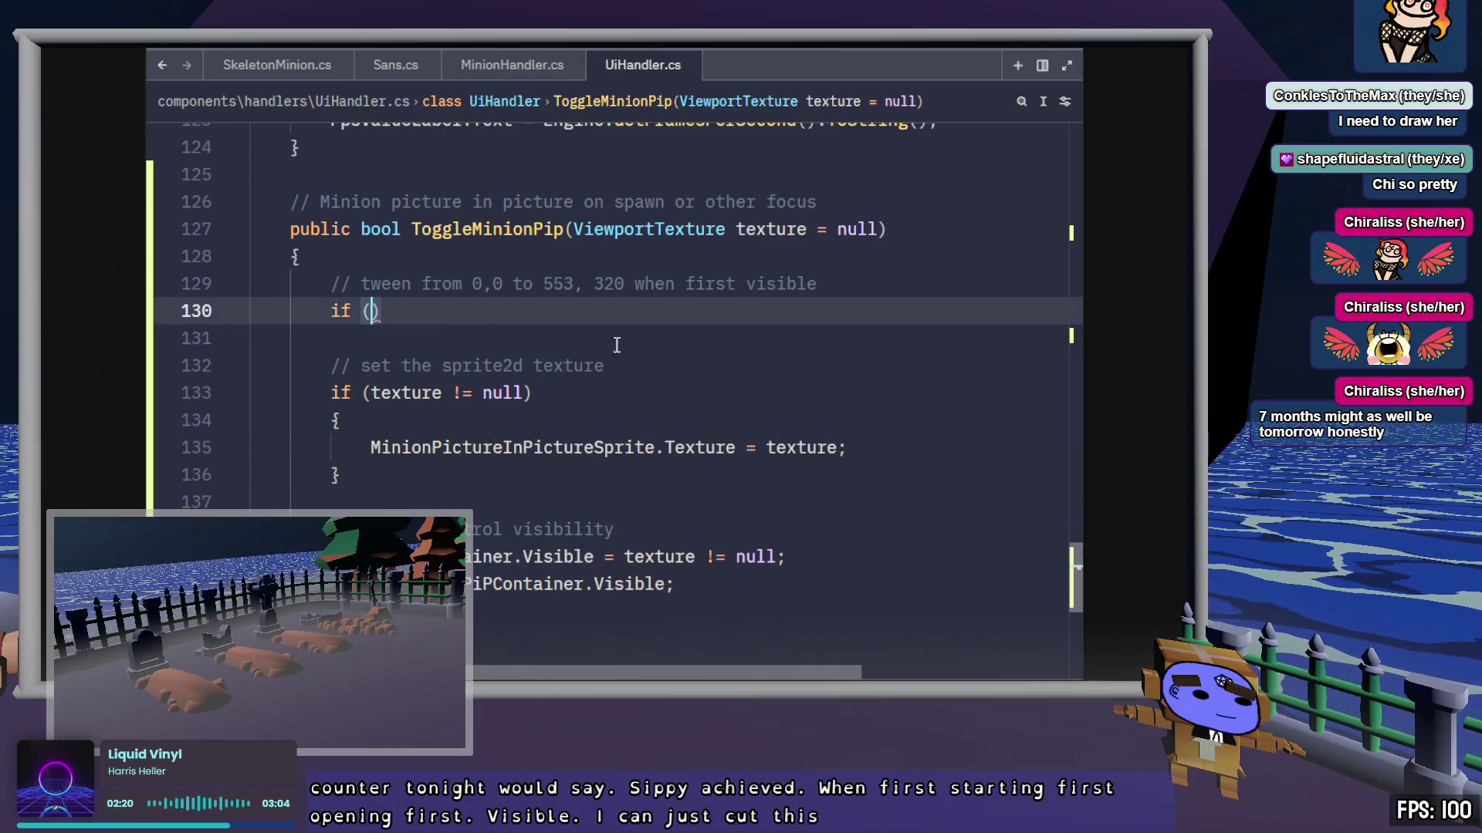
pyautogui.write('!')
pyautogui.hotkey('ctrl', 'v')
pyautogui.press('End')
pyautogui.press('Return')
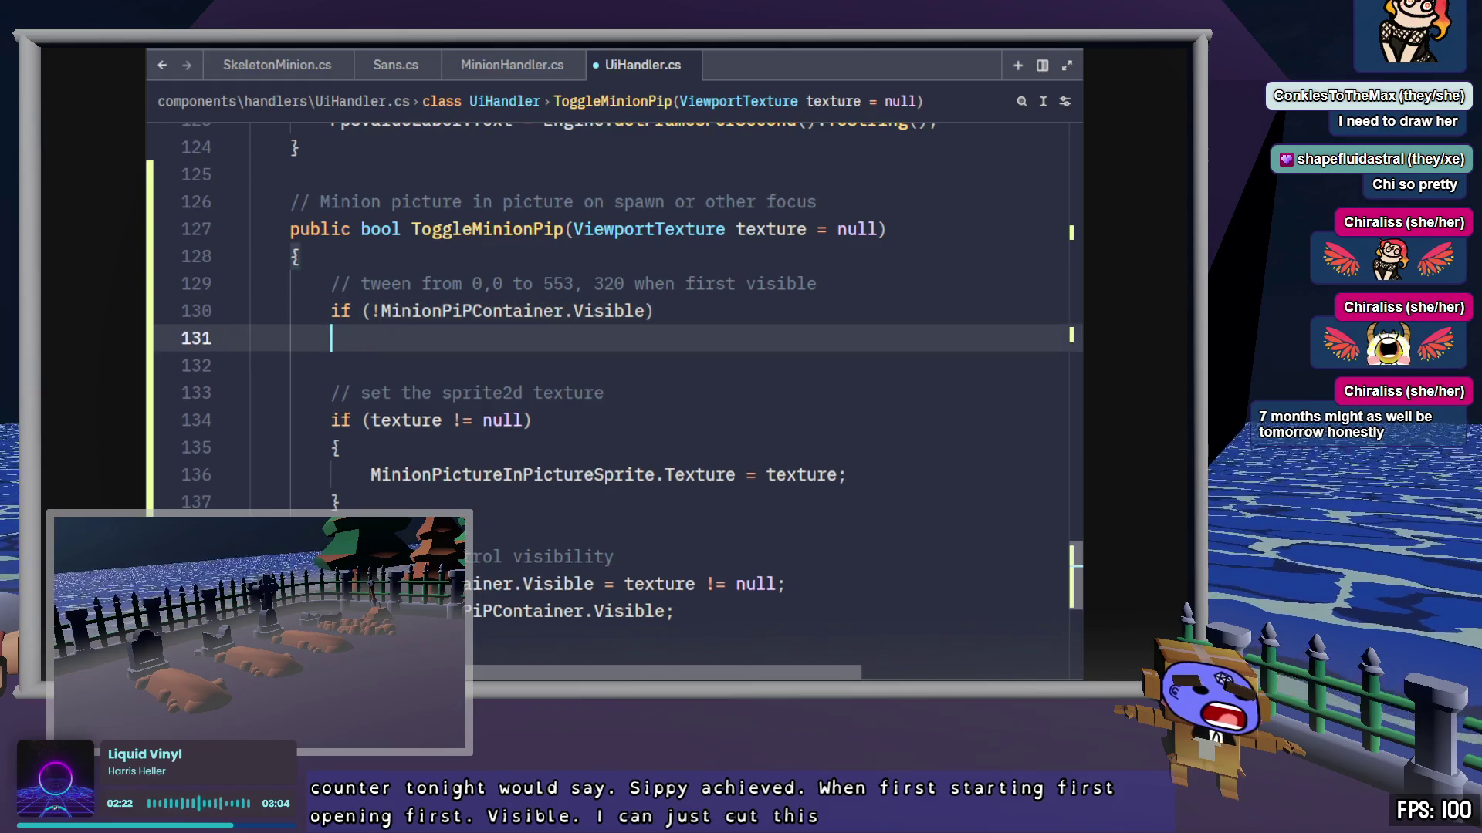
pyautogui.write('{')
pyautogui.press('Return')
# Step: Extend the condition with '&& texture != null' and place the caret in the empty block
pyautogui.click(371, 311)
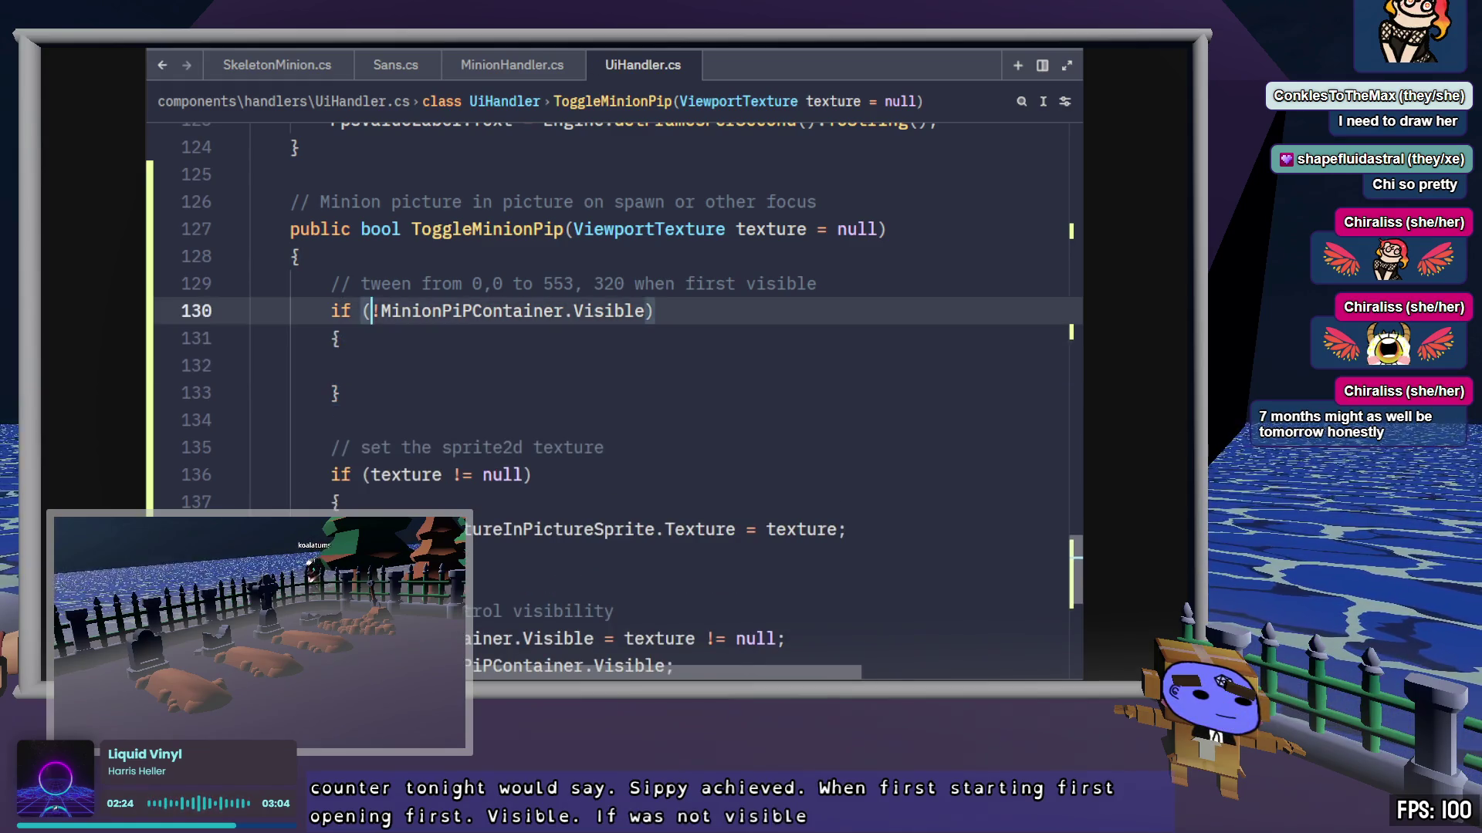
pyautogui.click(646, 311)
pyautogui.write('&& textu')
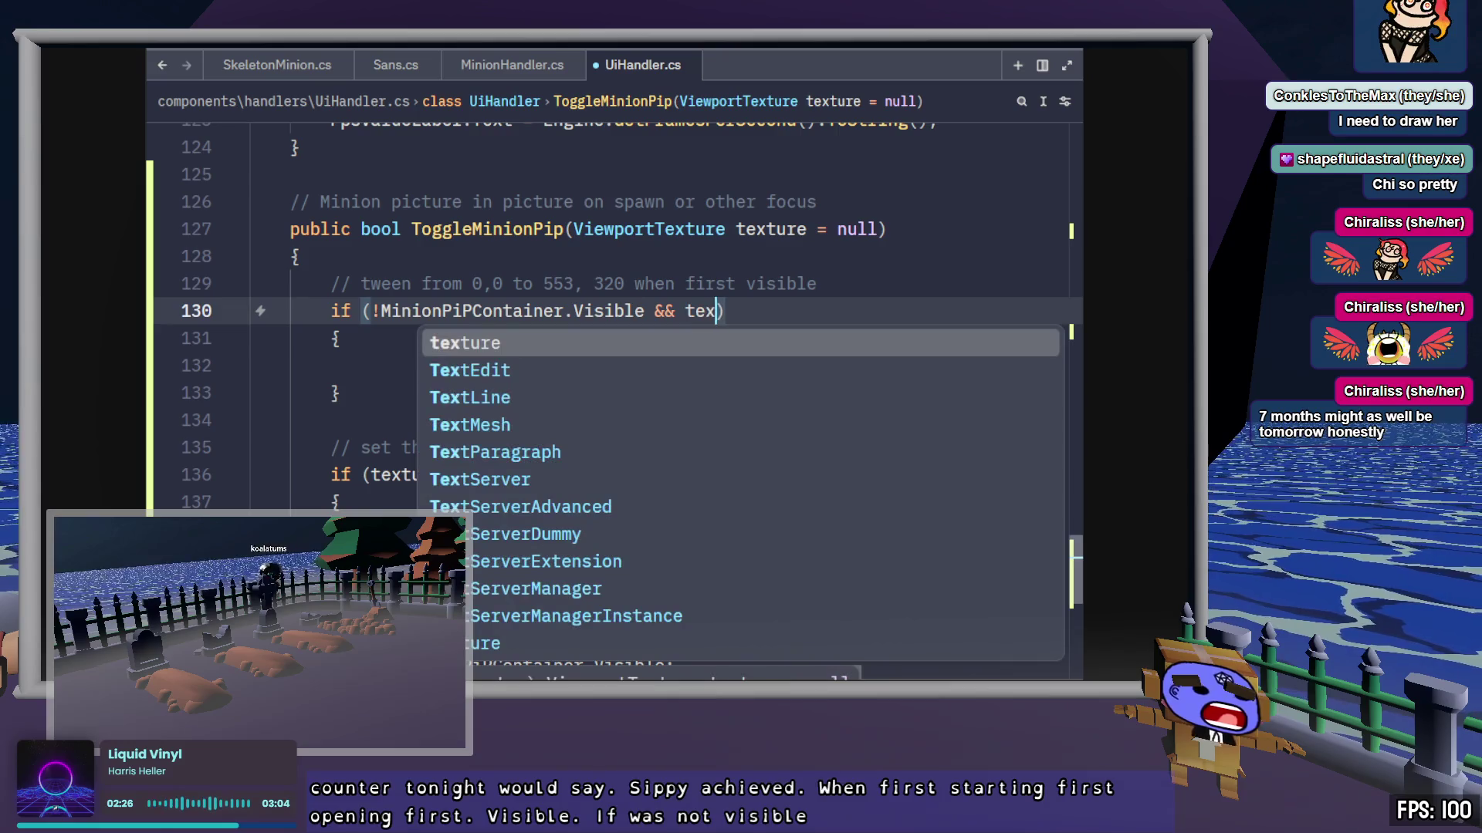
pyautogui.write('re != n')
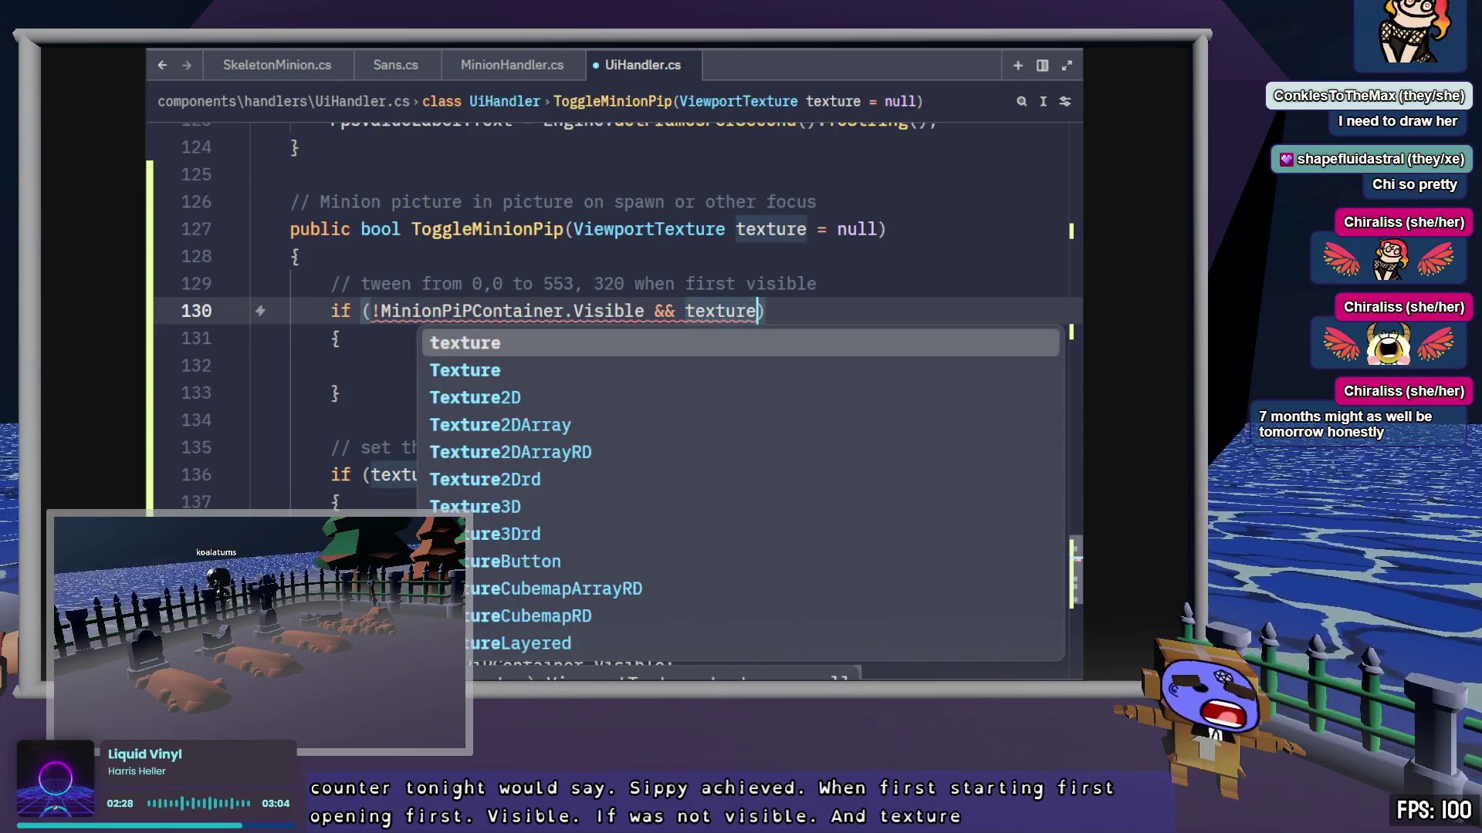
pyautogui.write('ull')
pyautogui.press('Escape')
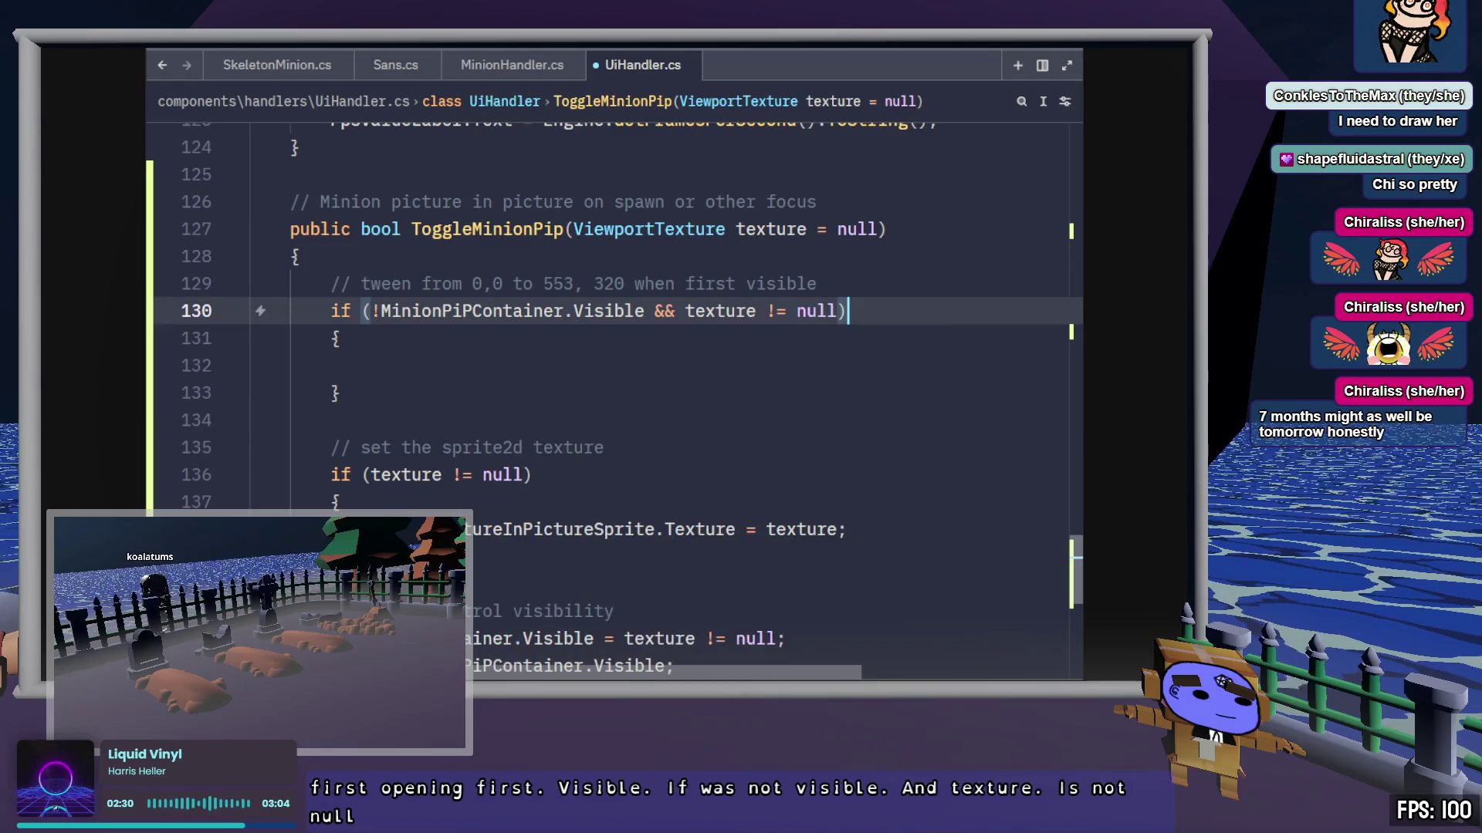
pyautogui.click(371, 366)
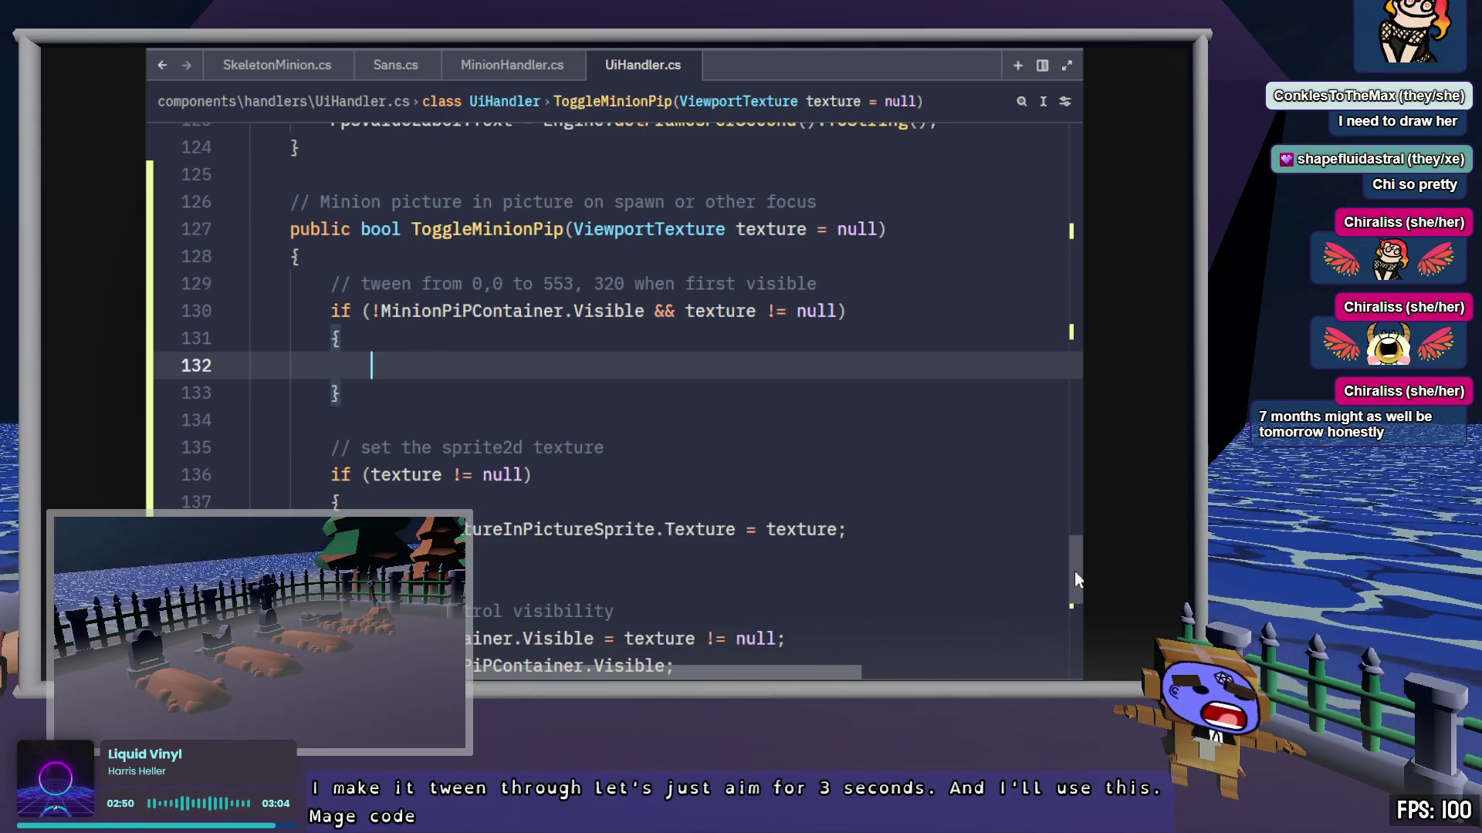
# Step: Paste the mage tween code and replace its mageNode references with MinionPiPContainer
pyautogui.moveTo(1075, 550)
pyautogui.mouseDown()
pyautogui.moveTo(1078, 127)
pyautogui.moveTo(1079, 535)
pyautogui.mouseUp()
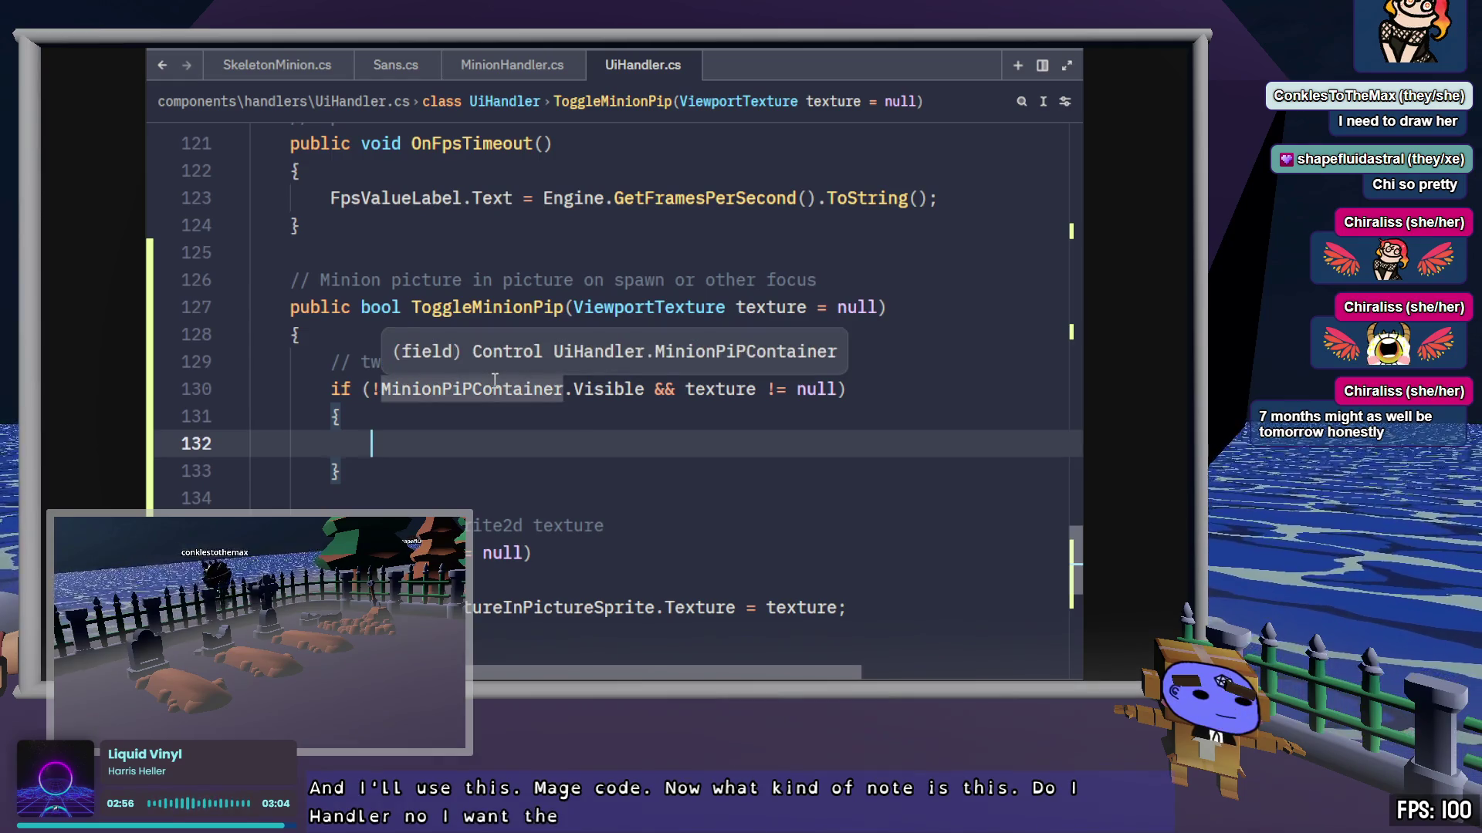
pyautogui.hotkey('ctrl', 'v')
pyautogui.click(542, 446)
pyautogui.doubleClick(542, 446)
pyautogui.hotkey('ctrl', 'v')
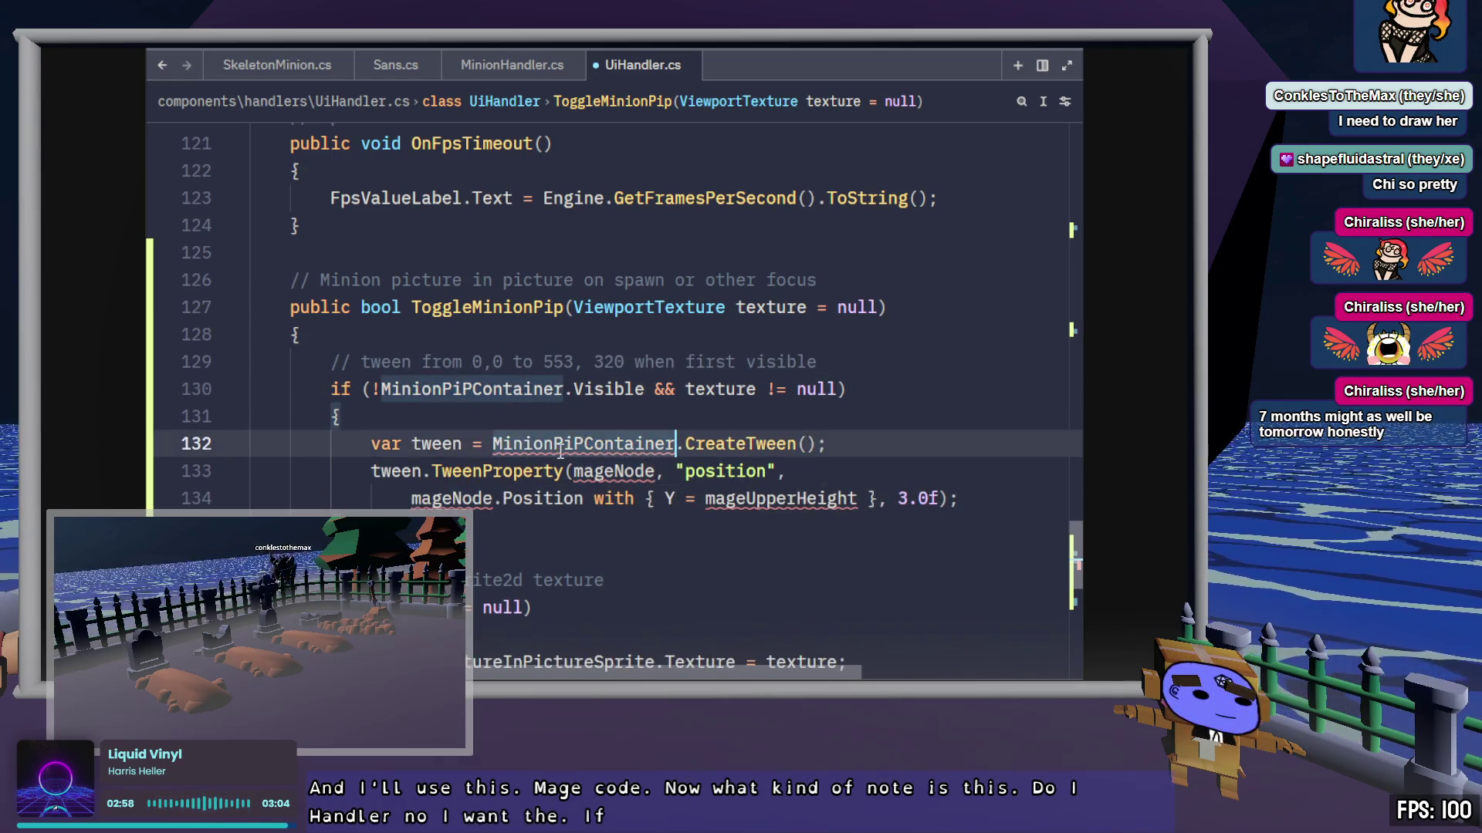
pyautogui.doubleClick(614, 471)
pyautogui.write('MinionPiPContainer')
pyautogui.doubleClick(471, 499)
pyautogui.write('MinionPiPContainer')
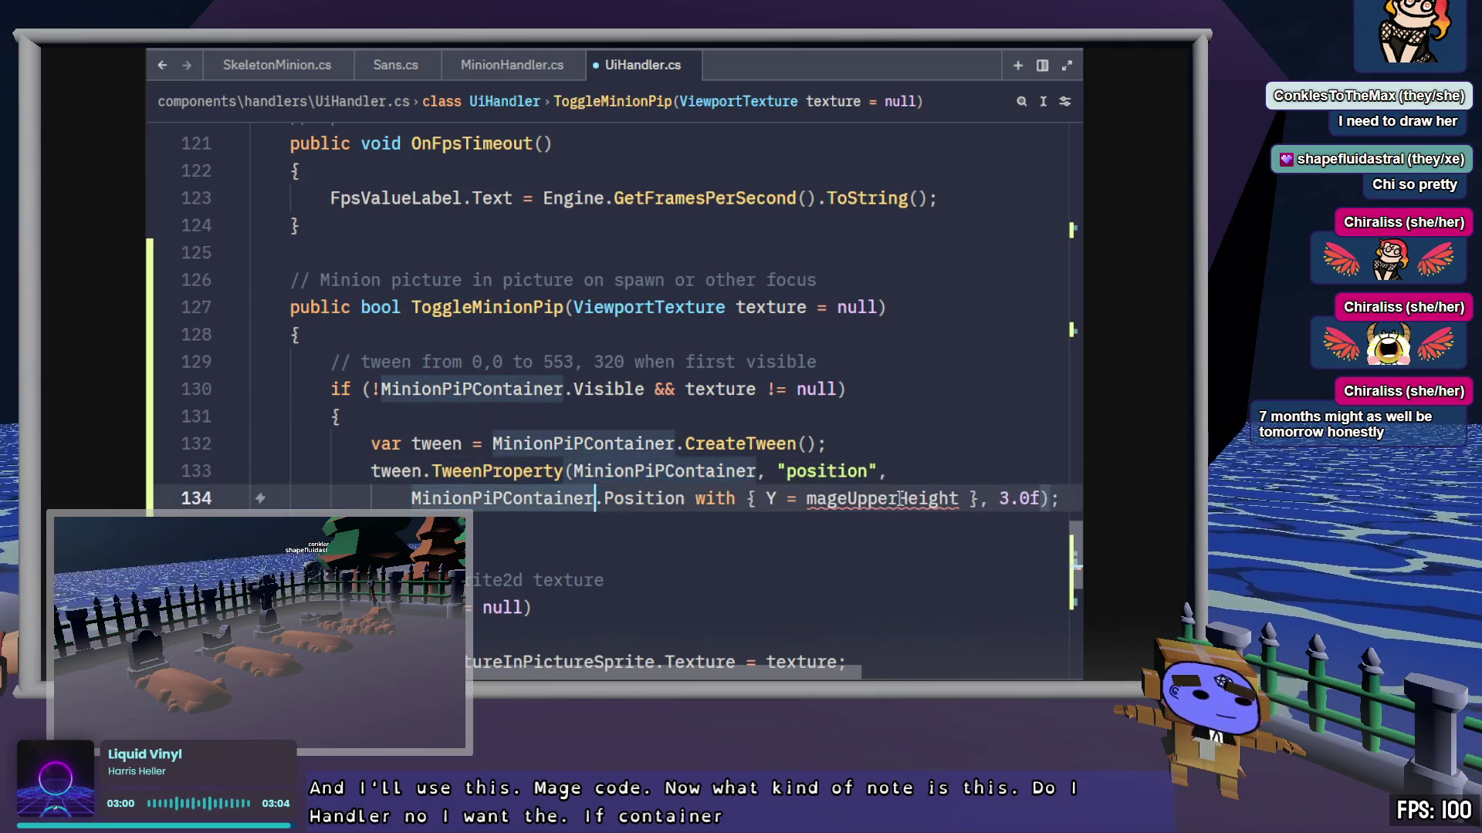
pyautogui.doubleClick(780, 498)
pyautogui.write('MinionPiPContainer')
# Step: Change the tweened property from Position to Size and save
pyautogui.doubleClick(645, 498)
pyautogui.press('BackSpace')
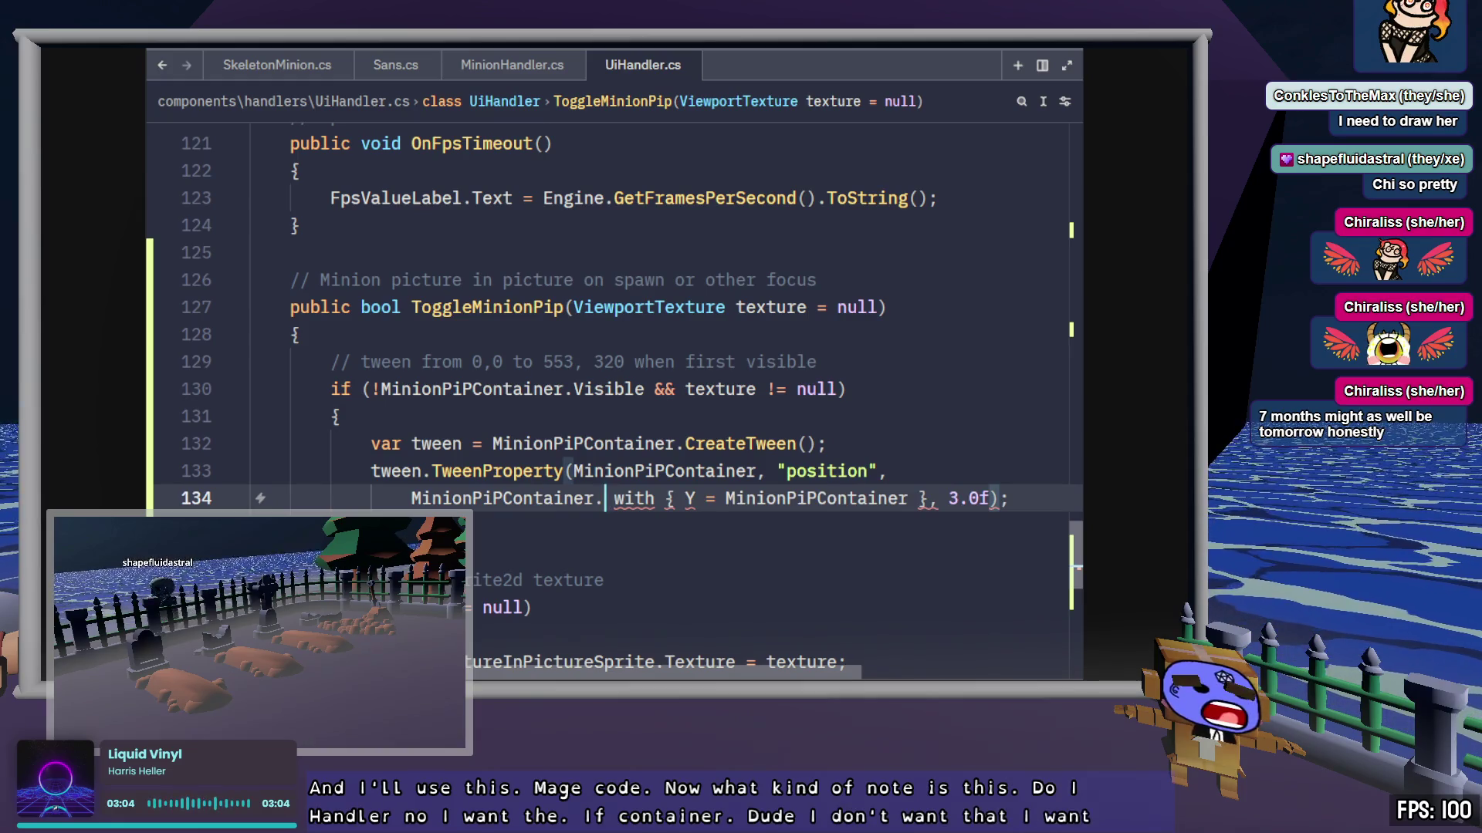
pyautogui.write('size')
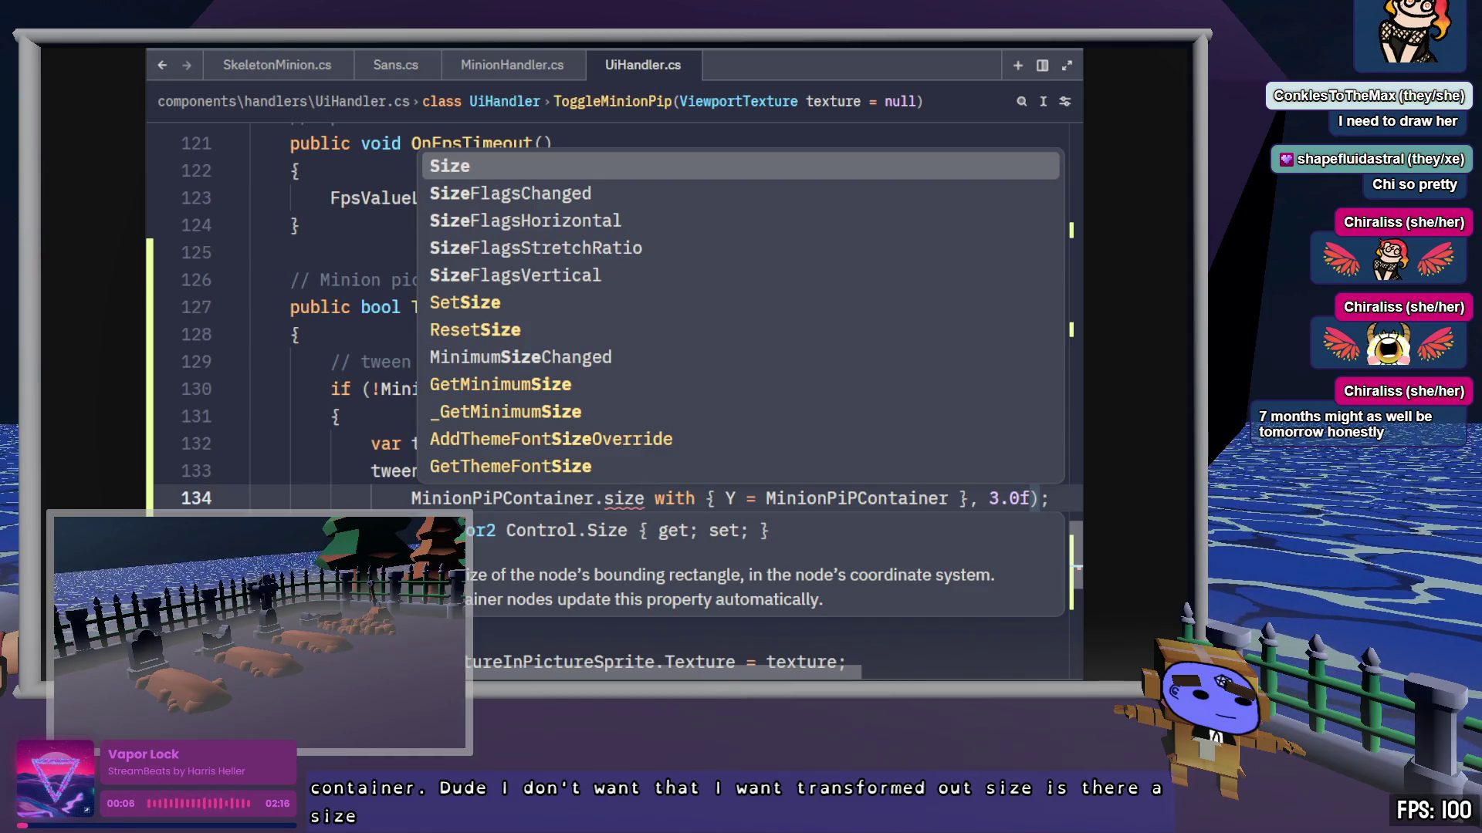
pyautogui.press('Return')
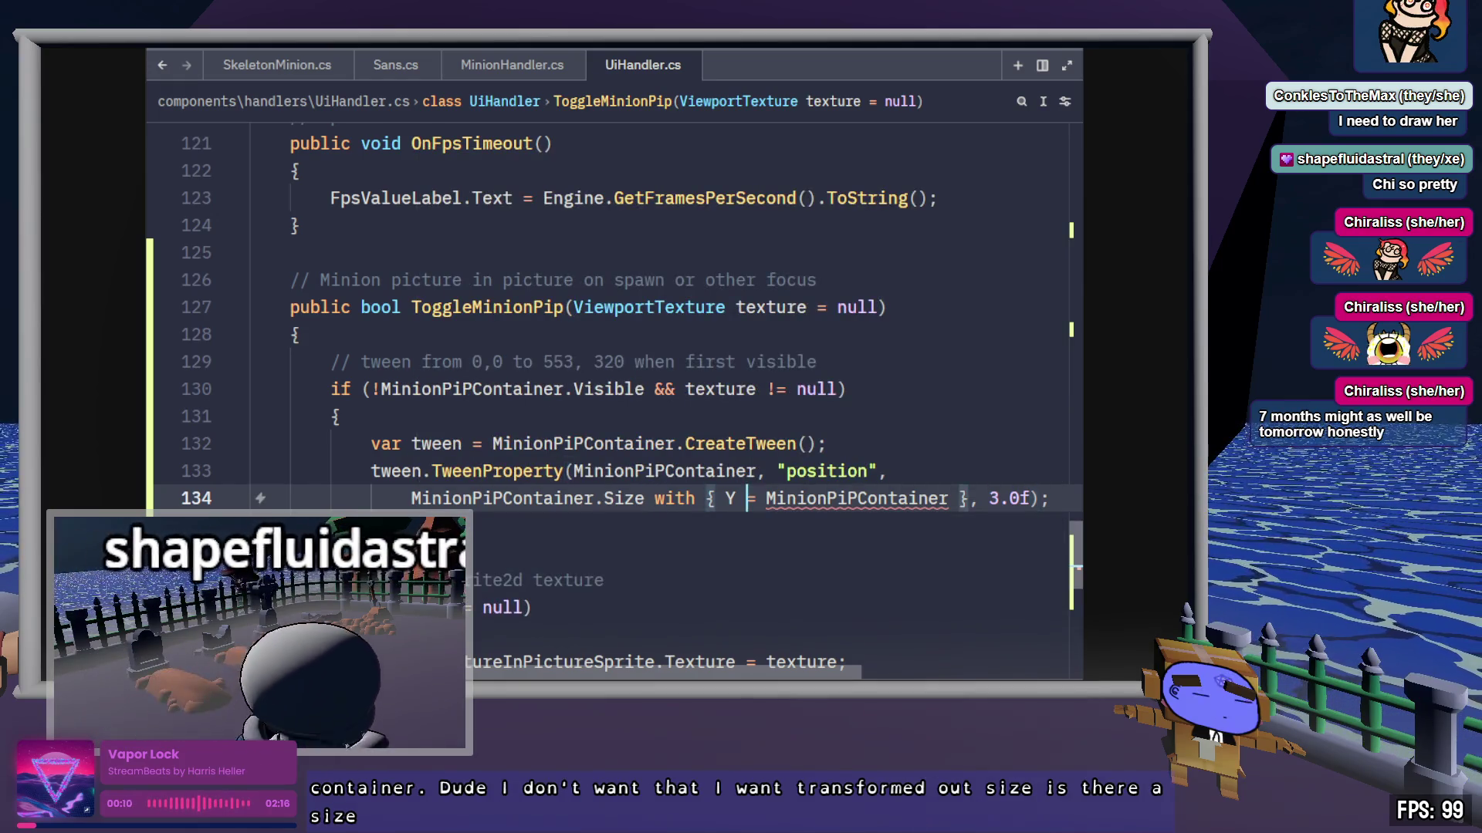
pyautogui.hotkey('ctrl', 's')
# Step: Replace the with-expression with '= new Vector2(553, 320)' as the tween's target value
pyautogui.click(767, 498)
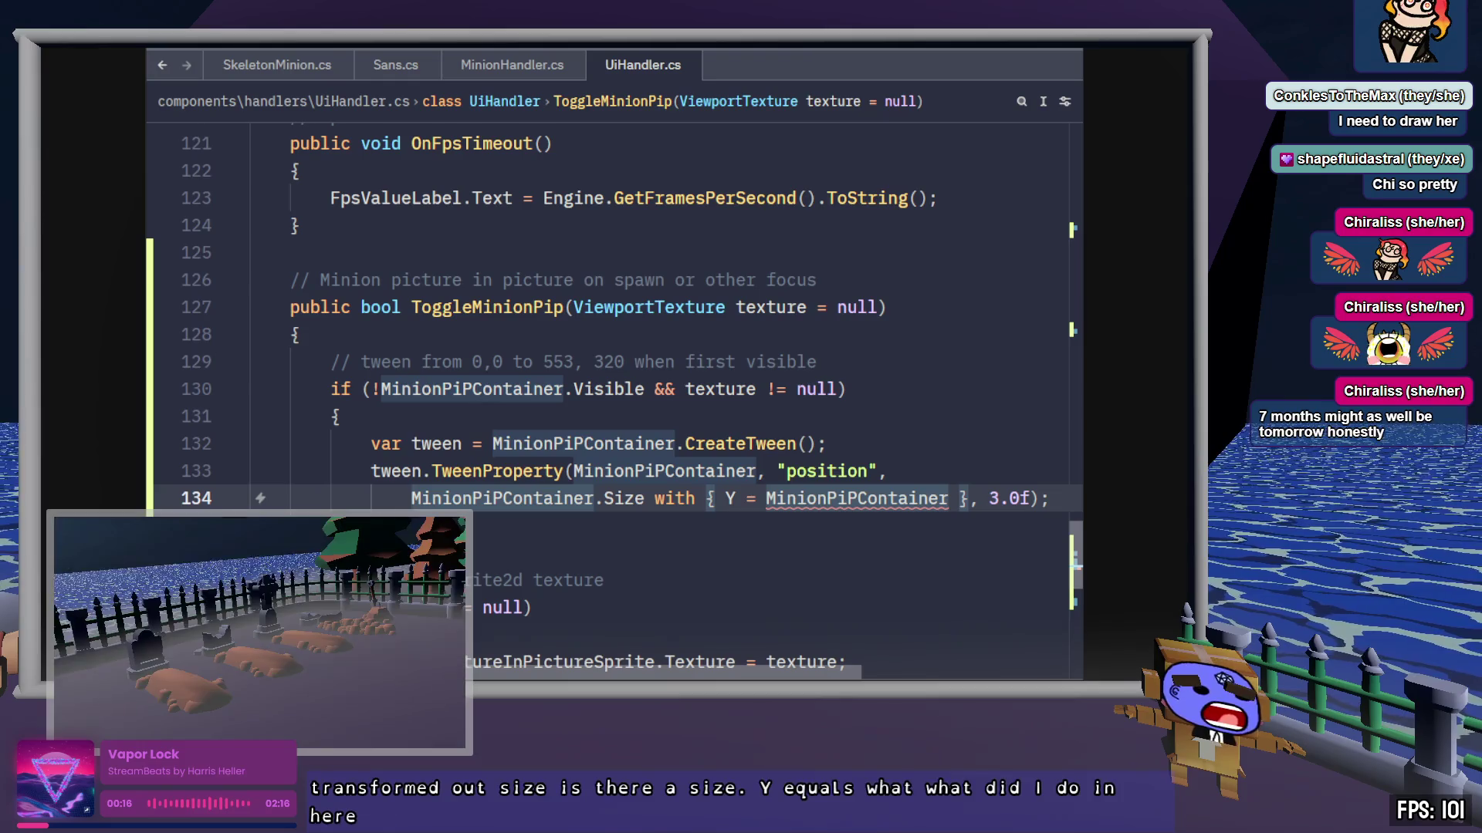
pyautogui.doubleClick(863, 498)
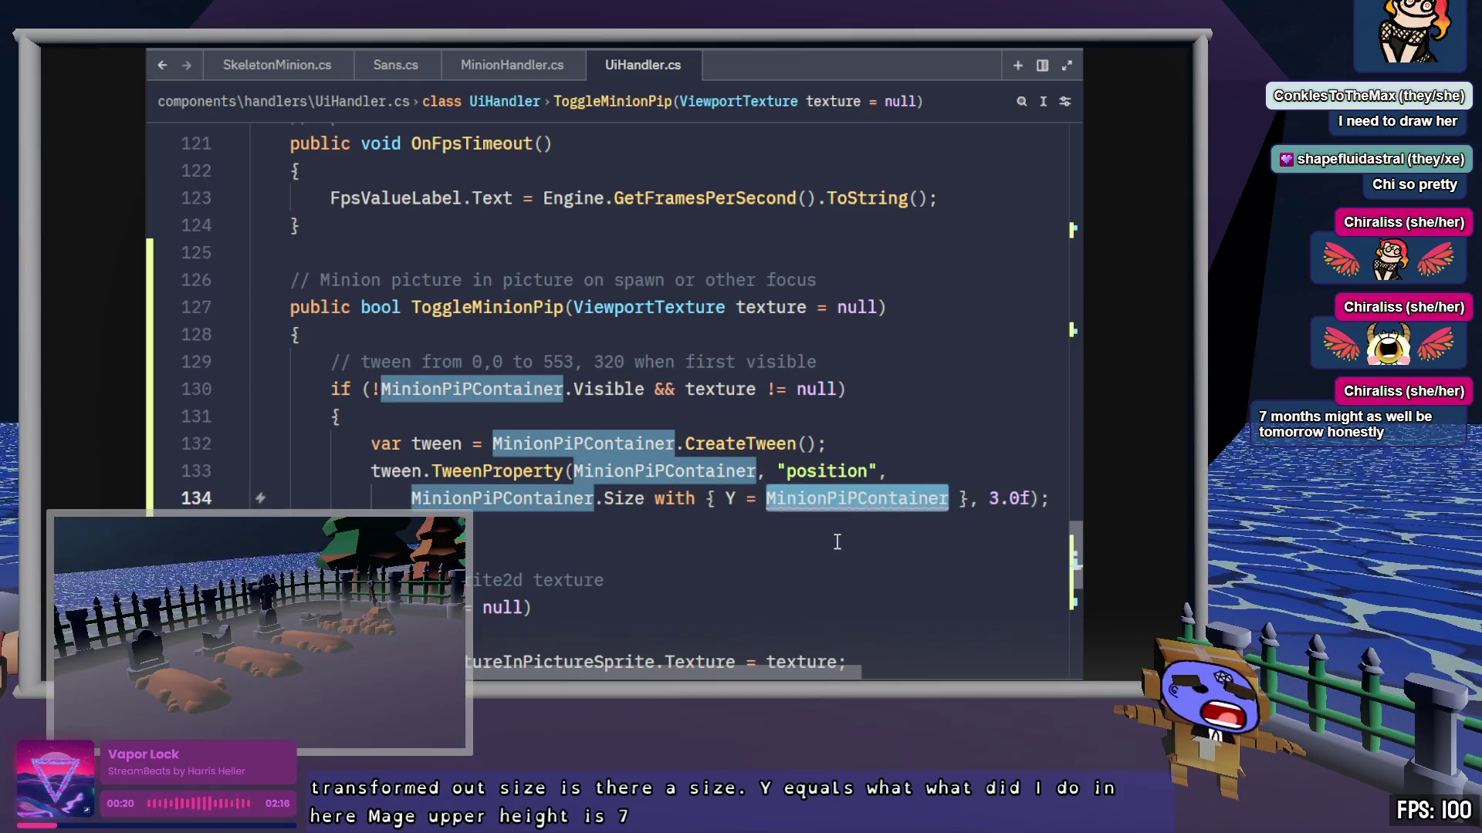
pyautogui.click(908, 499)
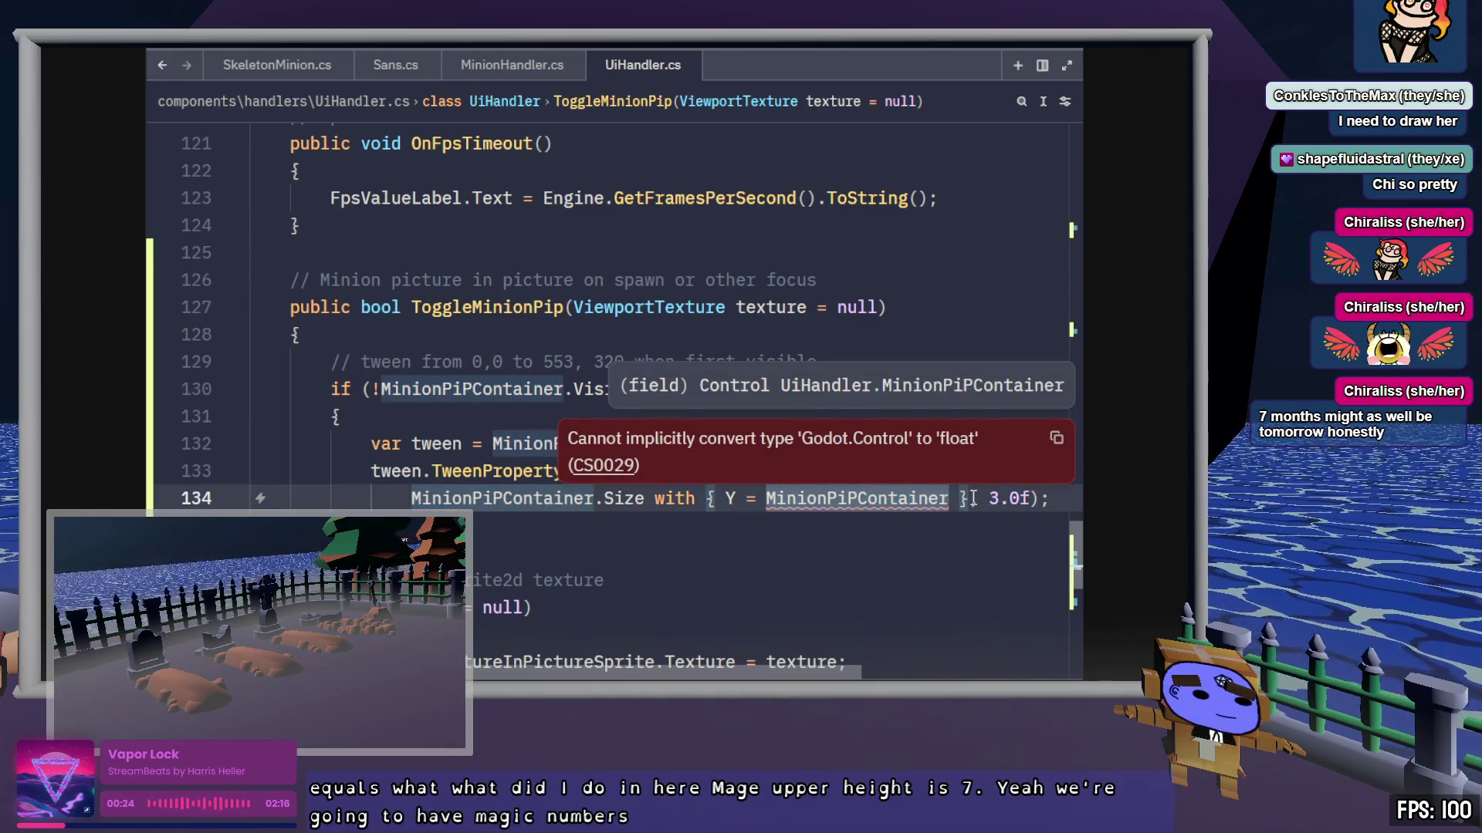
pyautogui.moveTo(969, 499); pyautogui.dragTo(654, 502)
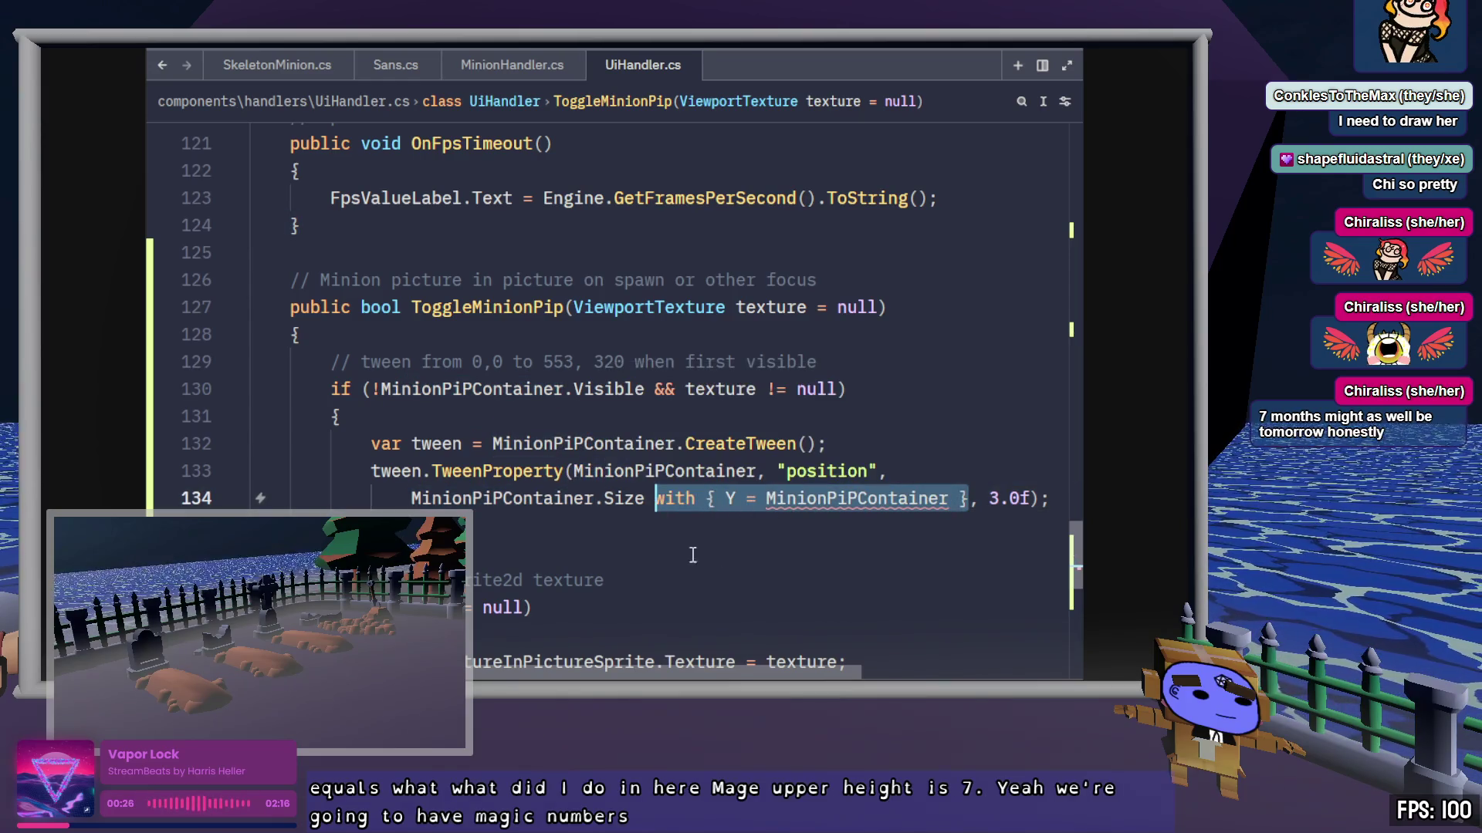
pyautogui.press('BackSpace')
pyautogui.write('=')
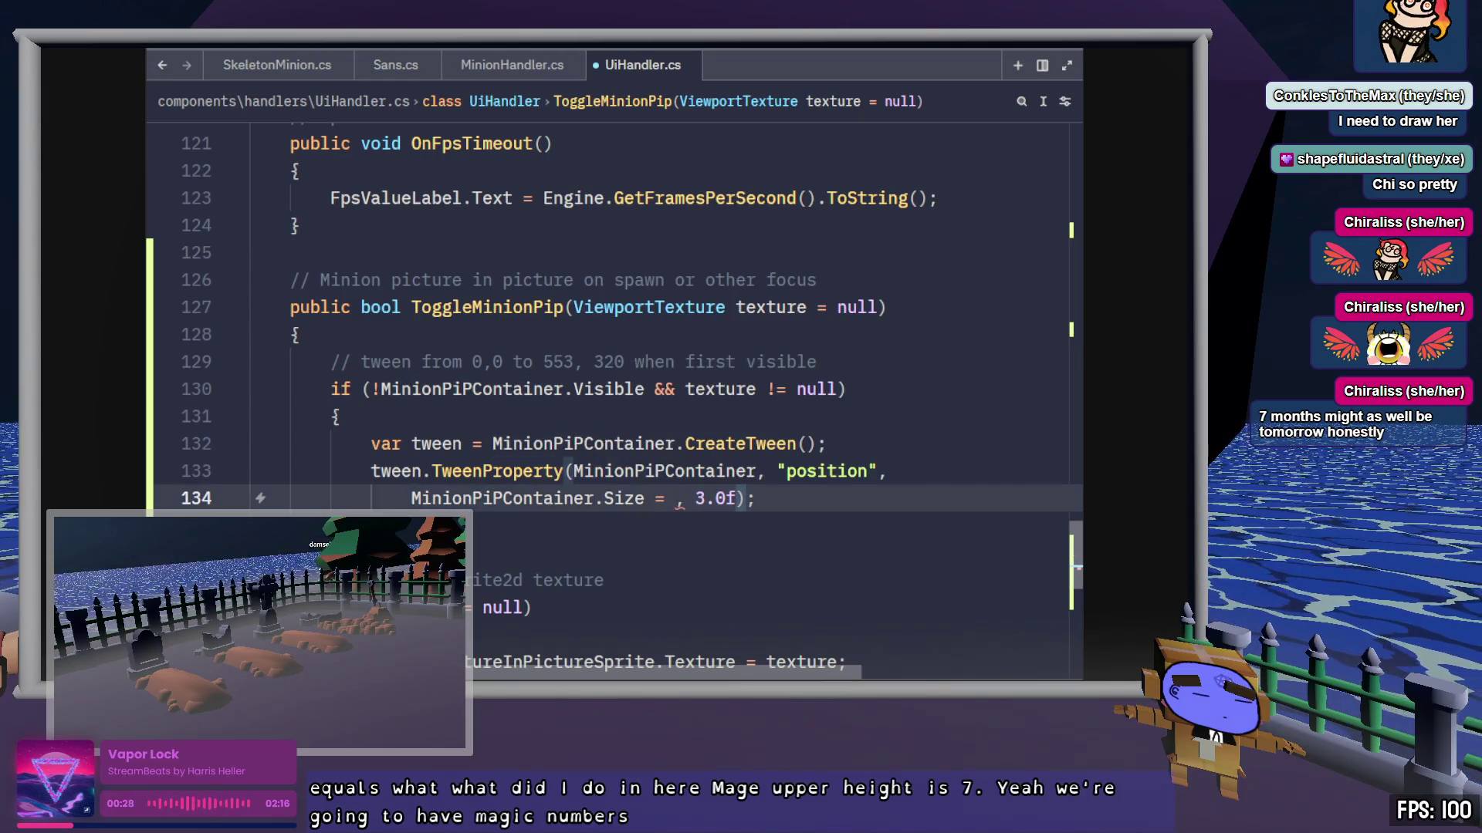
pyautogui.hotkey('ctrl', 's')
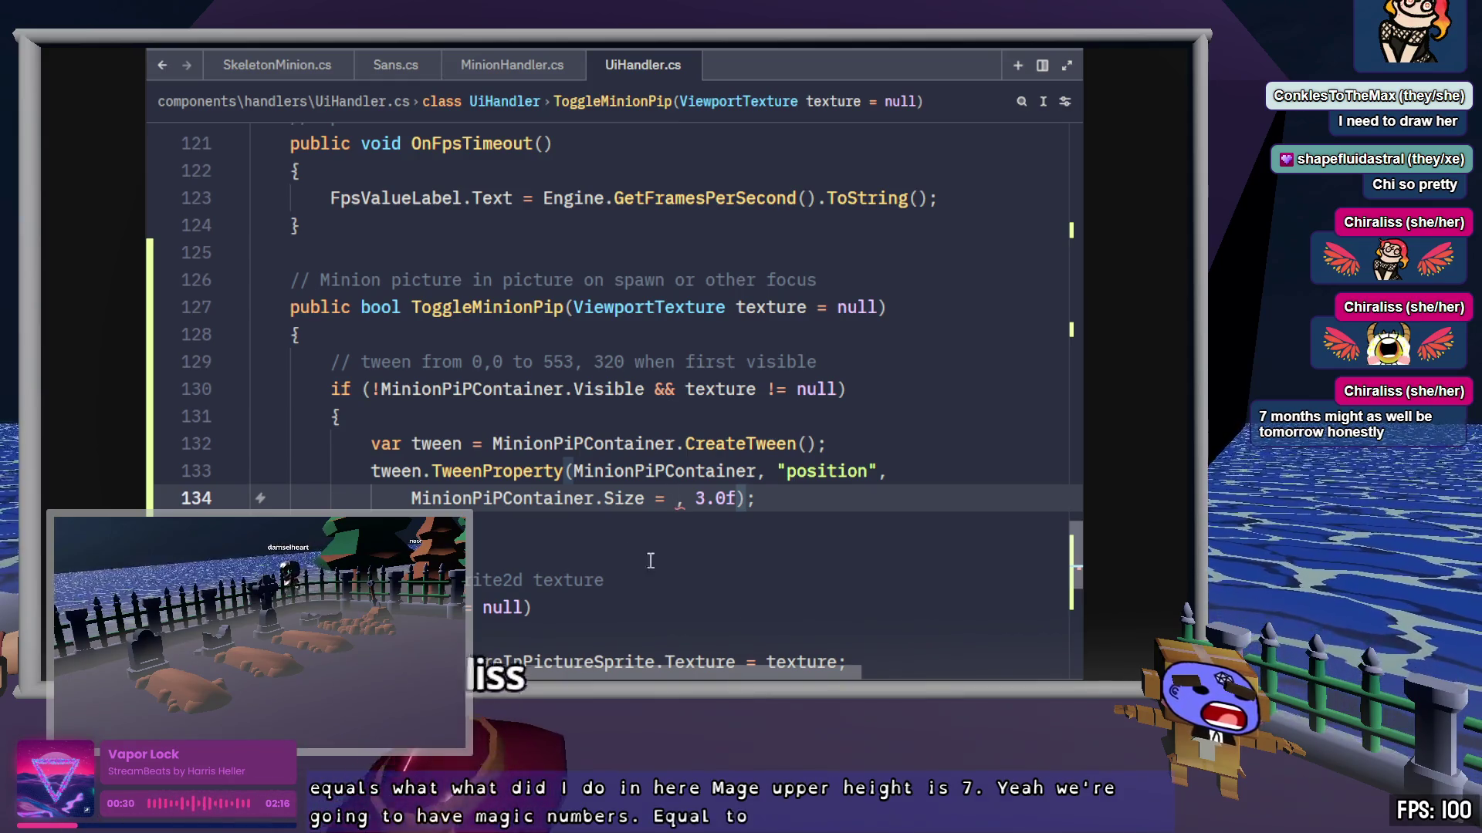
pyautogui.moveTo(608, 498)
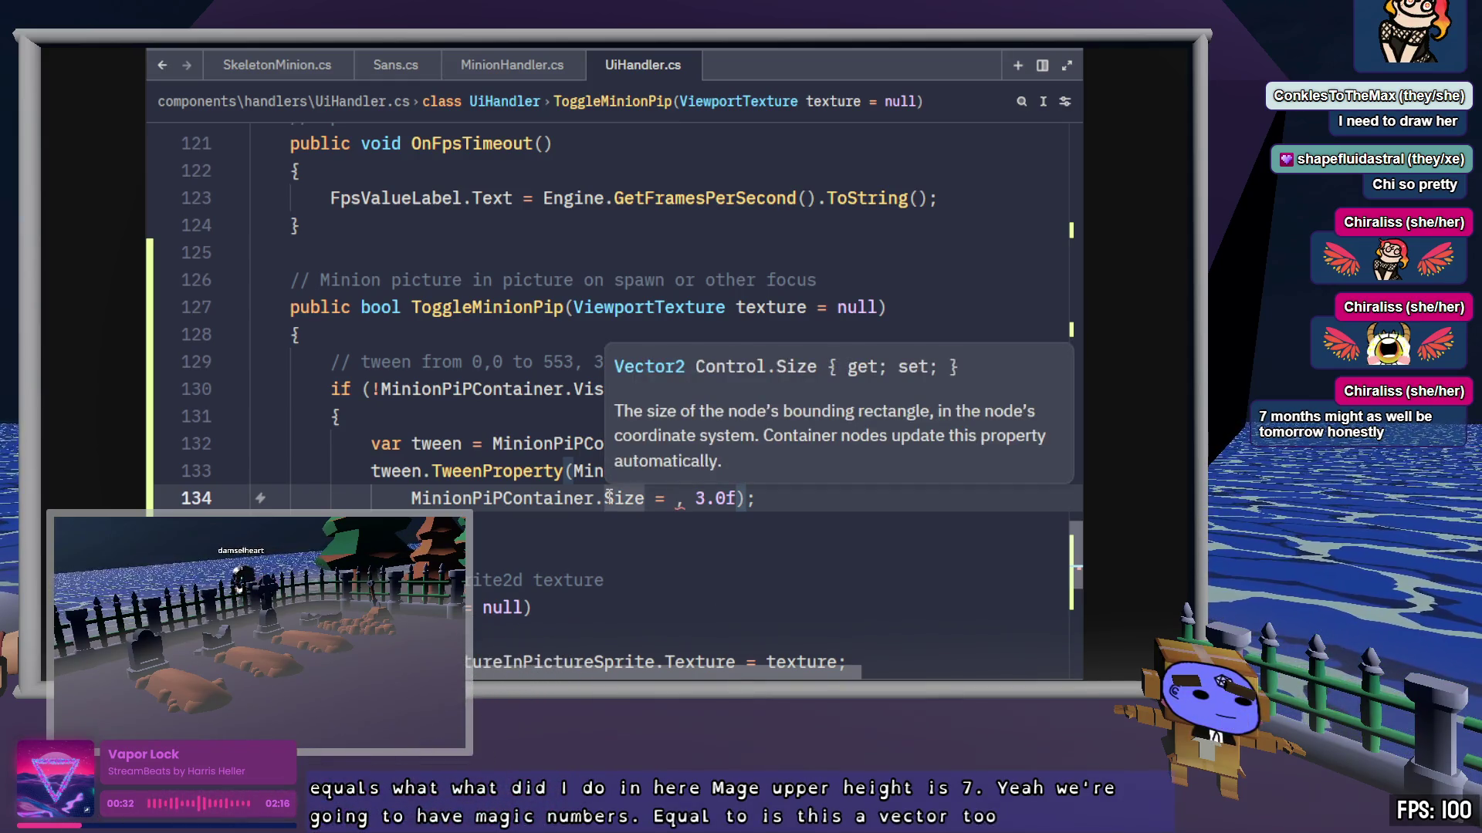
pyautogui.write('new Vec')
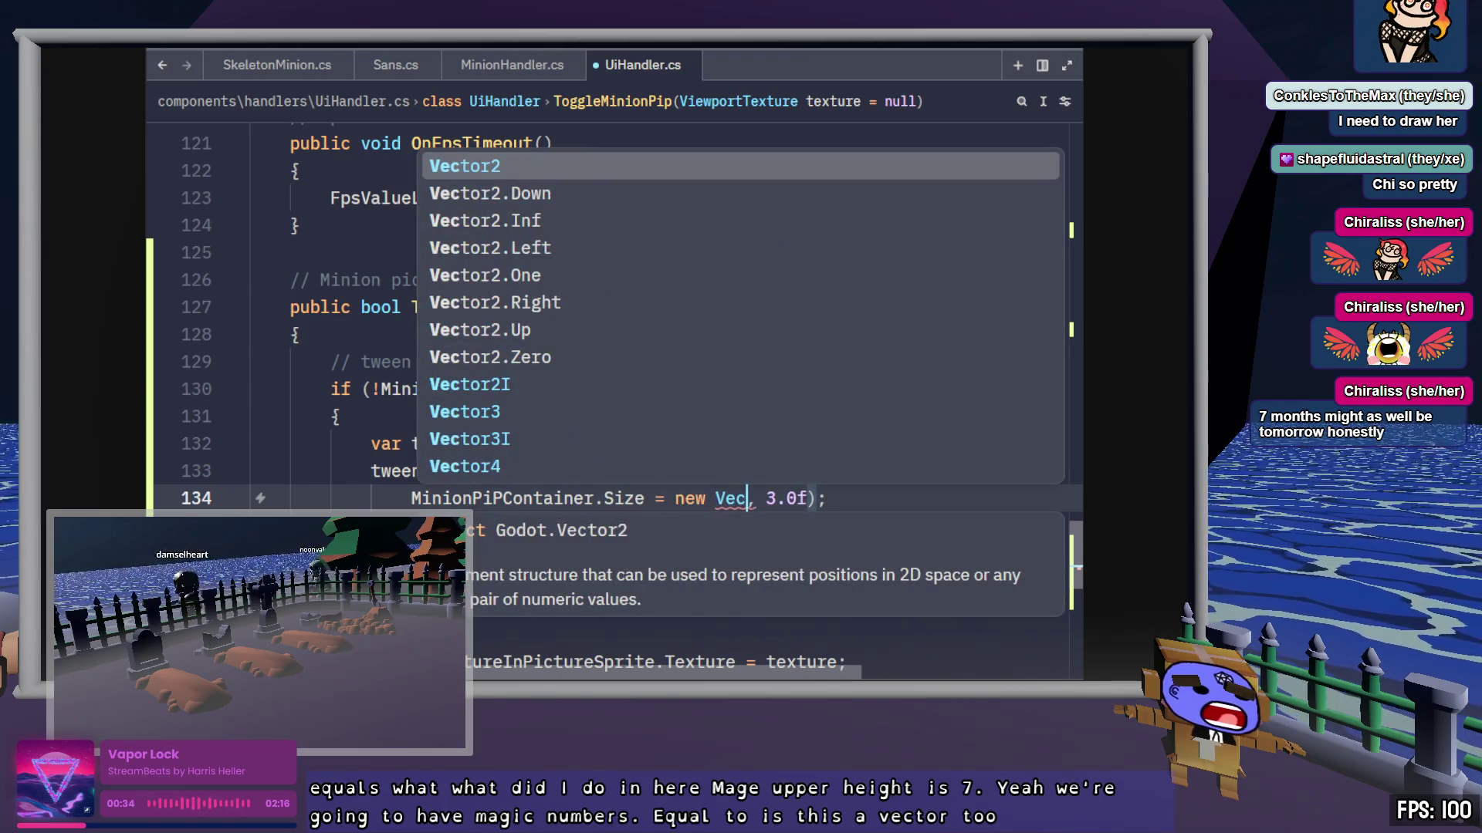
pyautogui.press('Return')
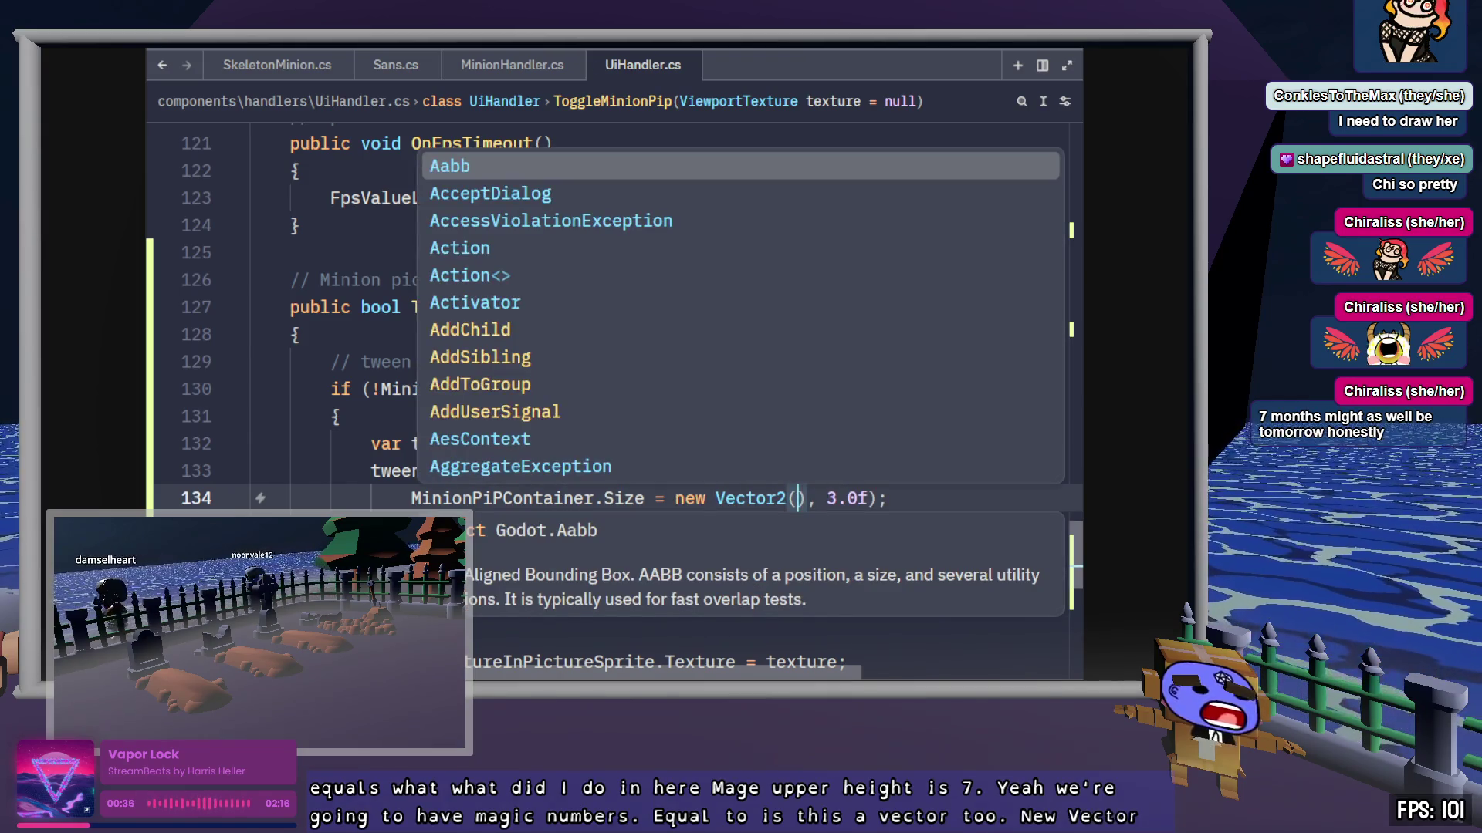
pyautogui.write('553, 32')
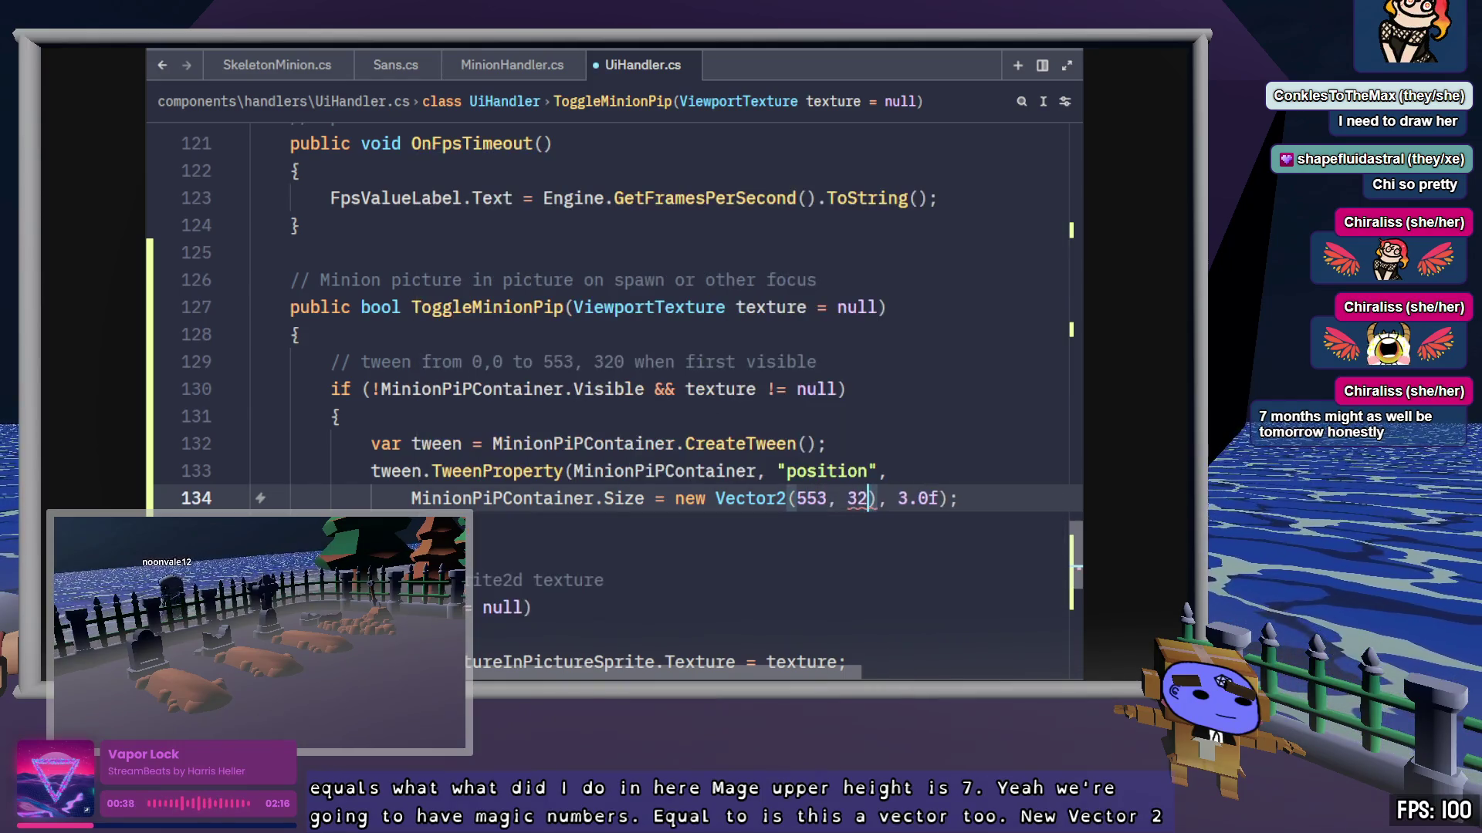
pyautogui.write('0)')
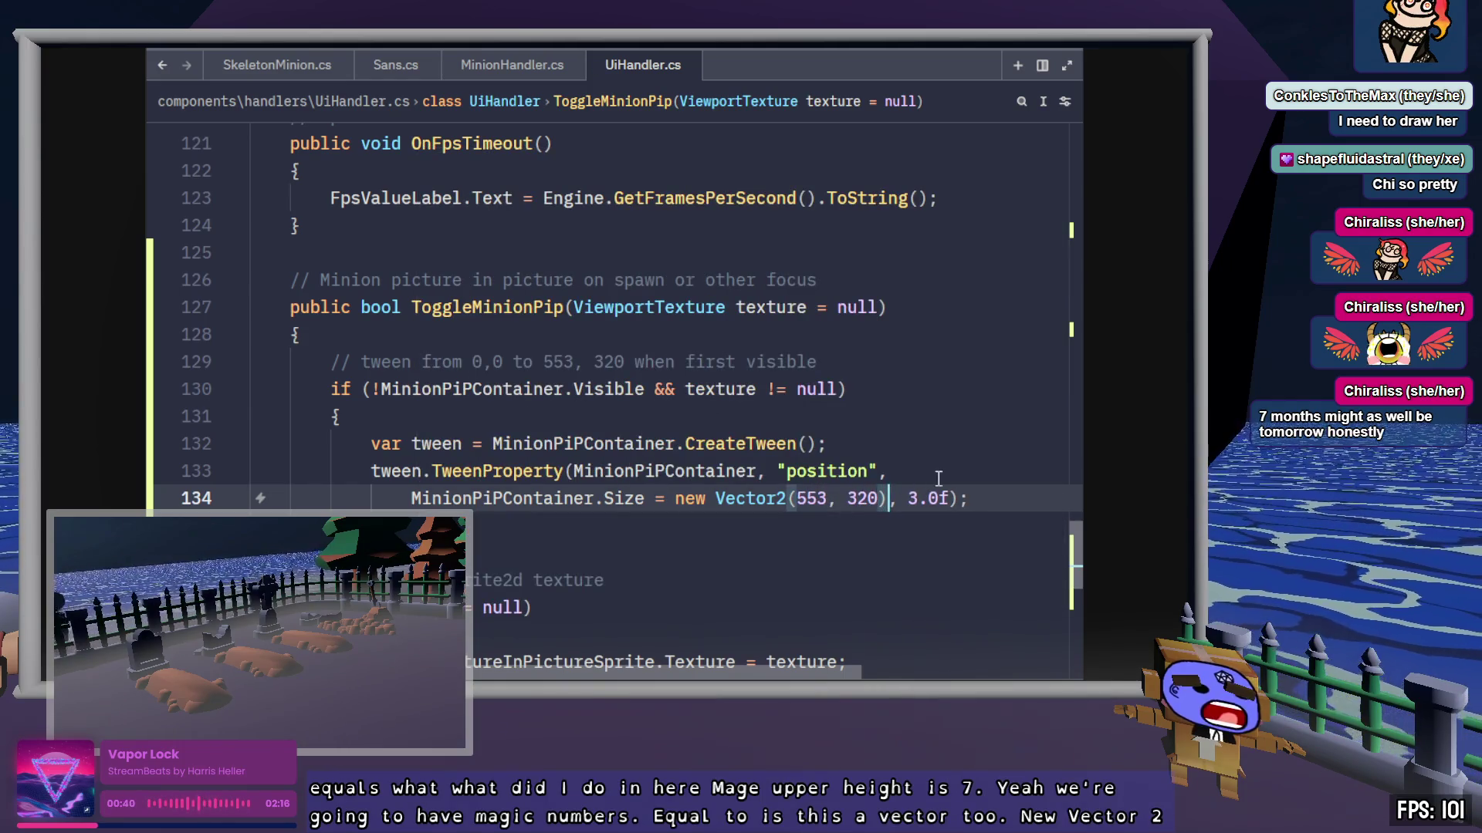
pyautogui.press('End')
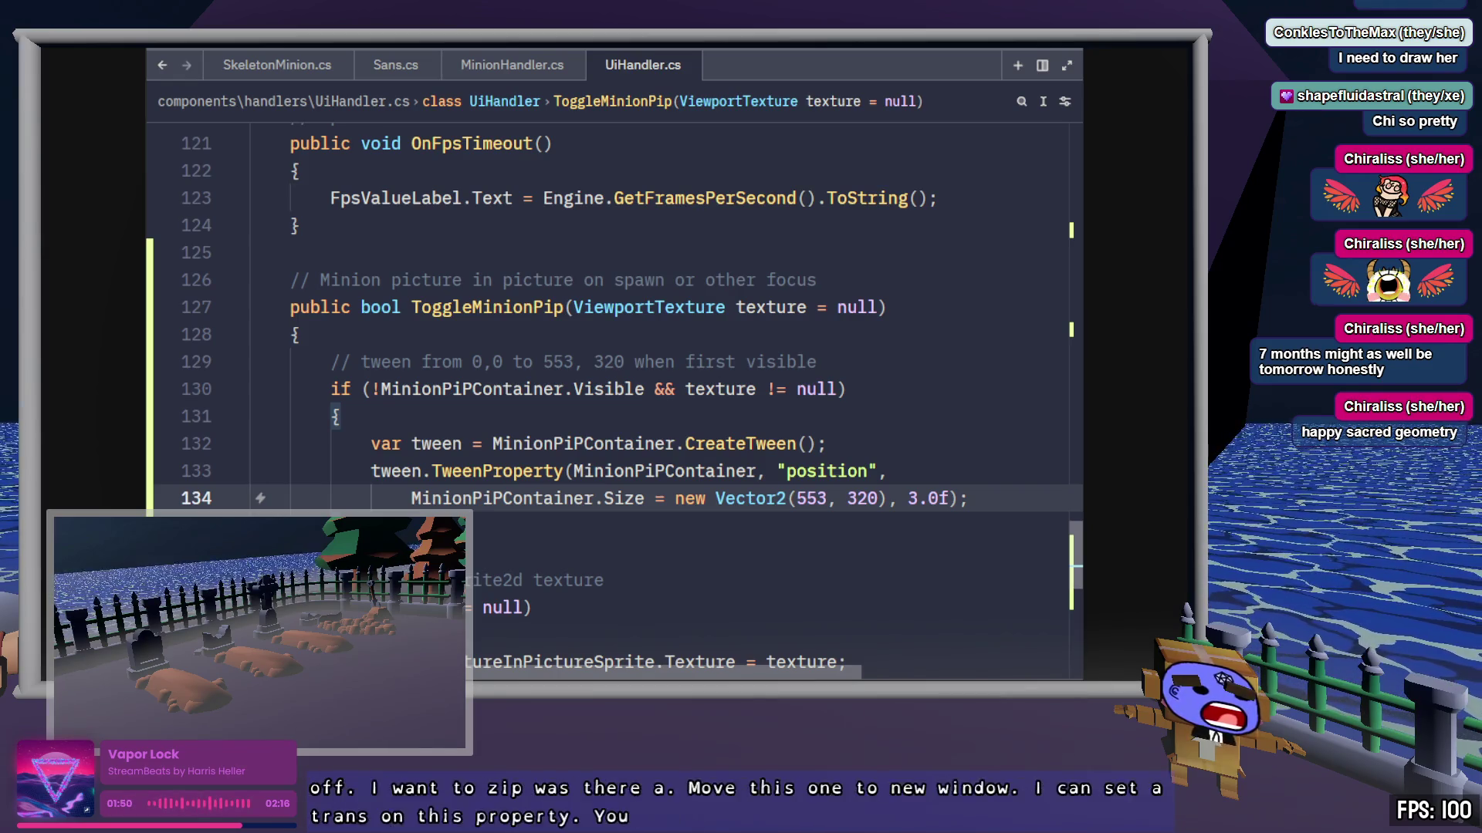
# Step: Chain .SetTrans(Tween.TransitionType.Bounce) onto the TweenProperty call
pyautogui.press('Left')
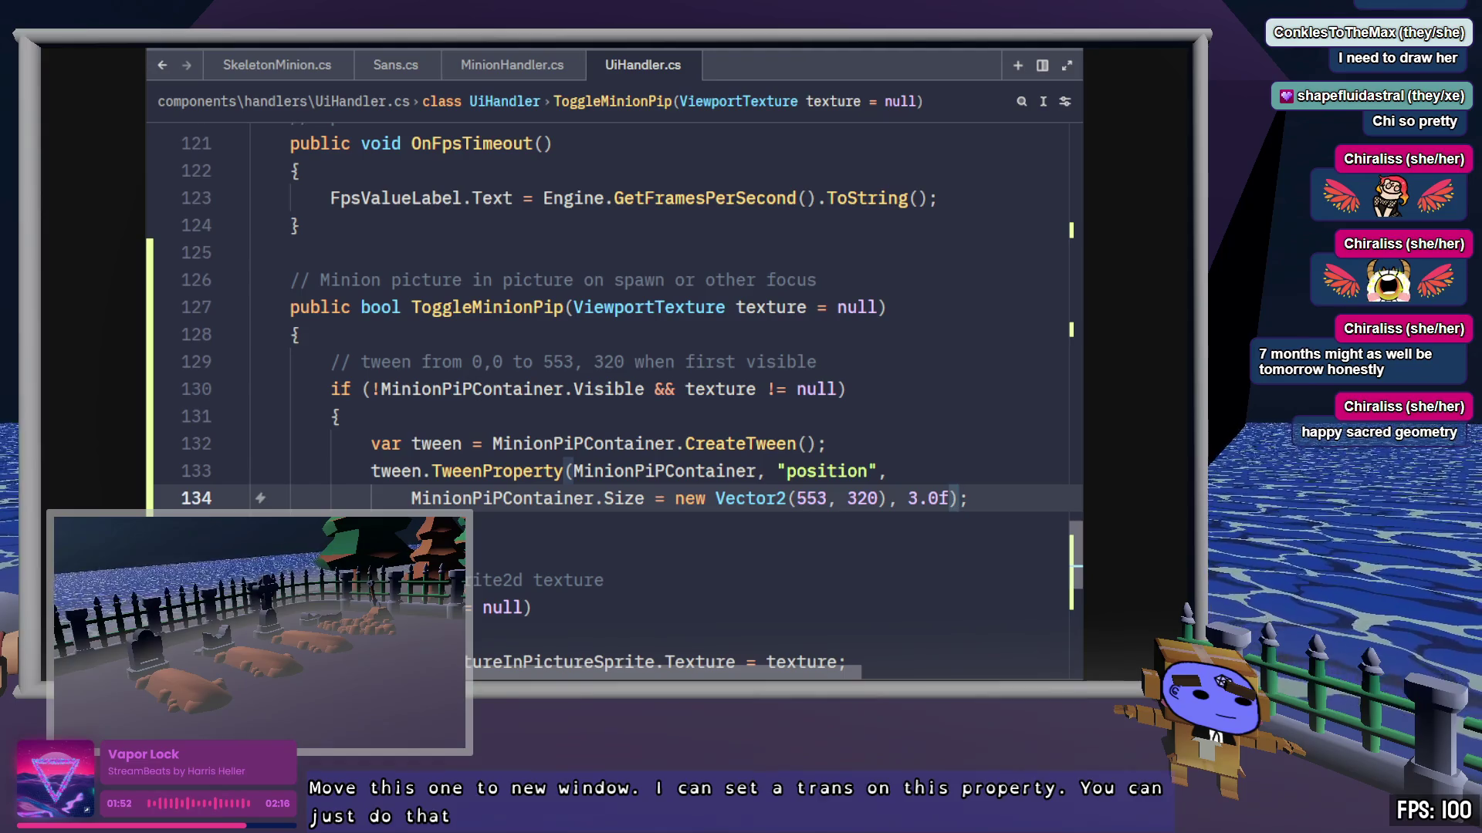
pyautogui.write('.SetTrans')
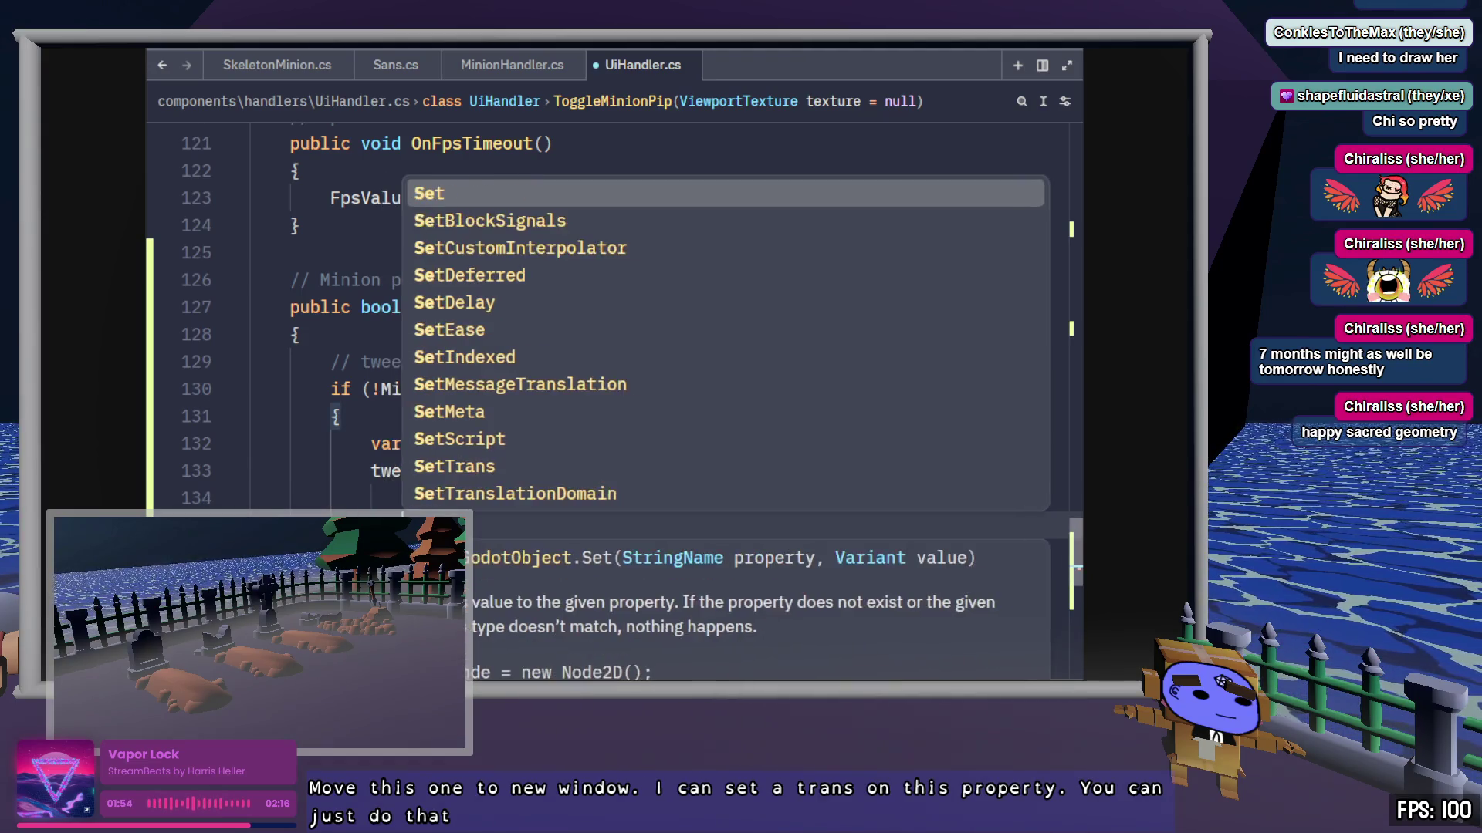
pyautogui.press('Return')
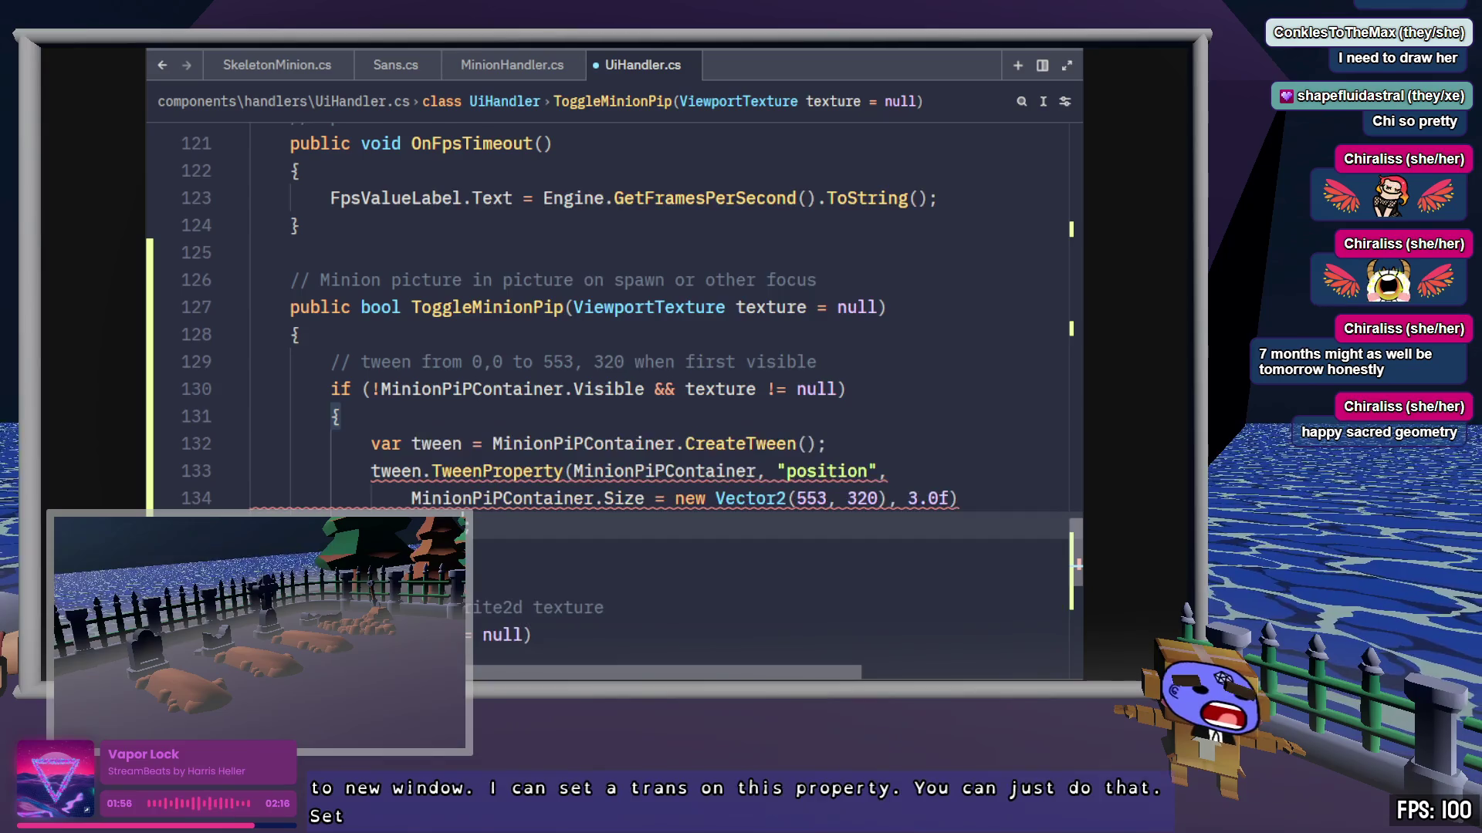
pyautogui.write('();')
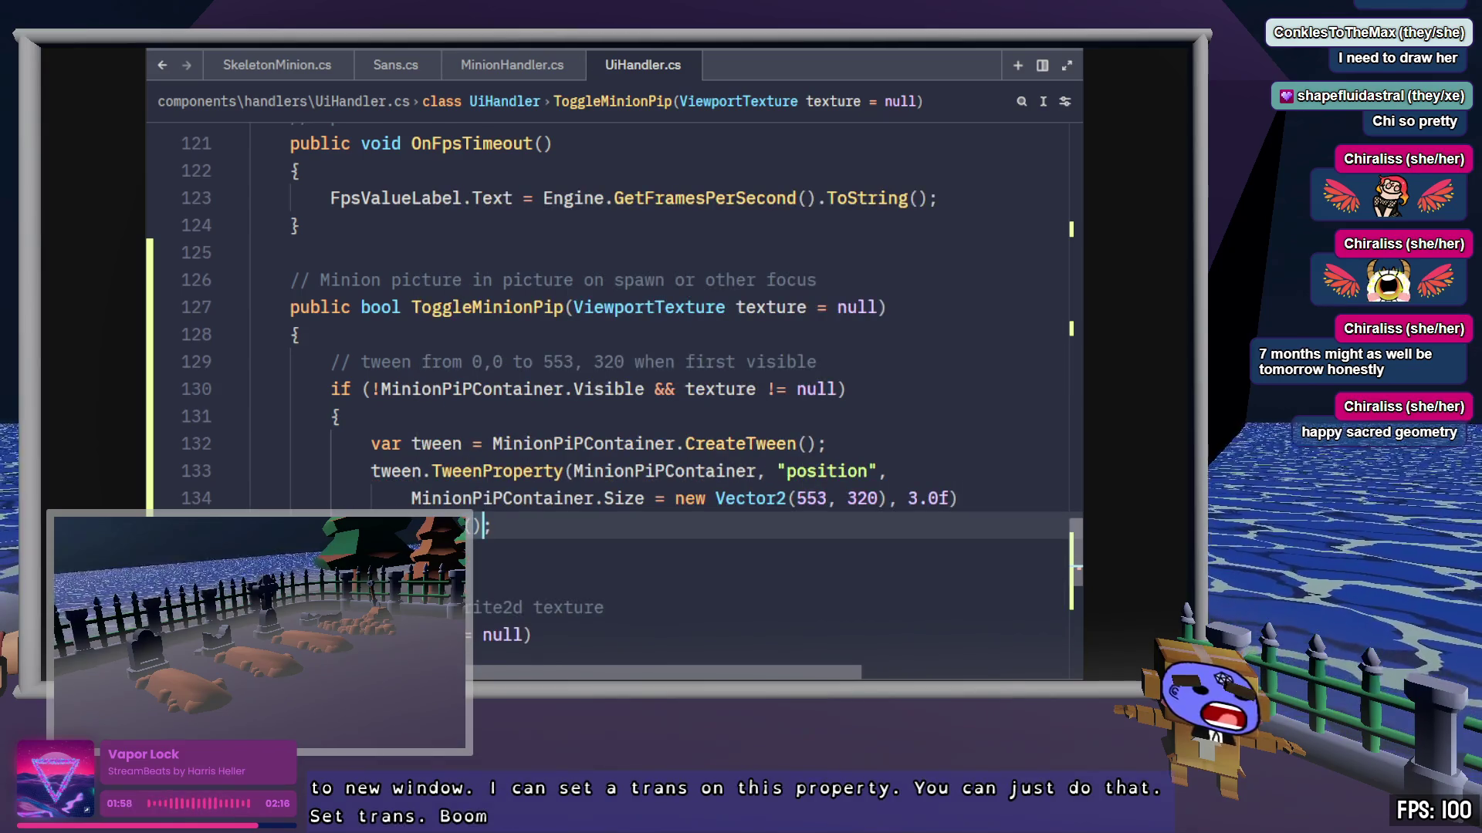
pyautogui.hotkey('ctrl', 'shift', 'z')
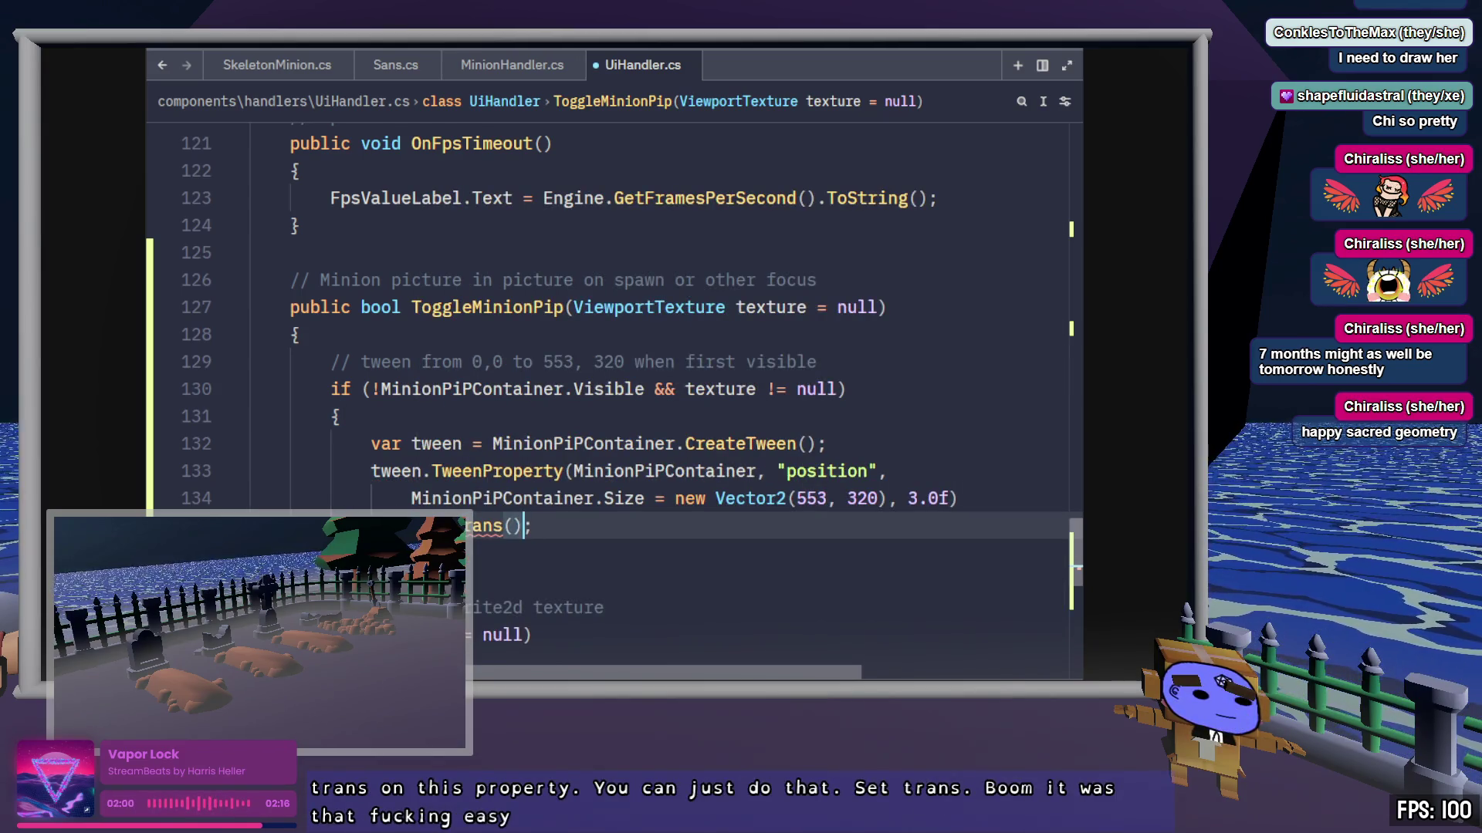
pyautogui.hotkey('ctrl', 's')
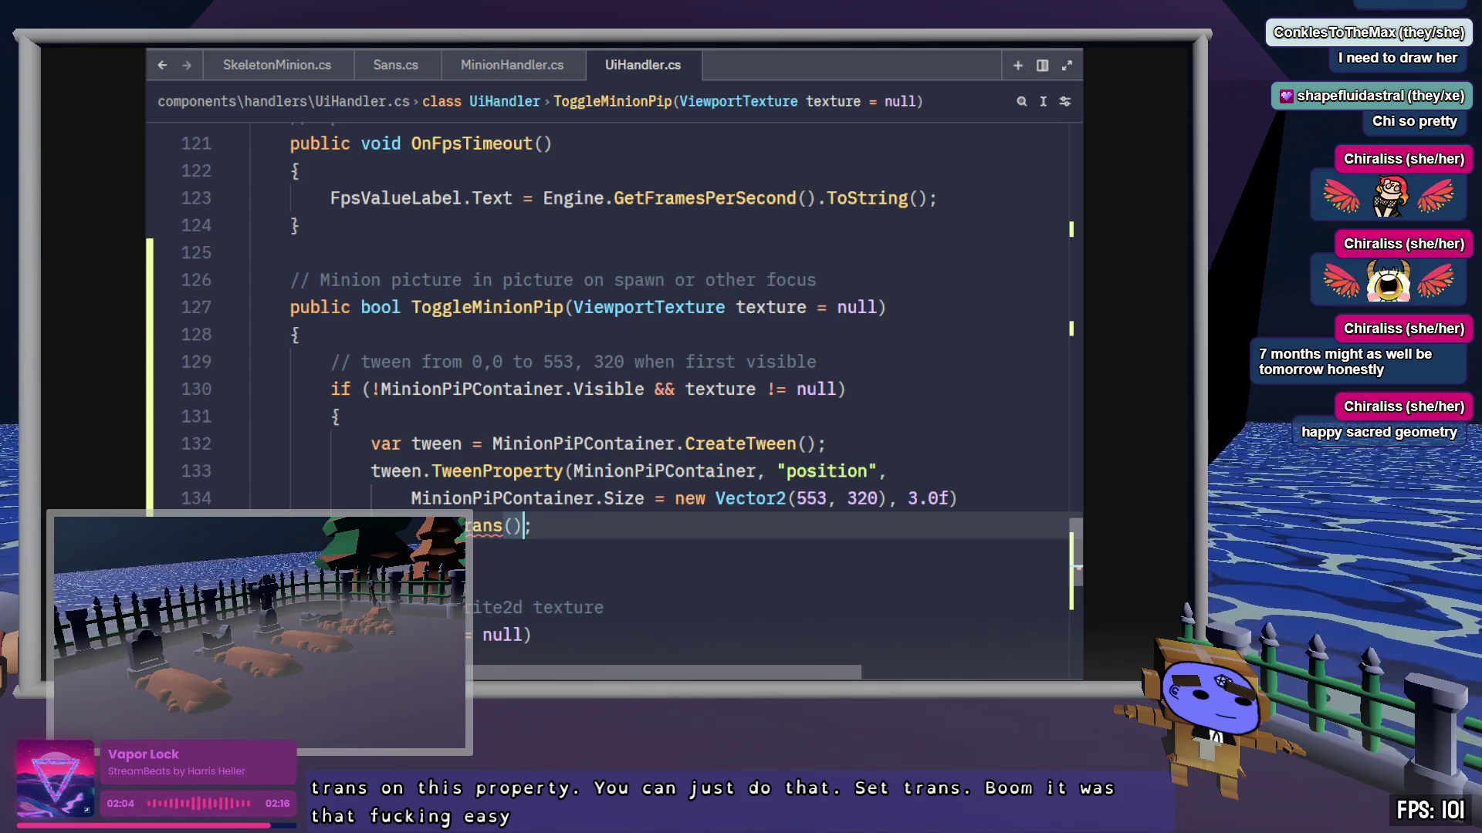
pyautogui.press('Left')
pyautogui.write('tween')
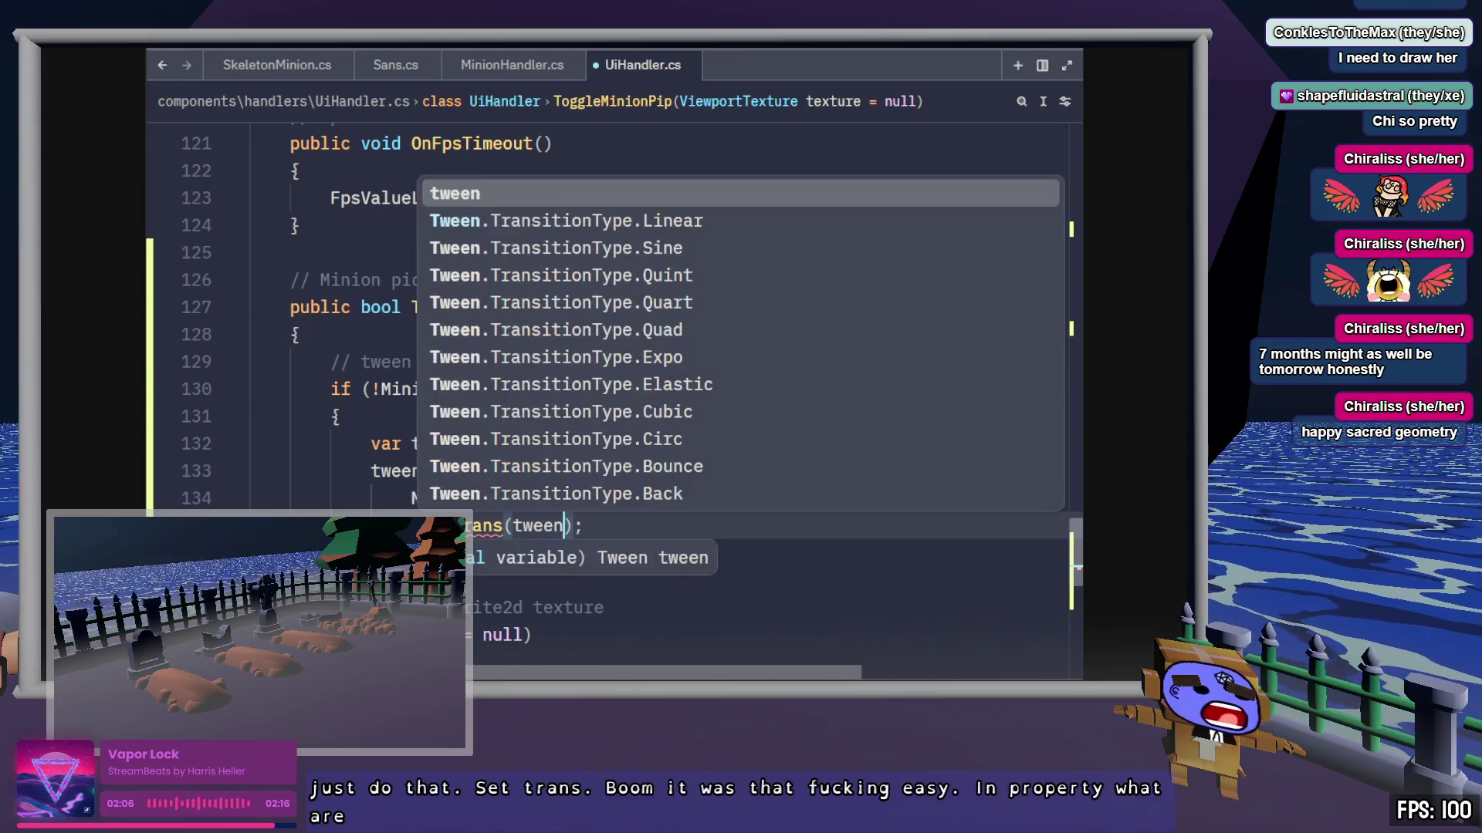
pyautogui.press('Down')
pyautogui.press('Down')
pyautogui.press('Down')
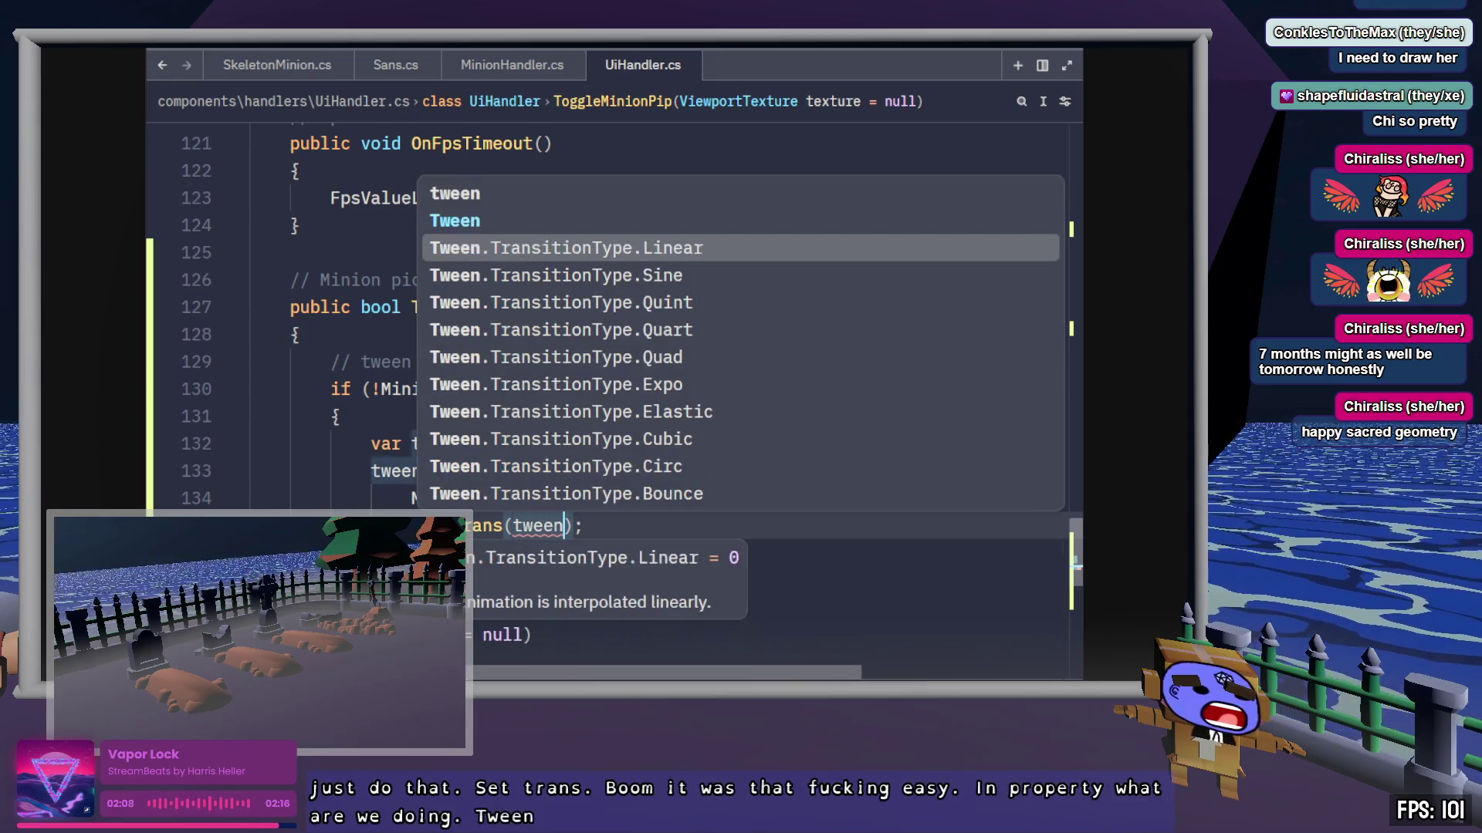
pyautogui.press('Down')
pyautogui.press('Down')
pyautogui.press('Down')
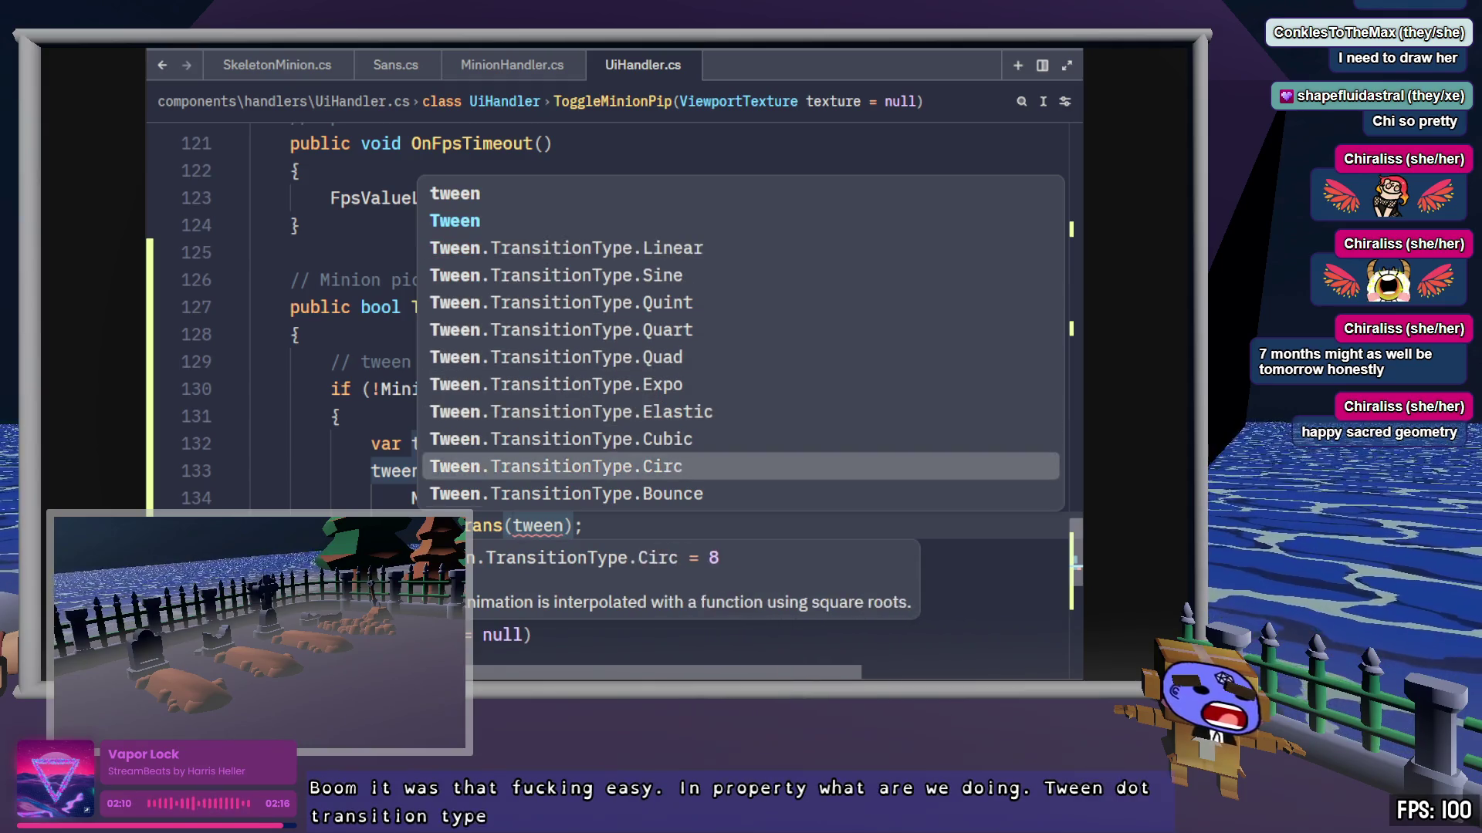
pyautogui.press('Return')
# Step: Scroll down and place the caret at the end of the texture-setting block
pyautogui.click(807, 526)
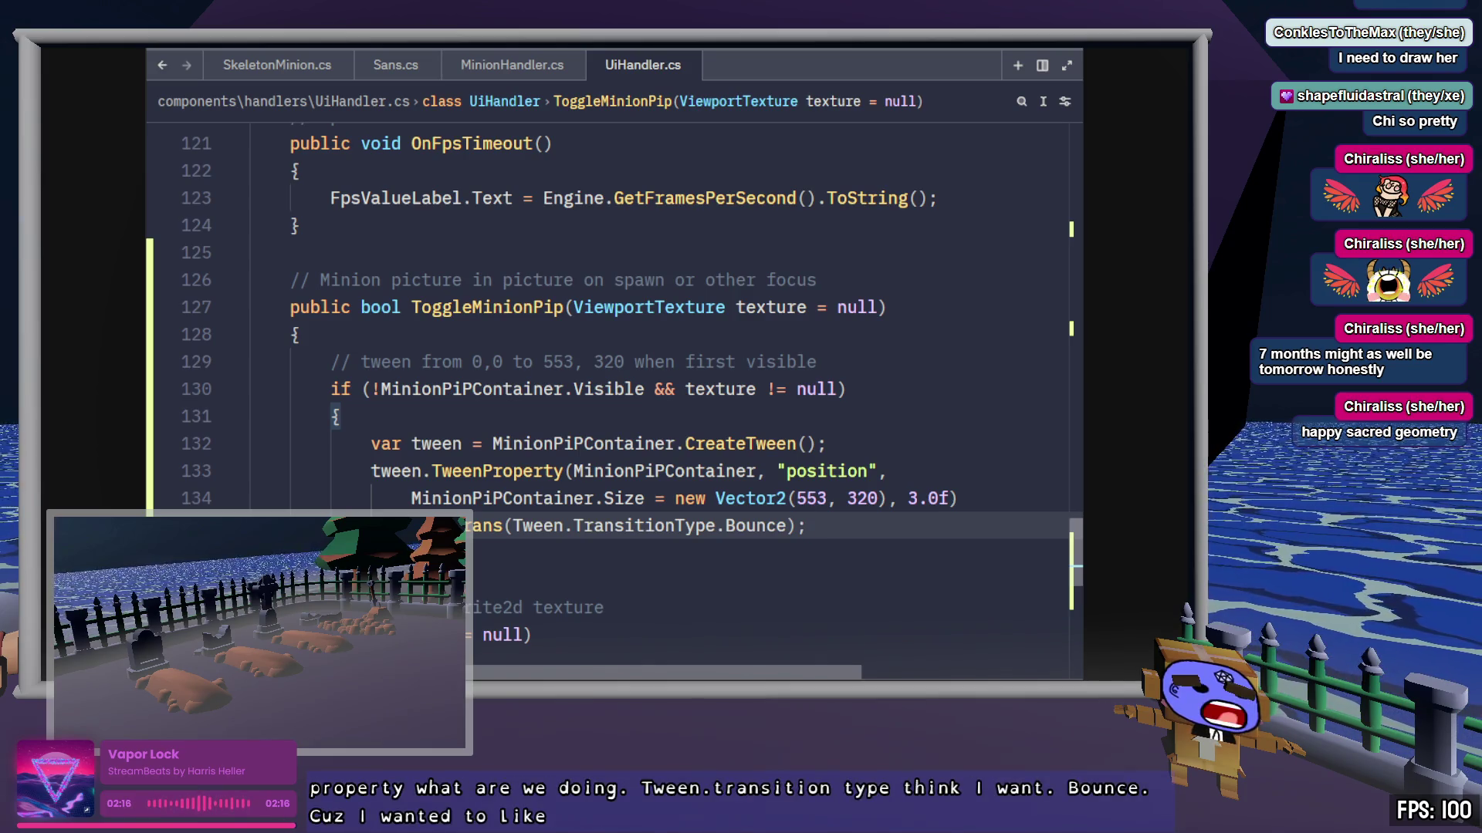
pyautogui.scroll(-1, 863, 531)
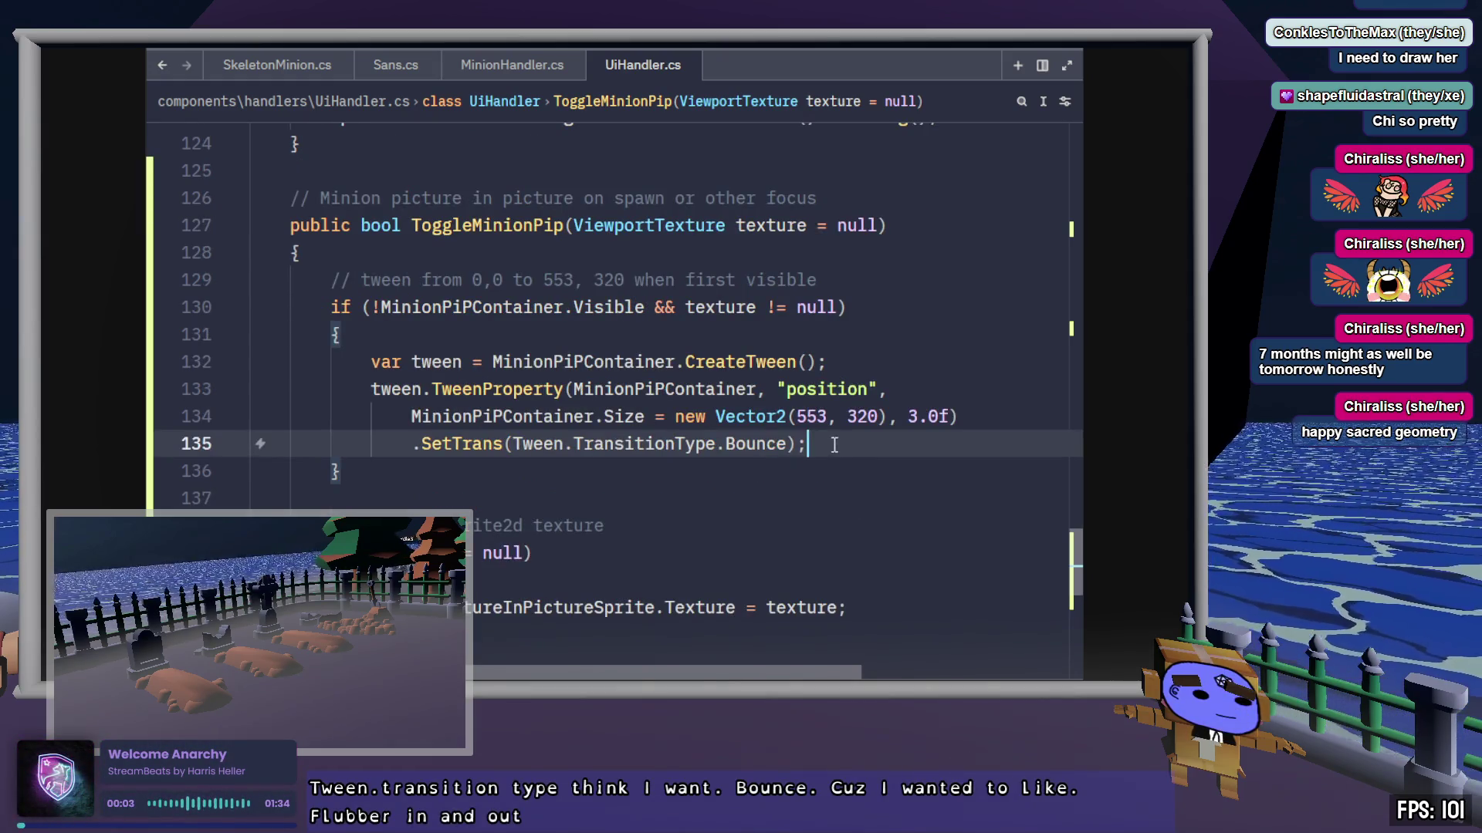
pyautogui.moveTo(831, 440)
pyautogui.mouseDown()
pyautogui.moveTo(818, 362)
pyautogui.moveTo(372, 362)
pyautogui.mouseUp()
pyautogui.scroll(-2, 631, 436)
pyautogui.scroll(-1, 632, 436)
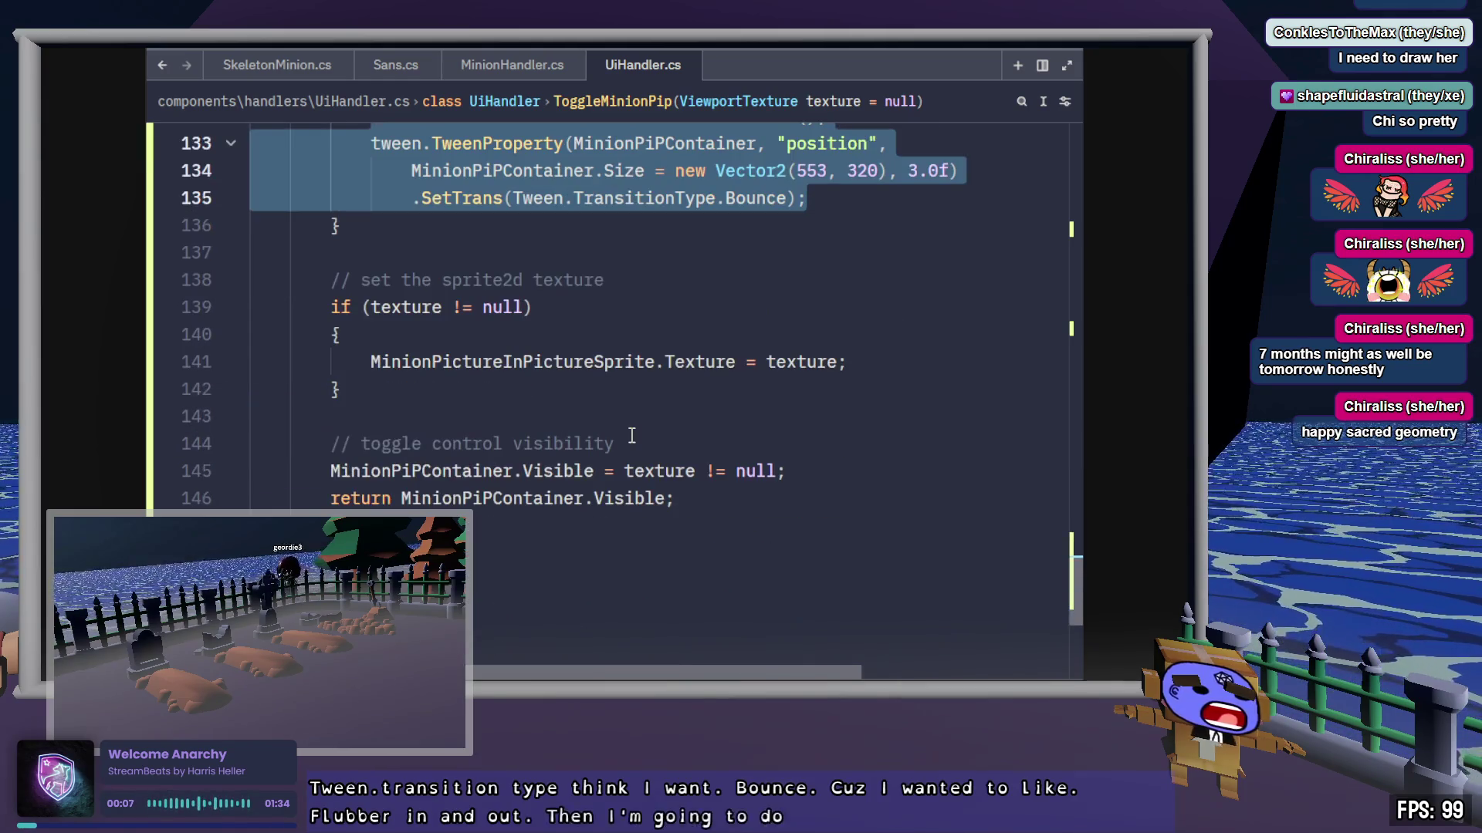
pyautogui.click(919, 359)
pyautogui.click(833, 469)
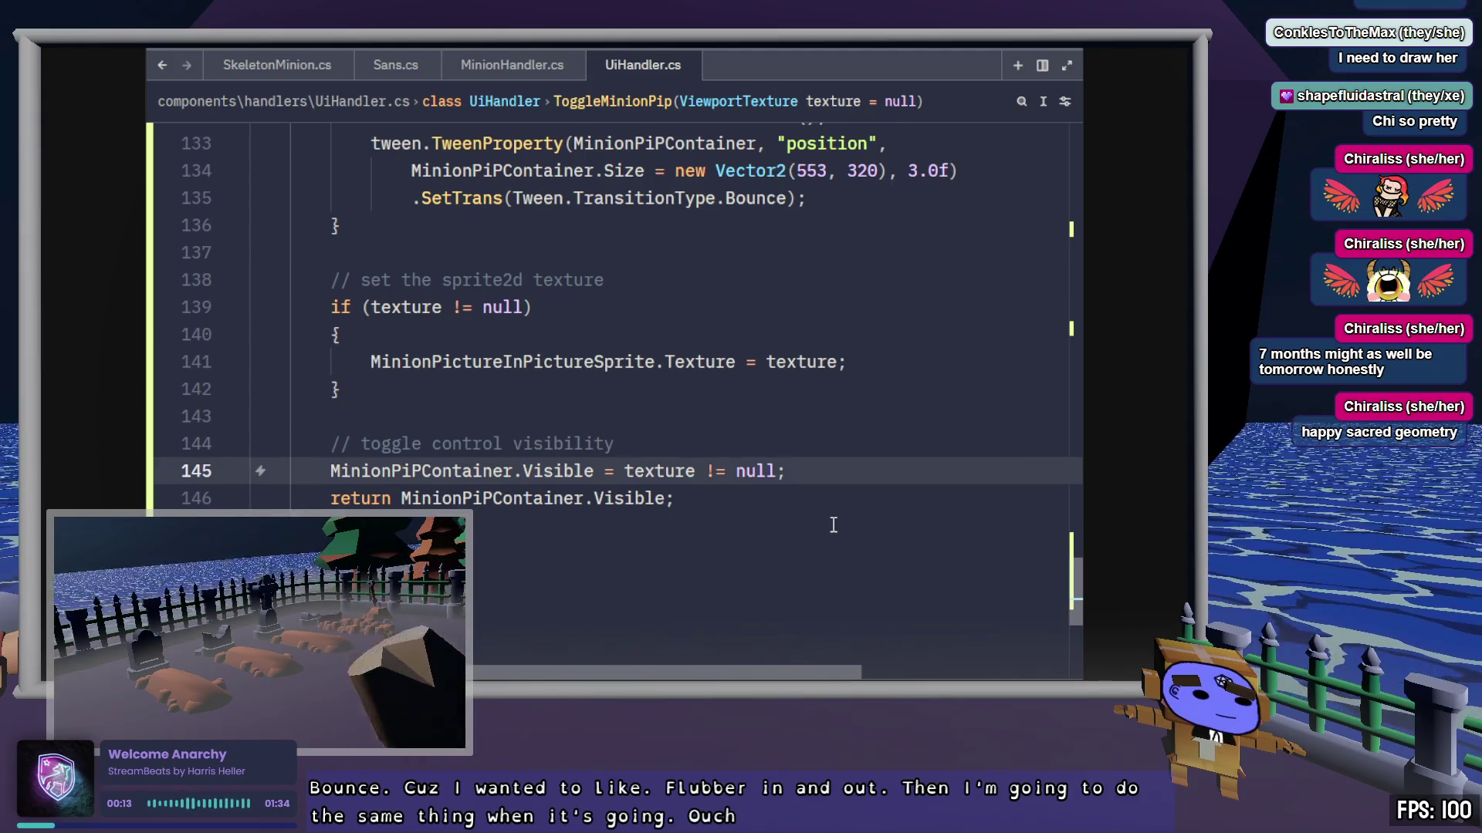
pyautogui.scroll(2, 835, 524)
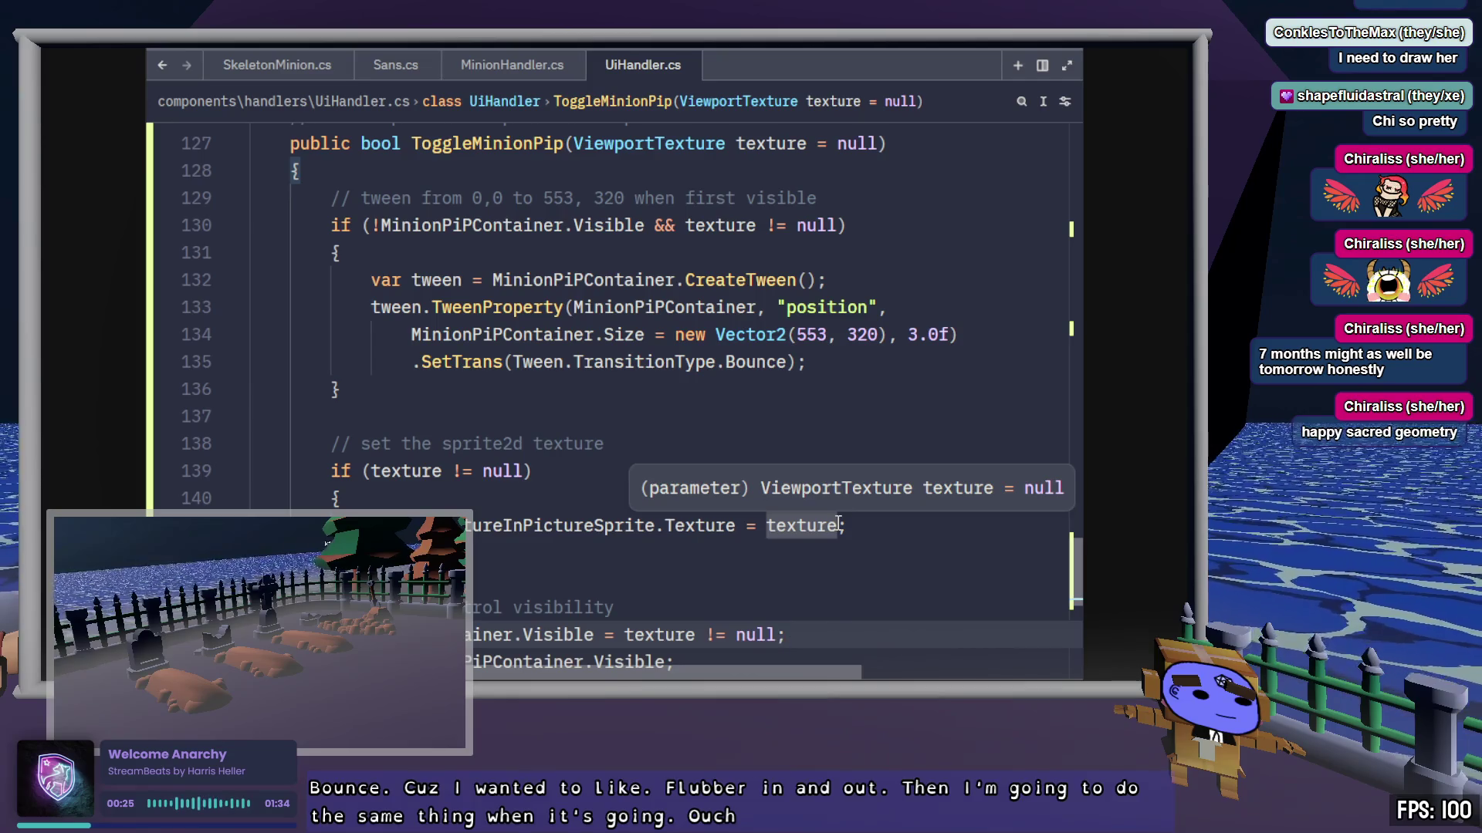
pyautogui.scroll(-1, 886, 577)
pyautogui.click(722, 528)
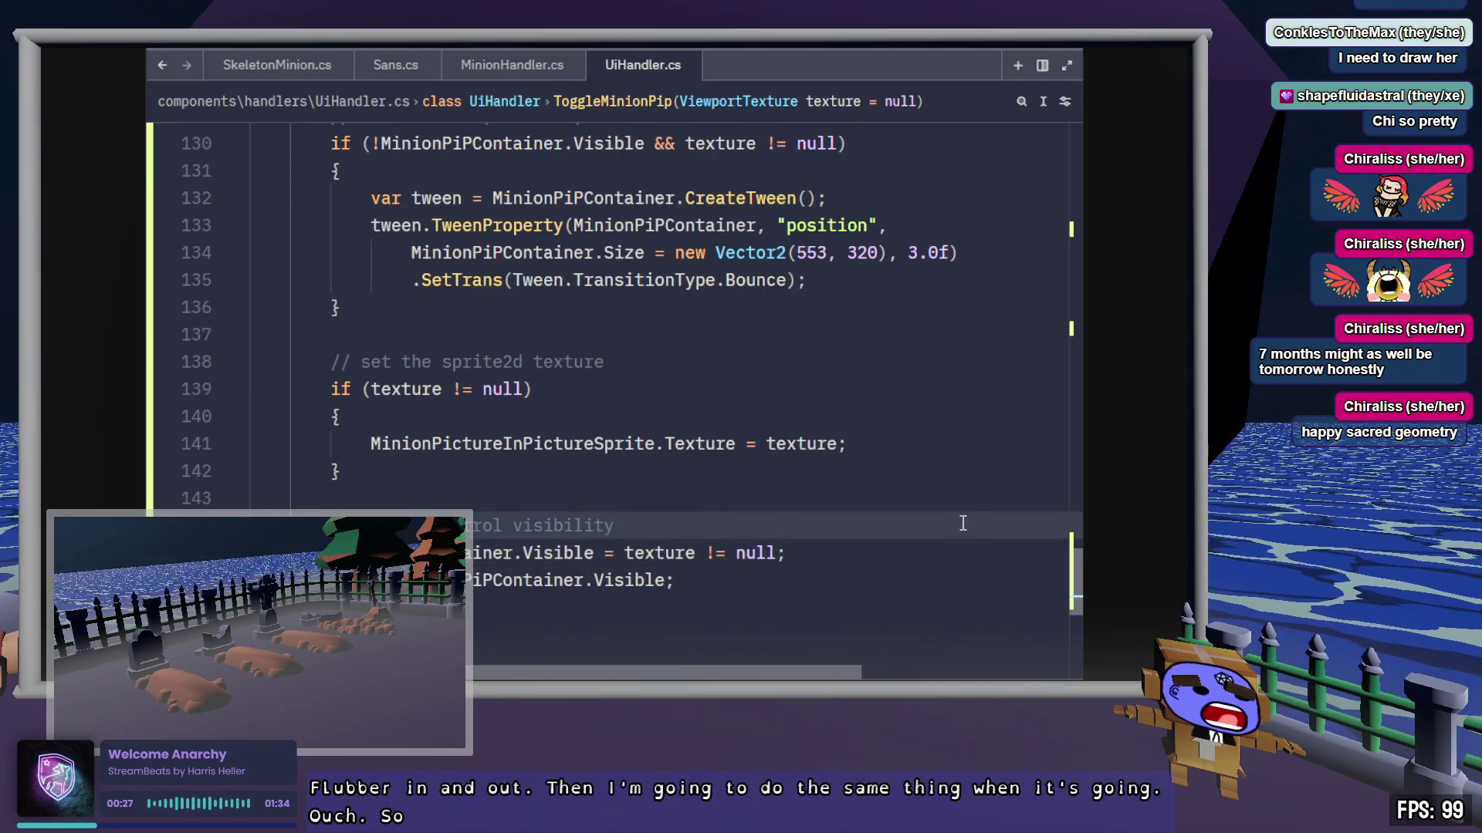
pyautogui.click(643, 468)
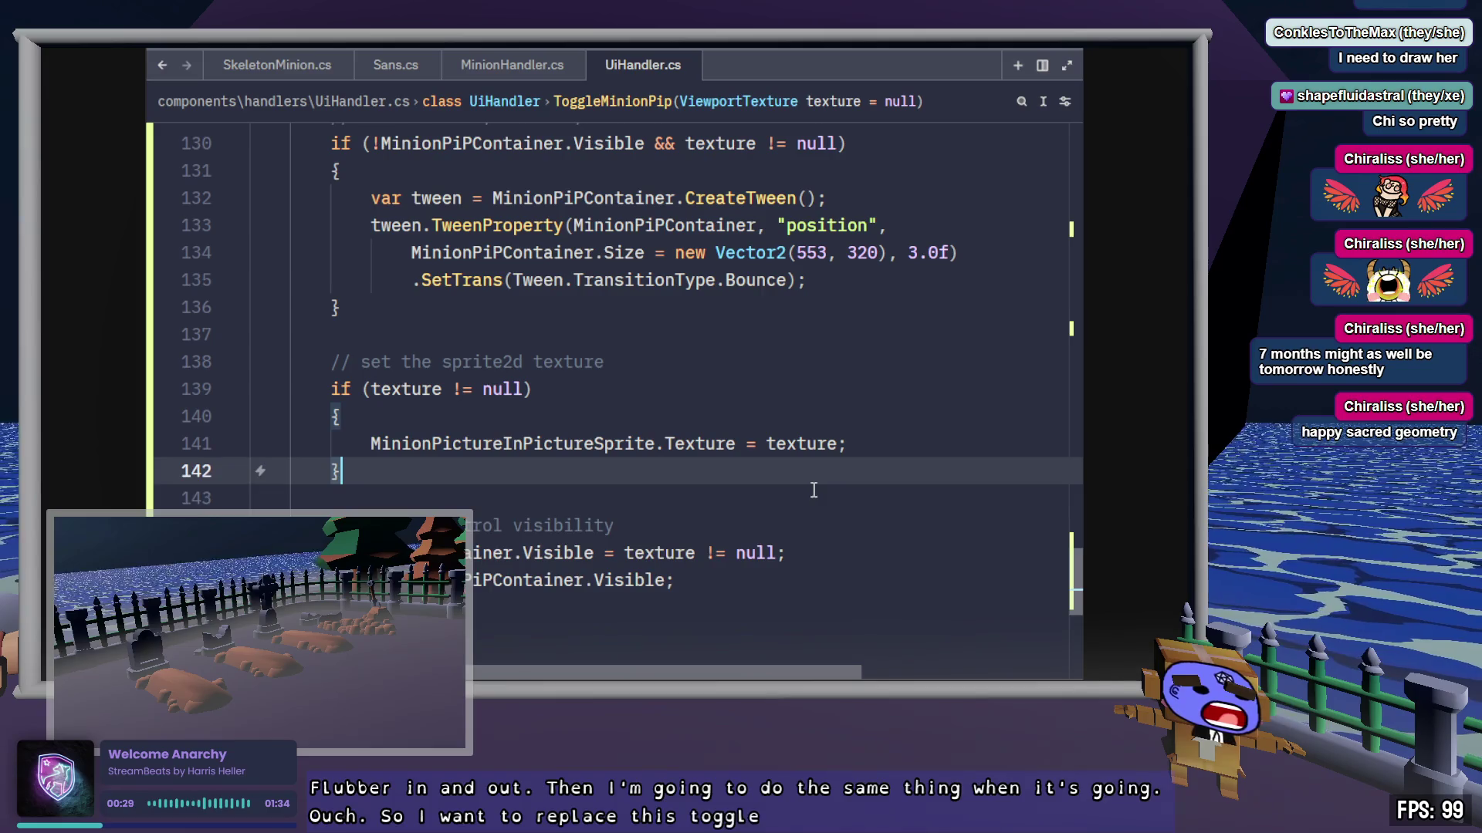
# Step: Write '// tween to nothing when turning off' on a new line above the visibility toggle, then save
pyautogui.press('Down')
pyautogui.press('Return')
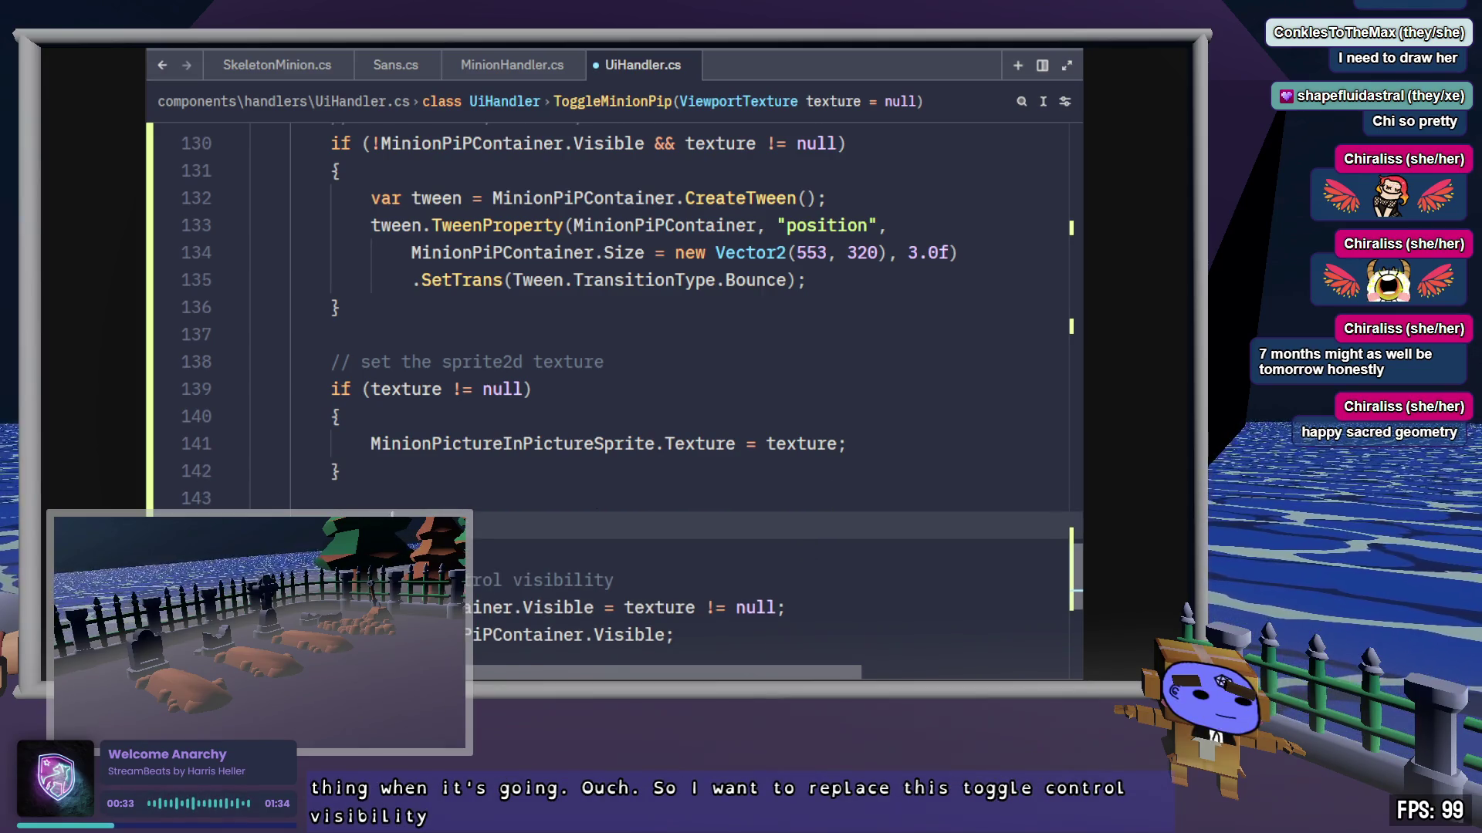
pyautogui.write('thig')
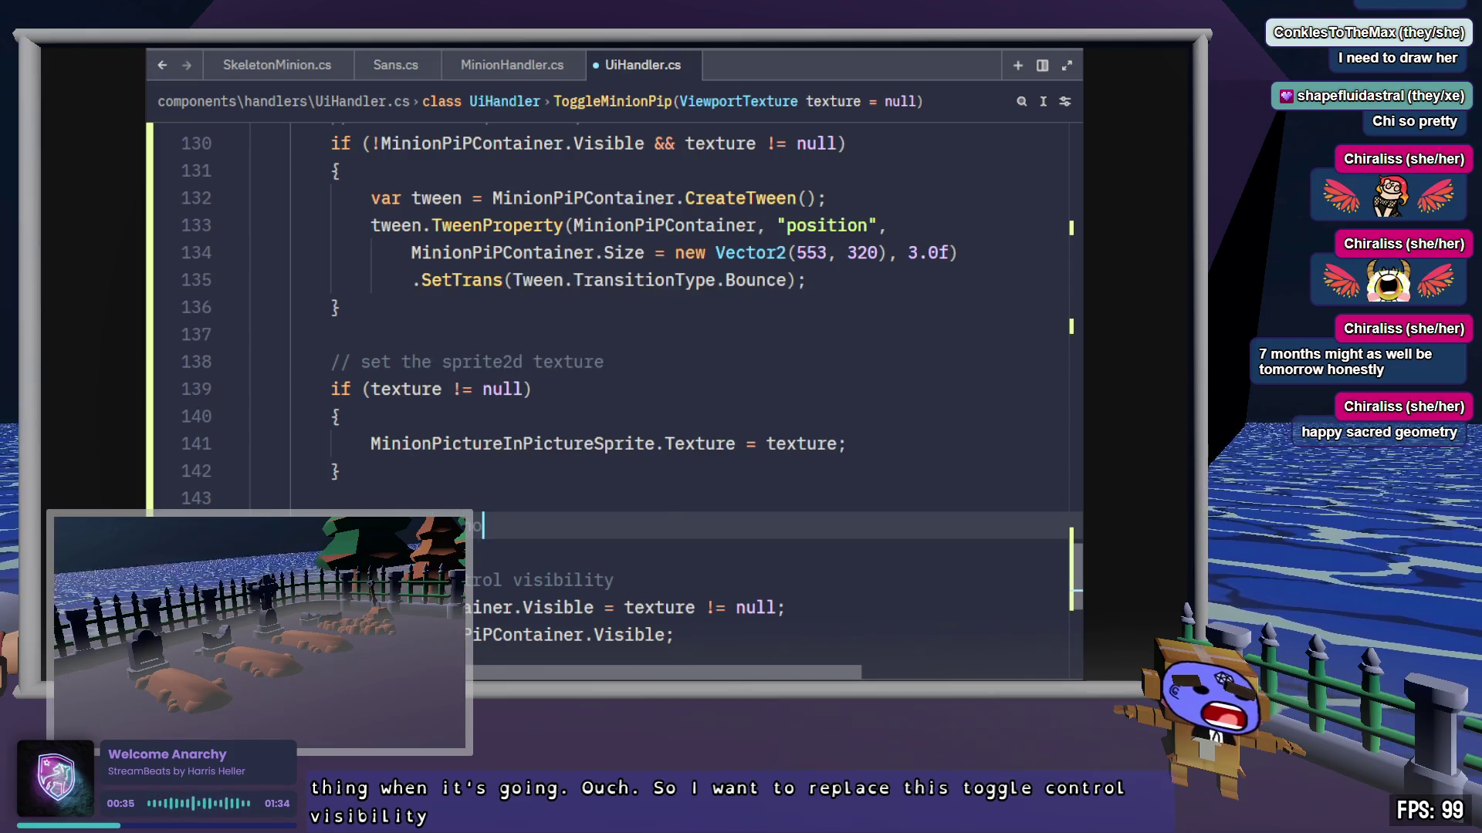
pyautogui.press('BackSpace')
pyautogui.write('ng')
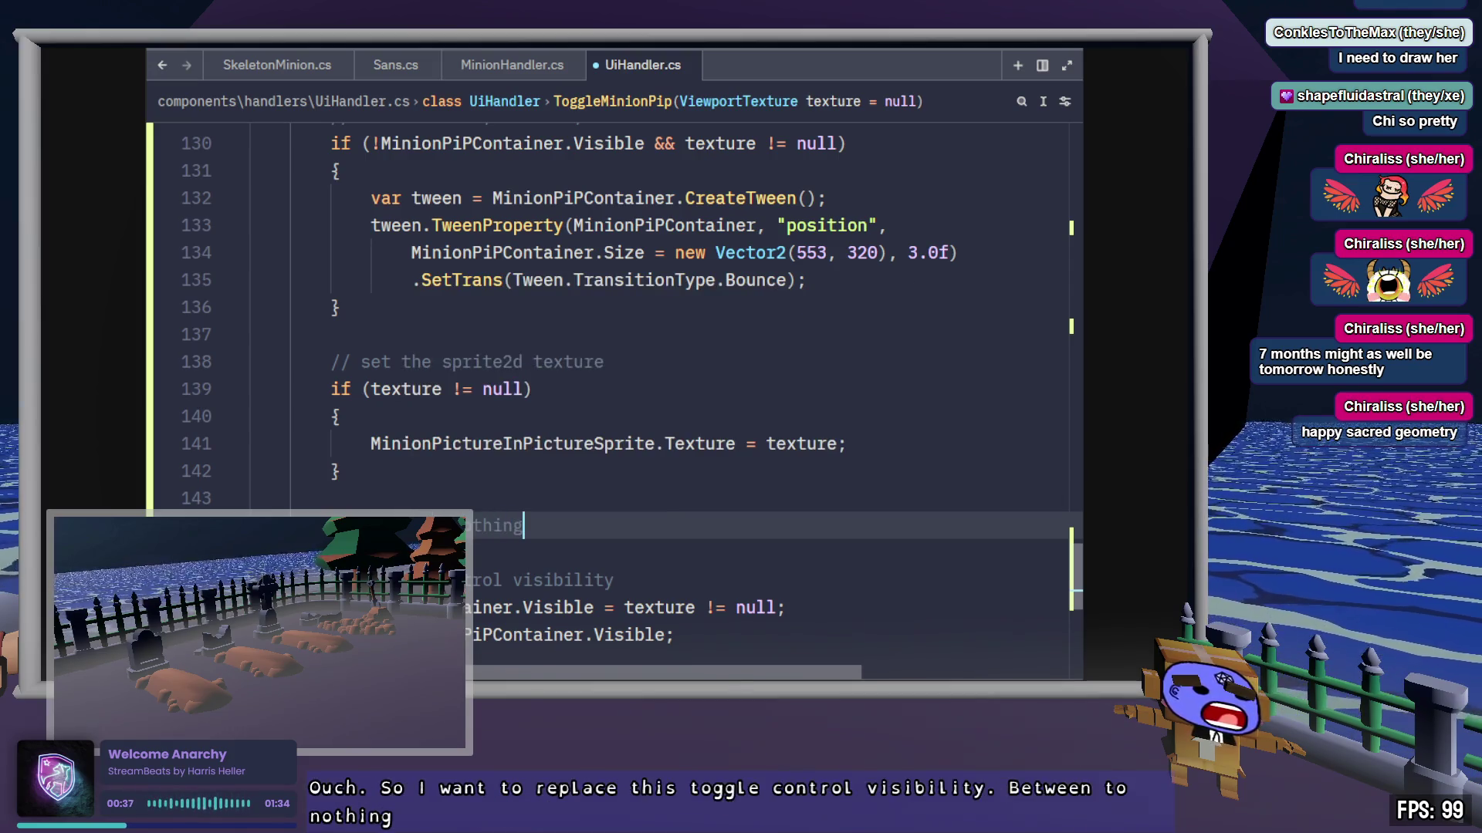
pyautogui.write(' wh')
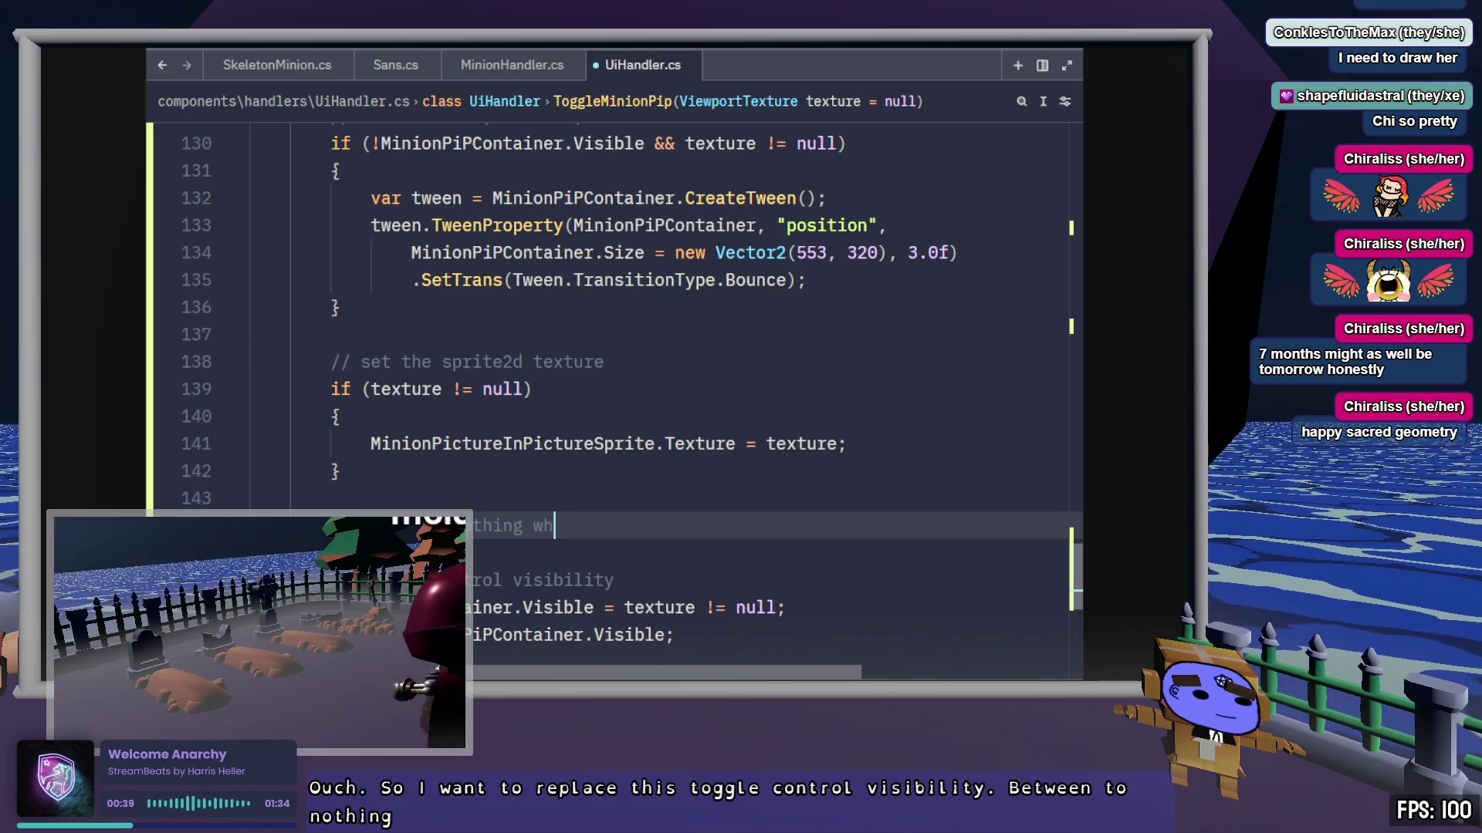
pyautogui.write('en turning off')
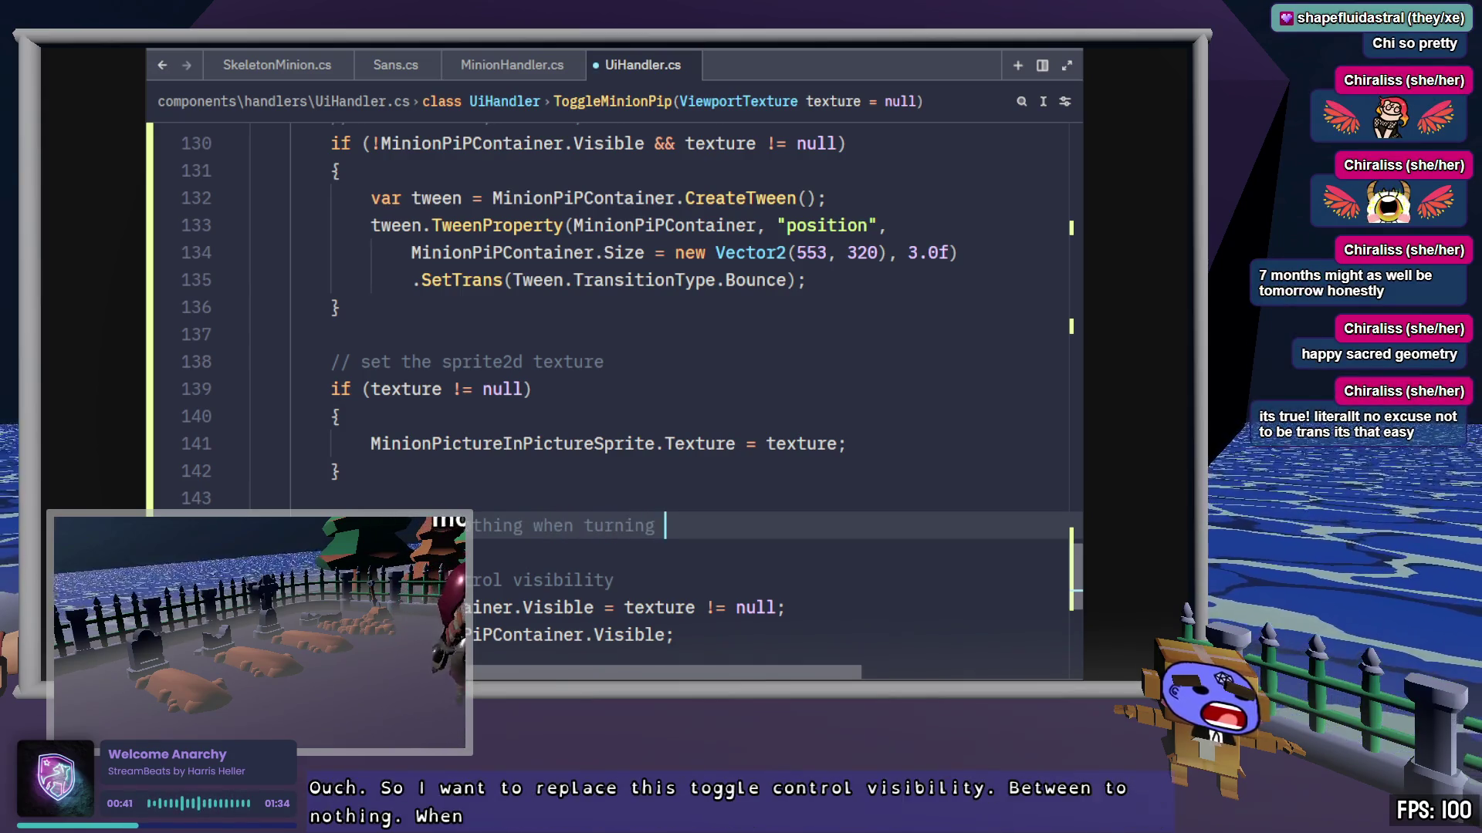
pyautogui.hotkey('ctrl', 's')
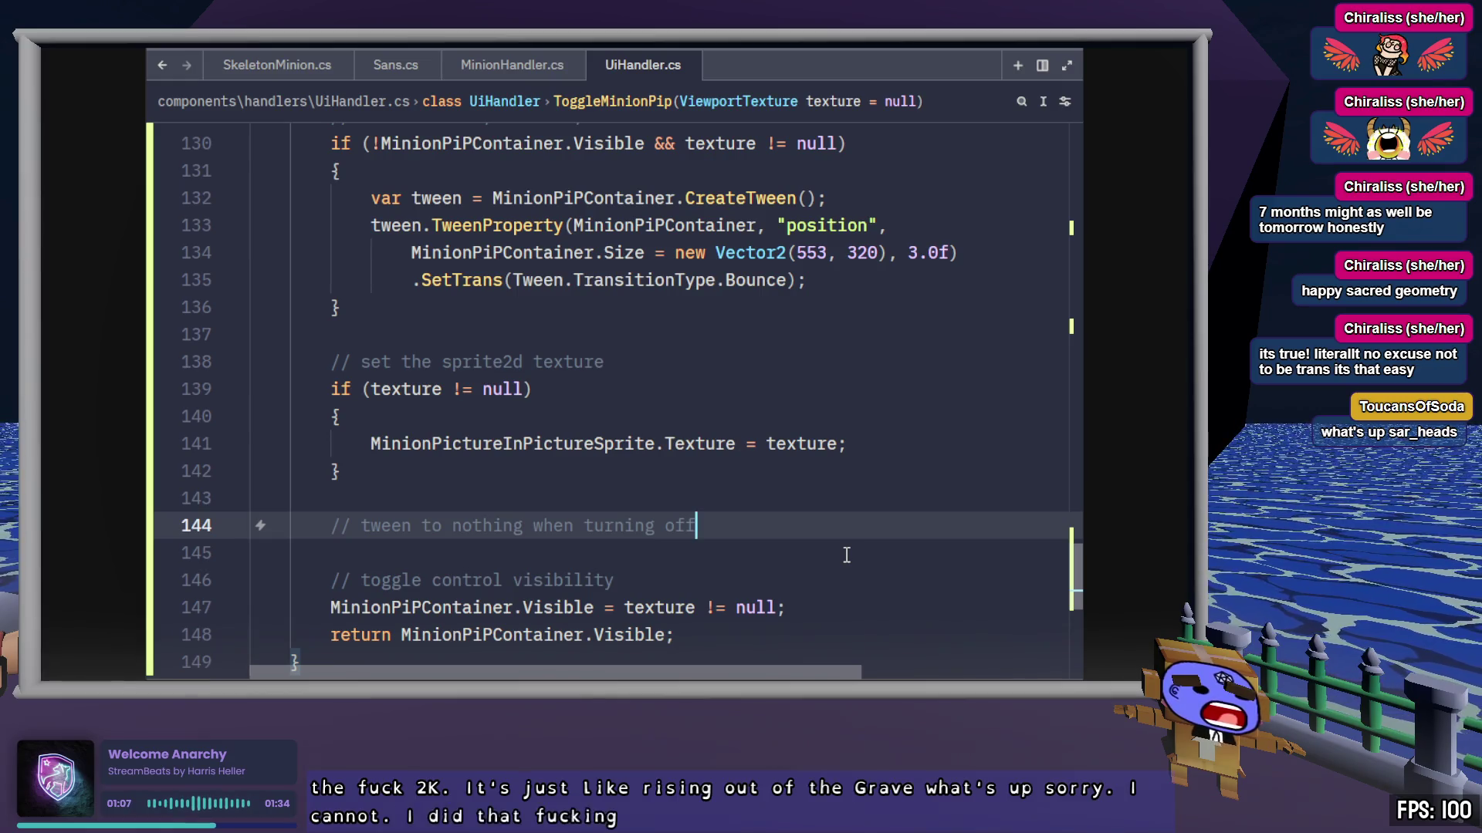
pyautogui.scroll(1, 853, 567)
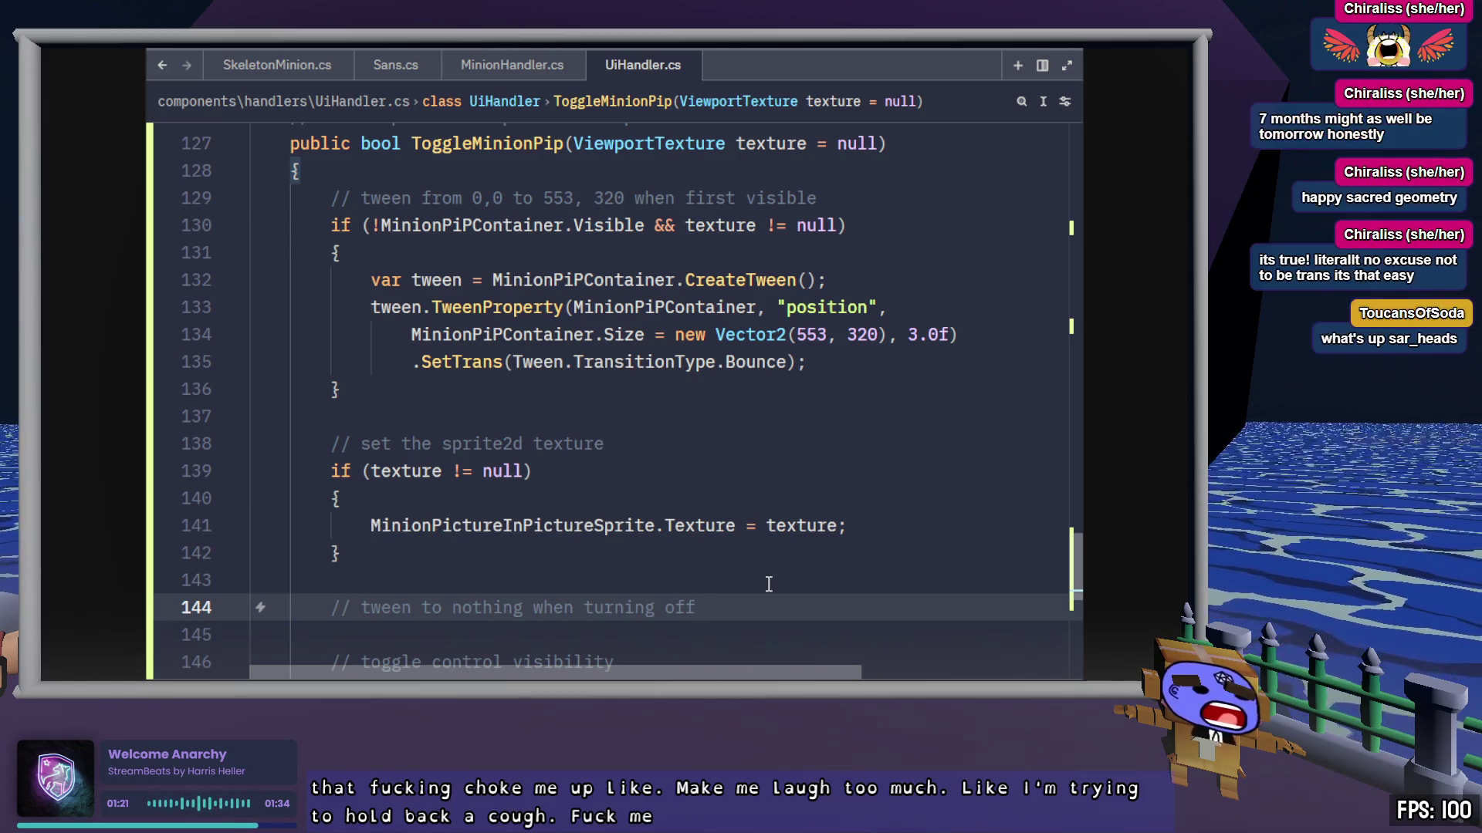
pyautogui.scroll(-1, 769, 577)
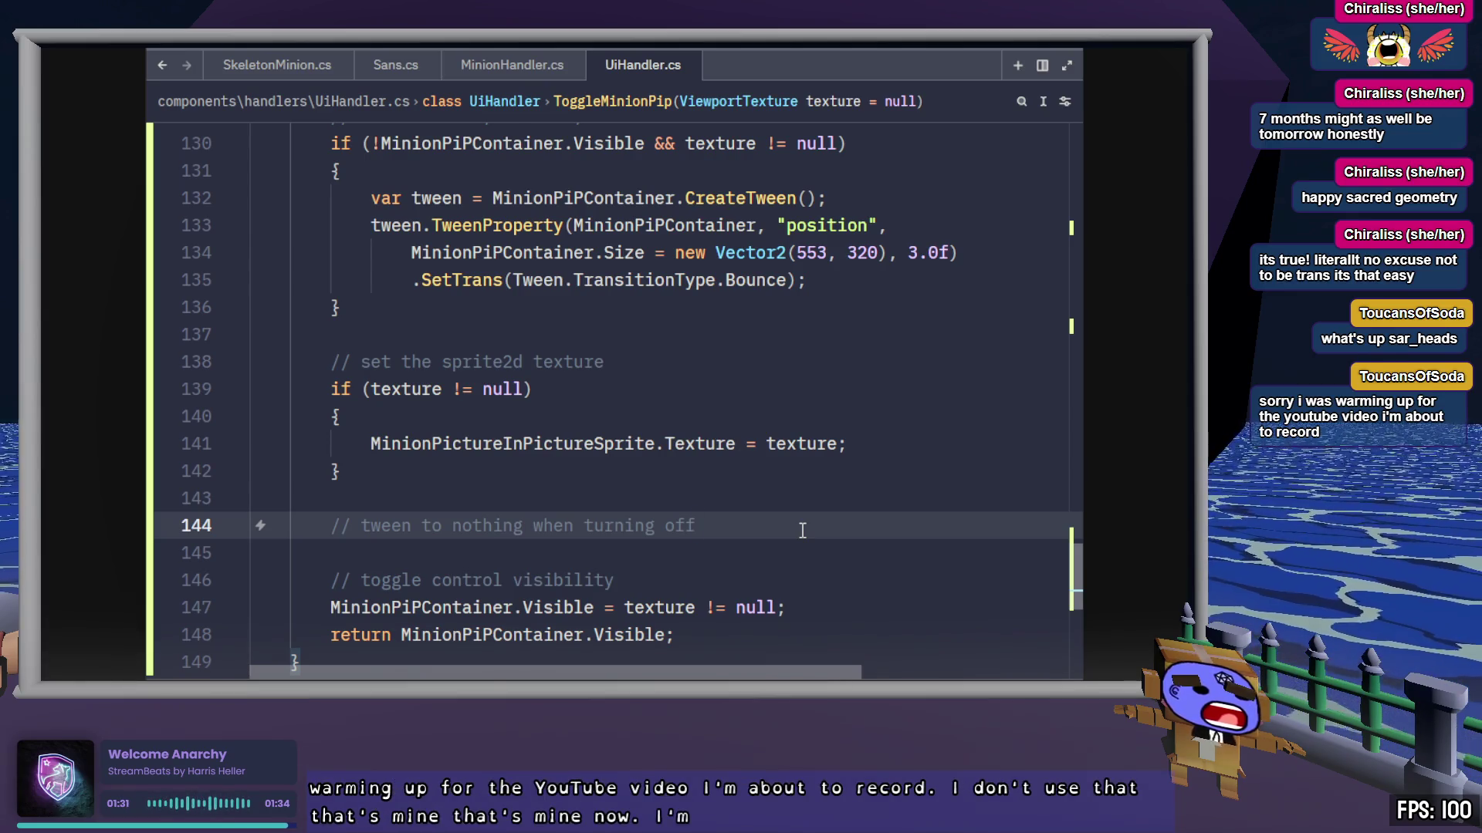
pyautogui.scroll(-1, 803, 531)
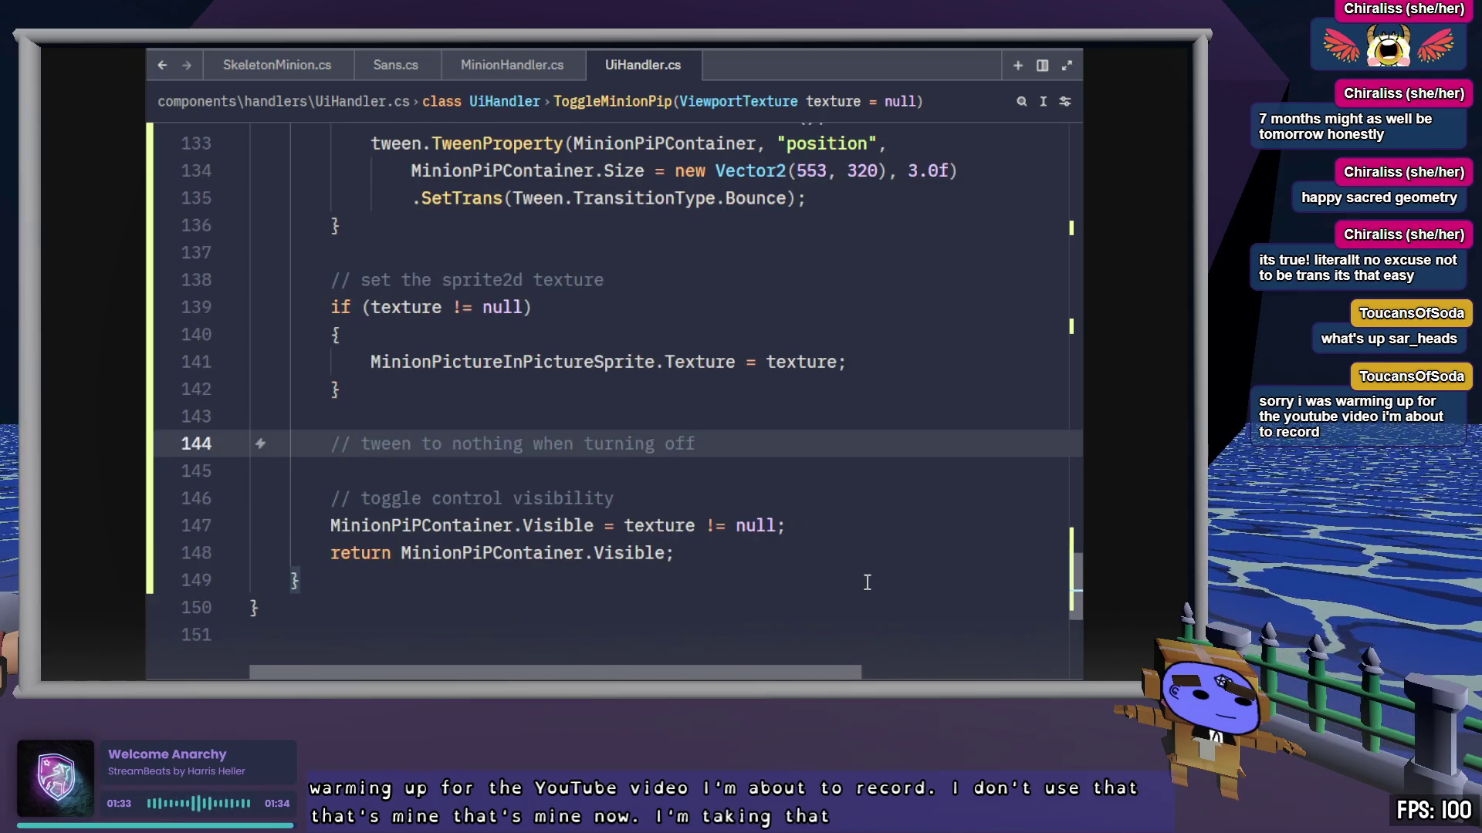
pyautogui.scroll(1, 867, 582)
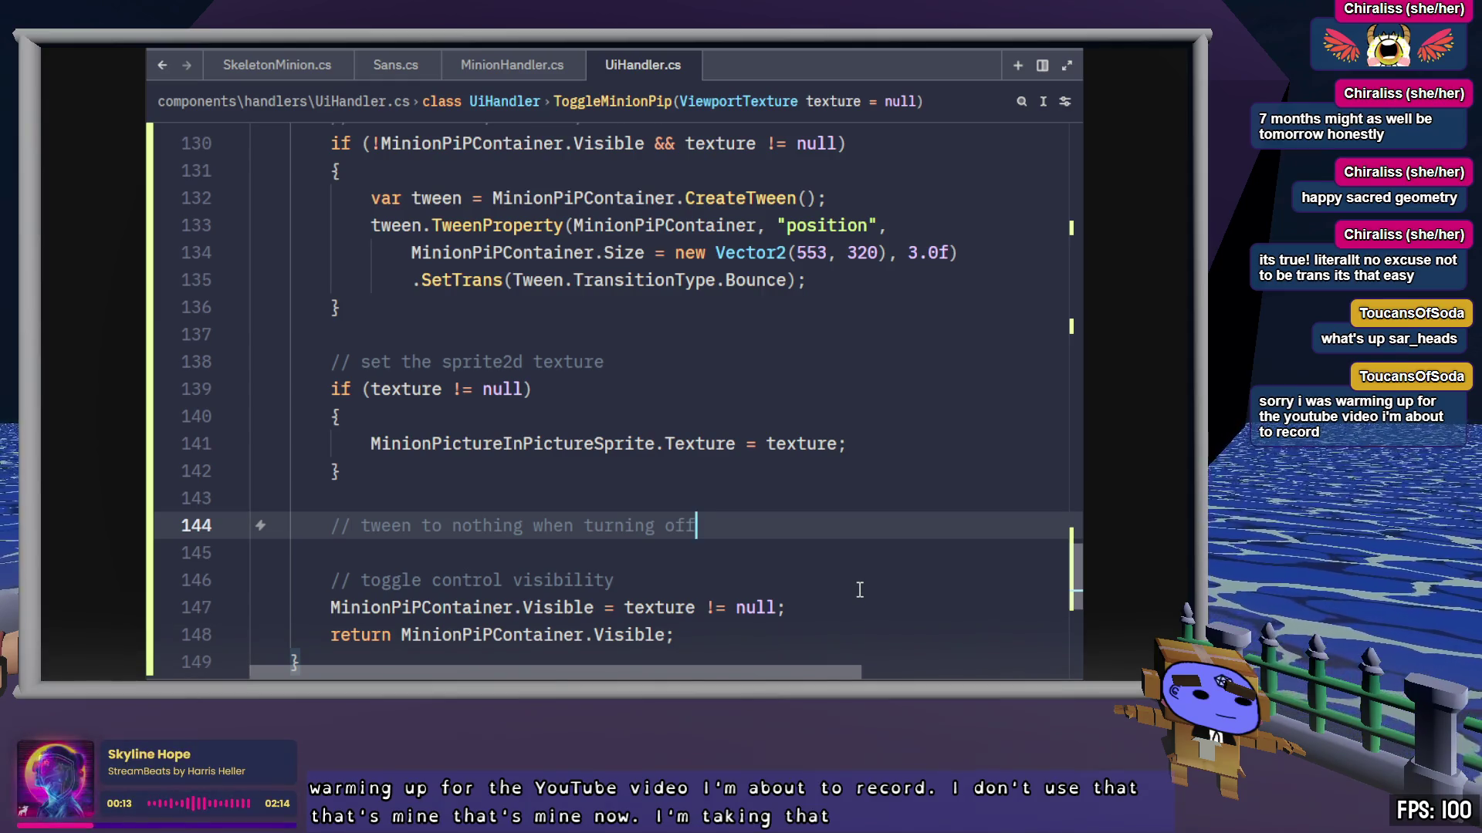
pyautogui.scroll(1, 859, 590)
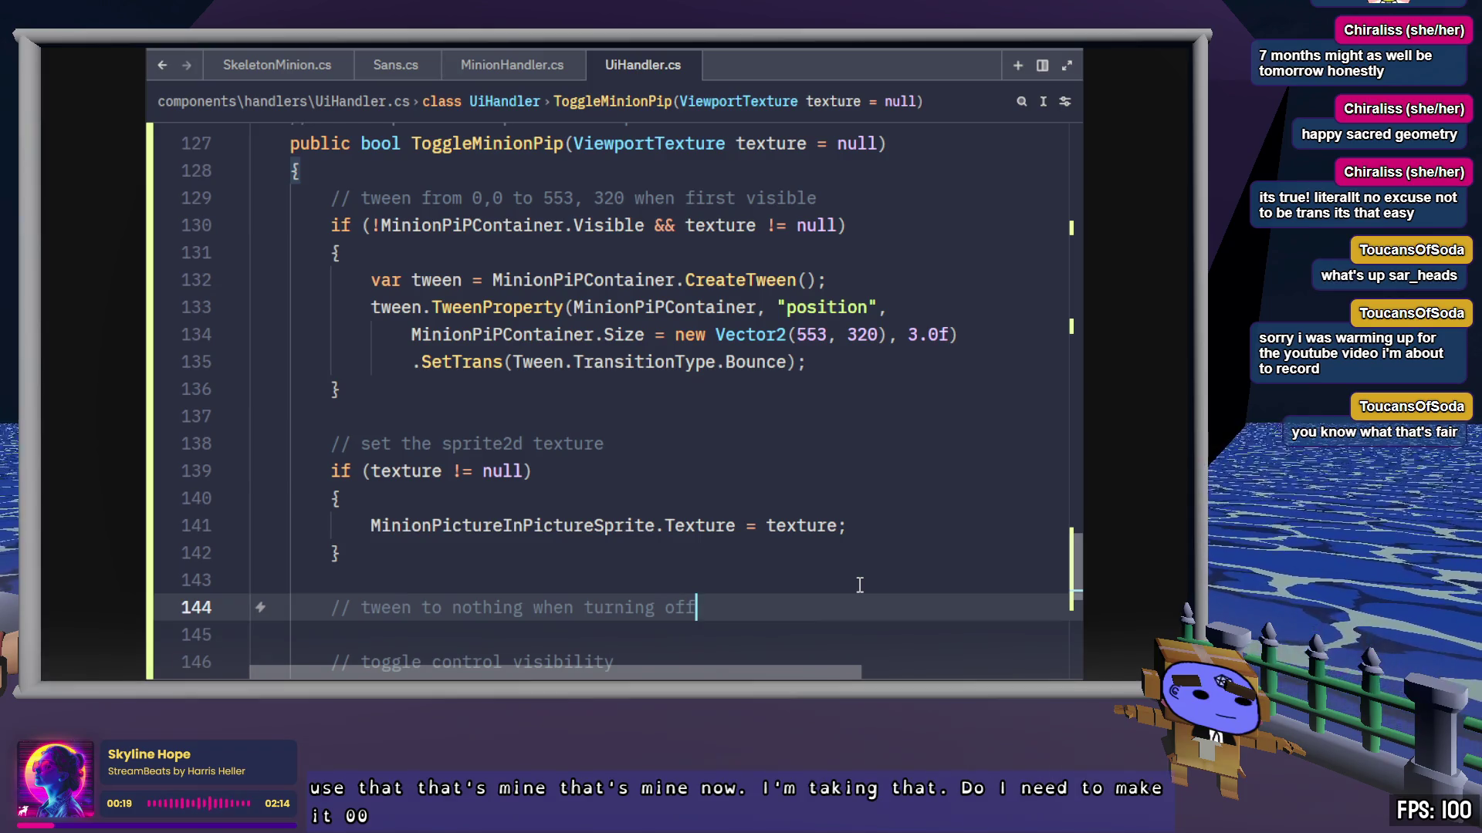
pyautogui.scroll(-2, 831, 561)
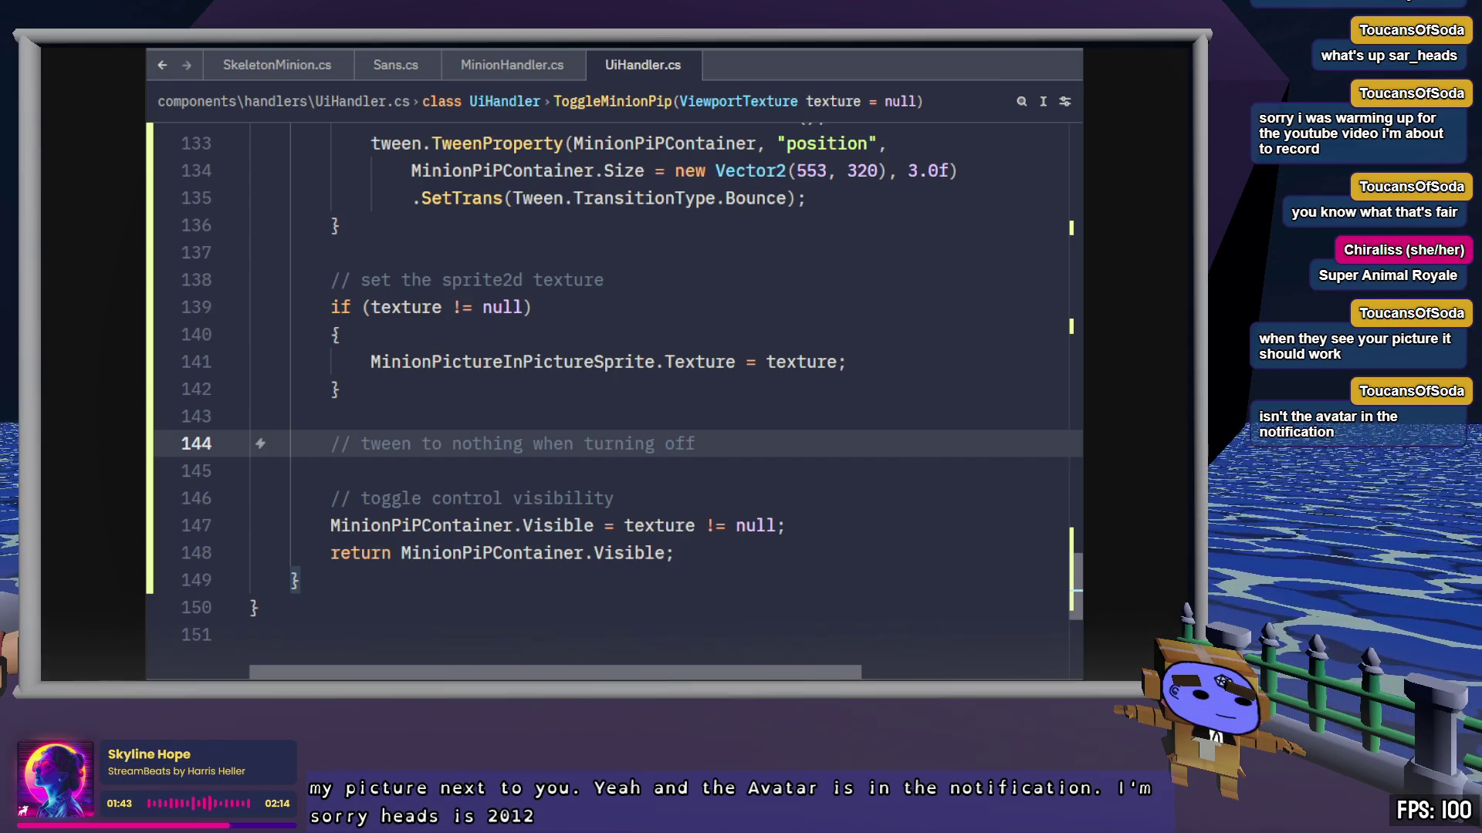
# Step: Place the caret after the new comment on line 144 and scroll up through the code
pyautogui.click(779, 441)
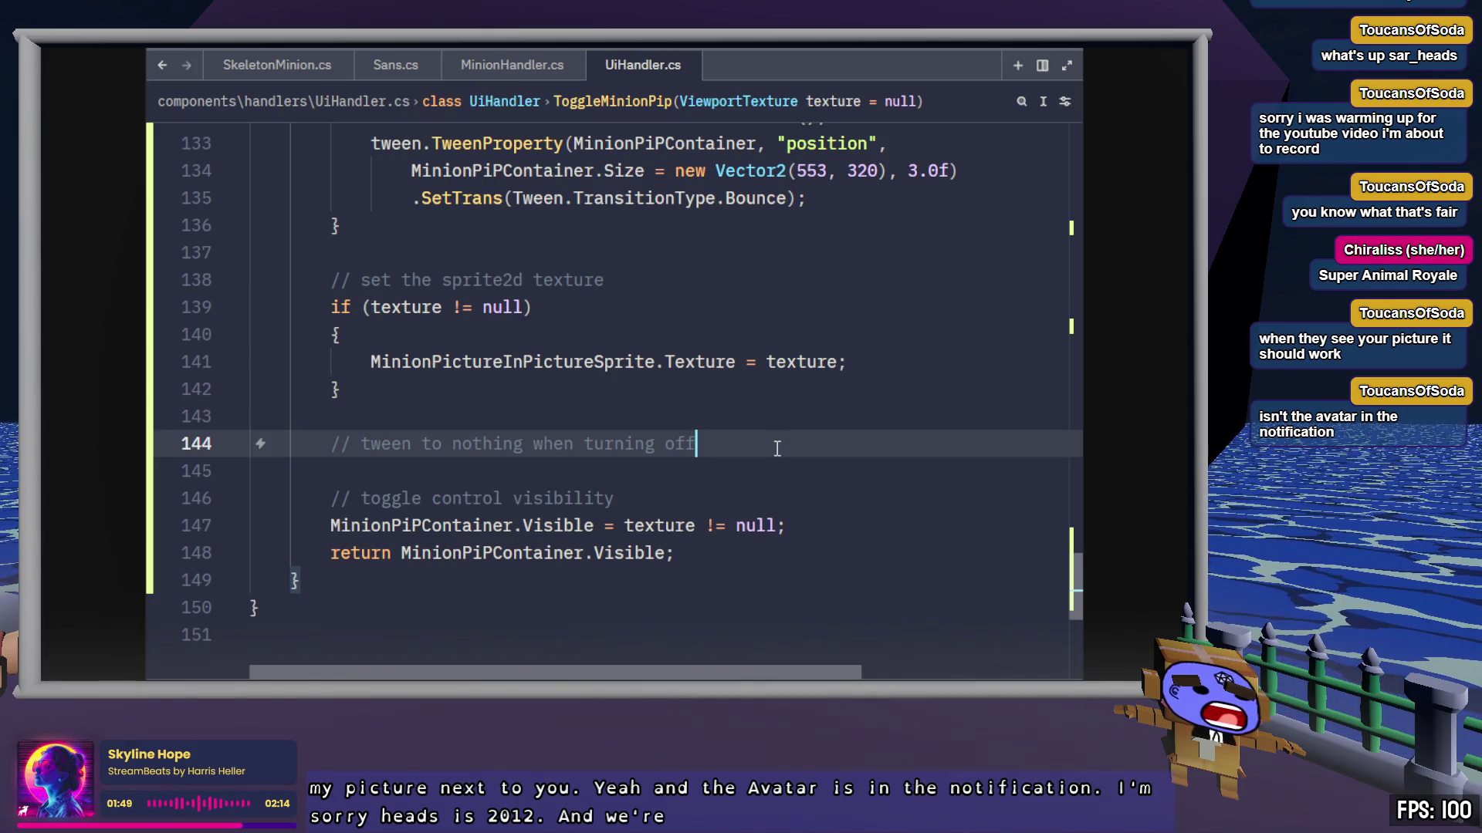
pyautogui.scroll(1, 767, 454)
pyautogui.scroll(1, 765, 456)
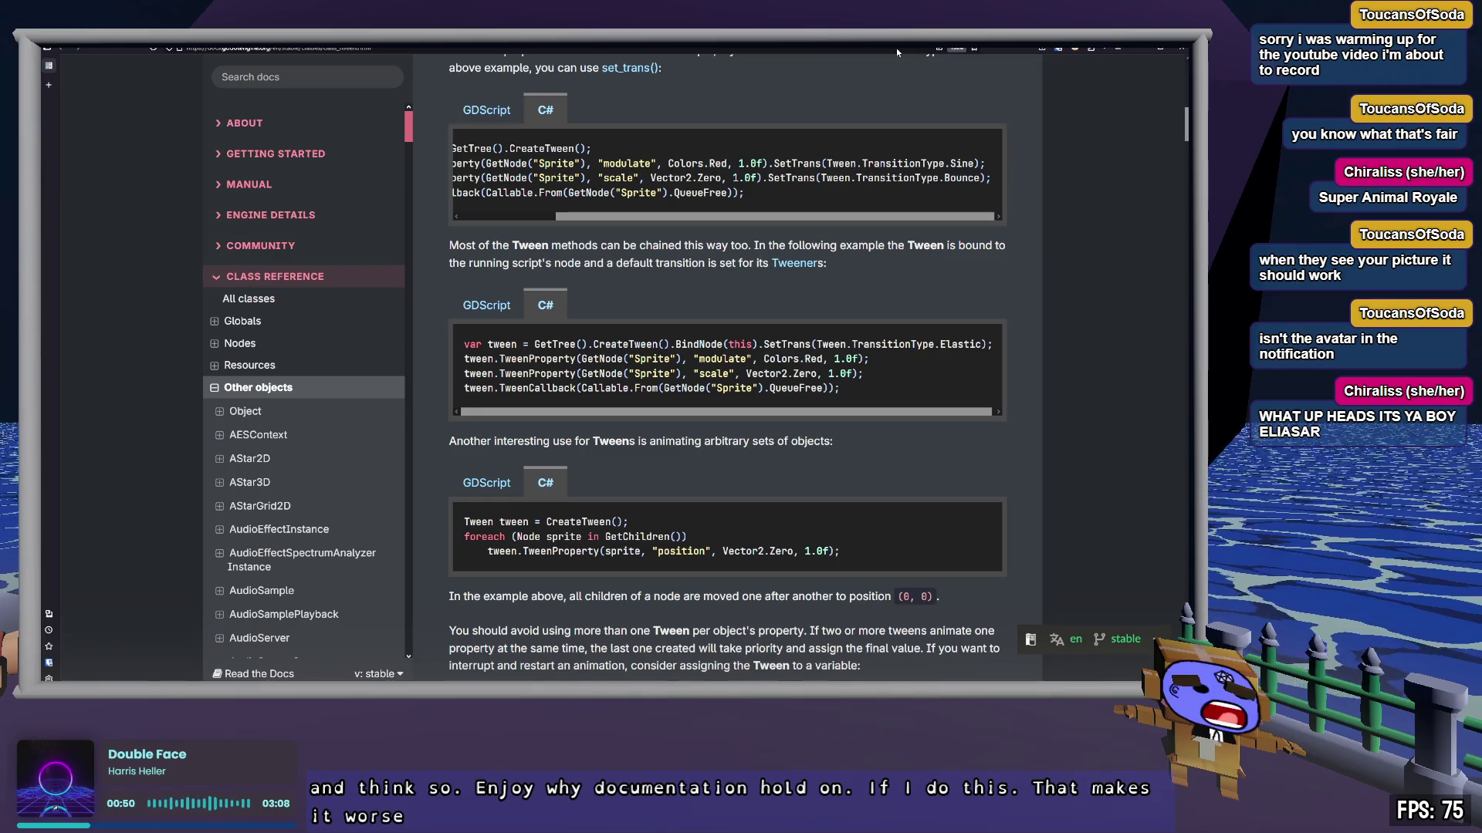
# Step: Search the Tween reference page for TransitionType to reach its explanation
pyautogui.scroll(2, 1061, 301)
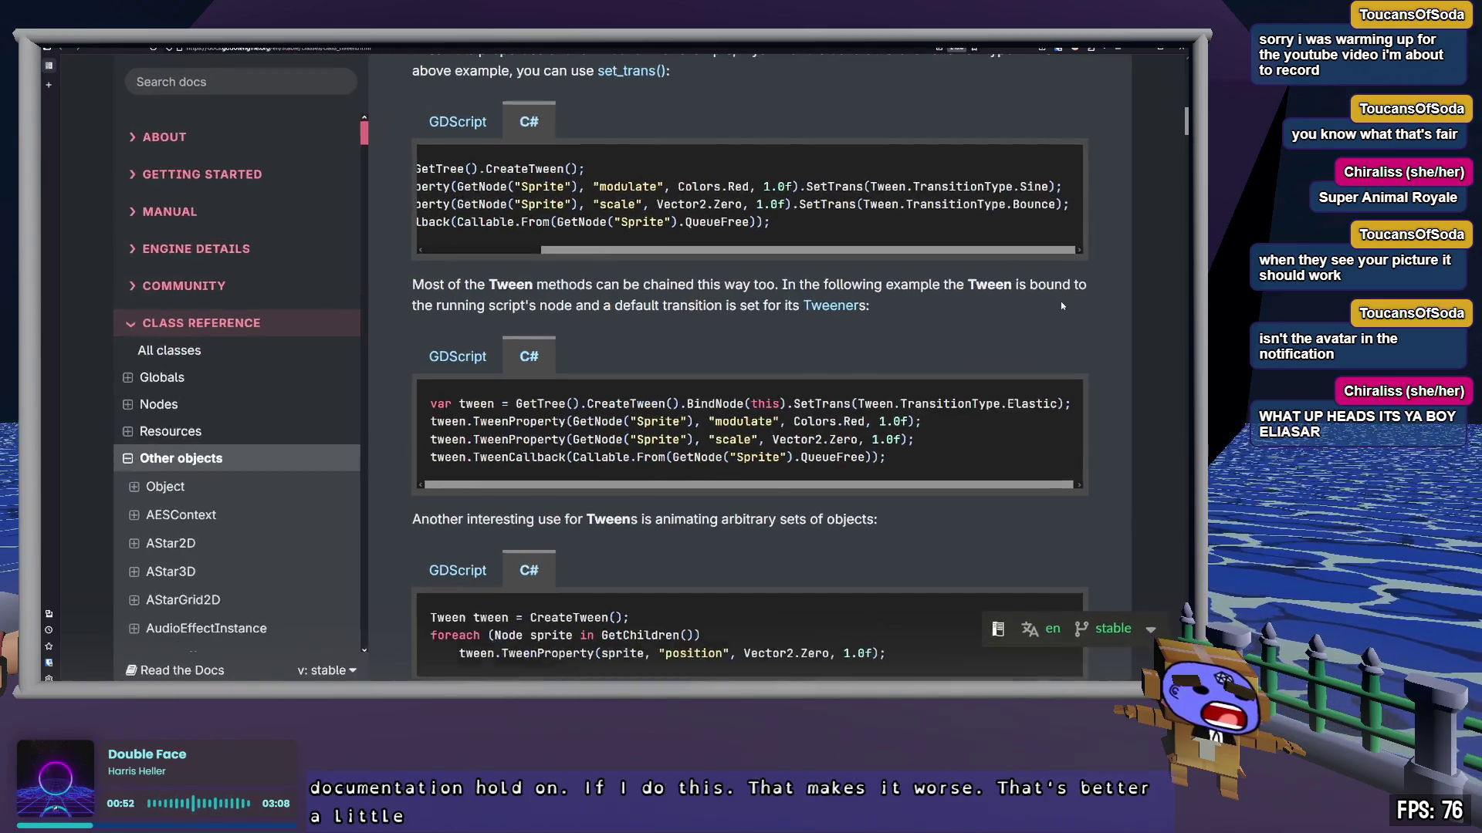
pyautogui.scroll(2, 1061, 301)
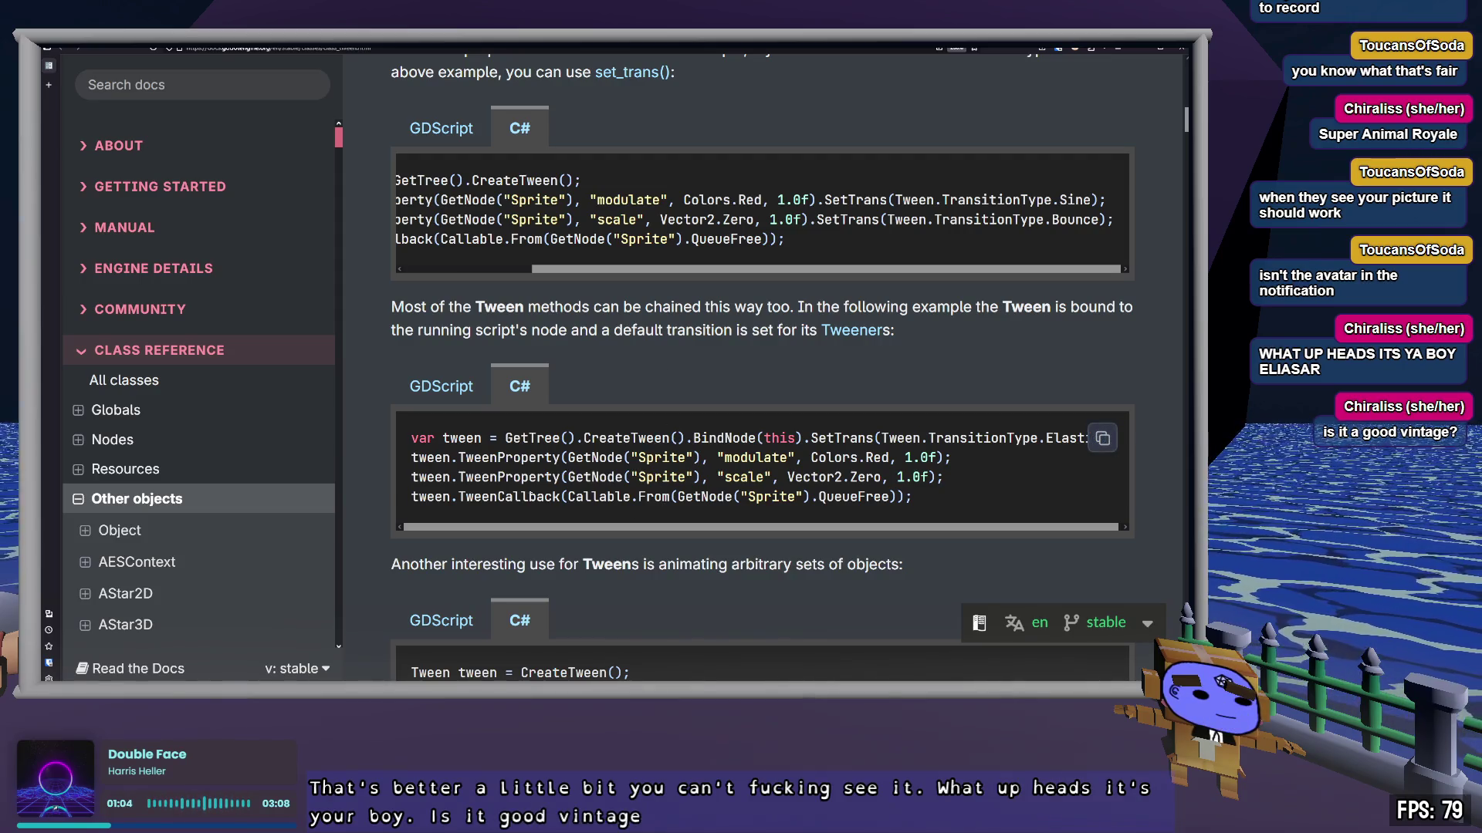
pyautogui.doubleClick(444, 496)
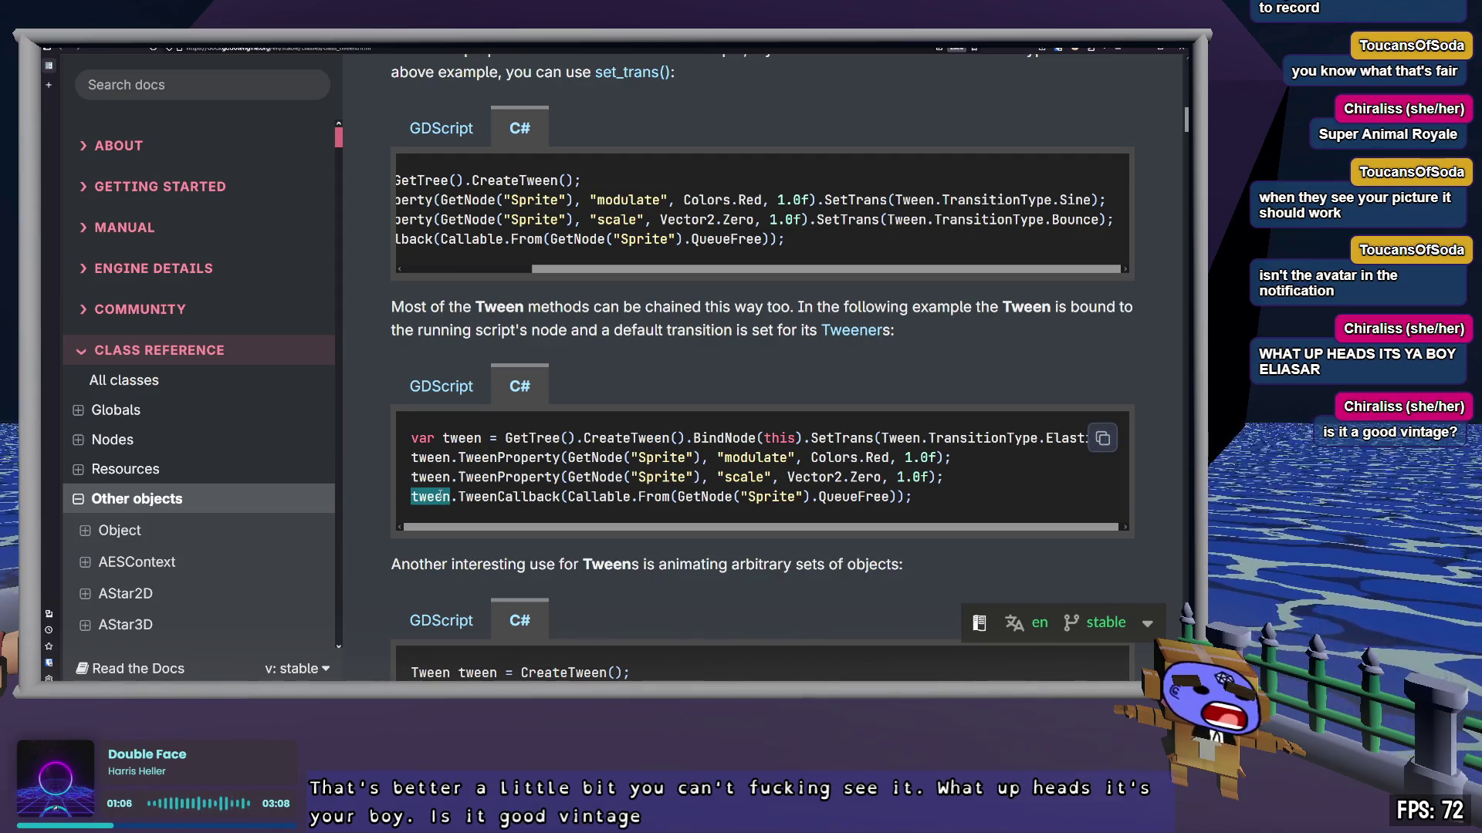
pyautogui.click(642, 368)
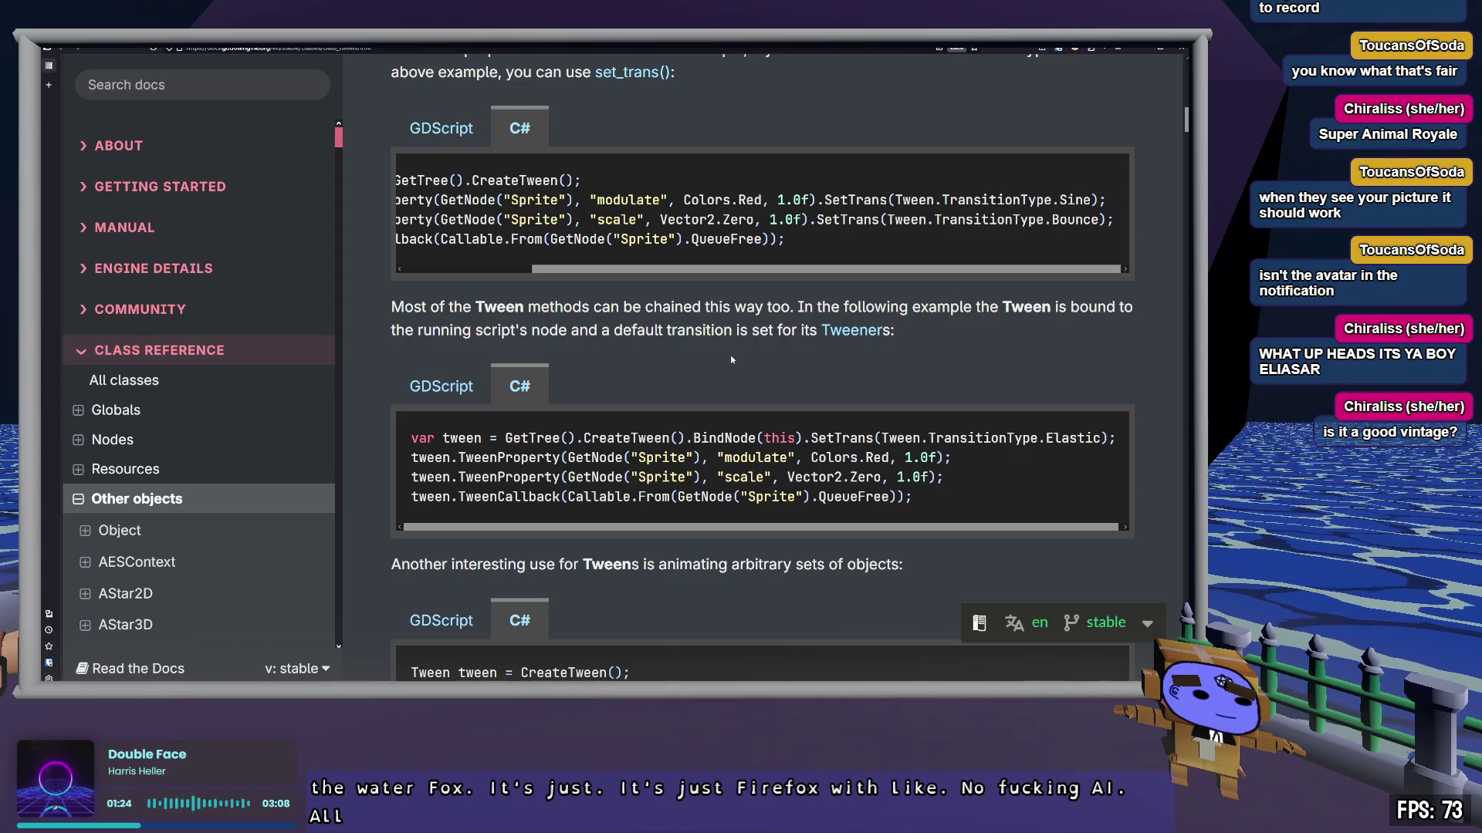
pyautogui.hotkey('ctrl', 'f')
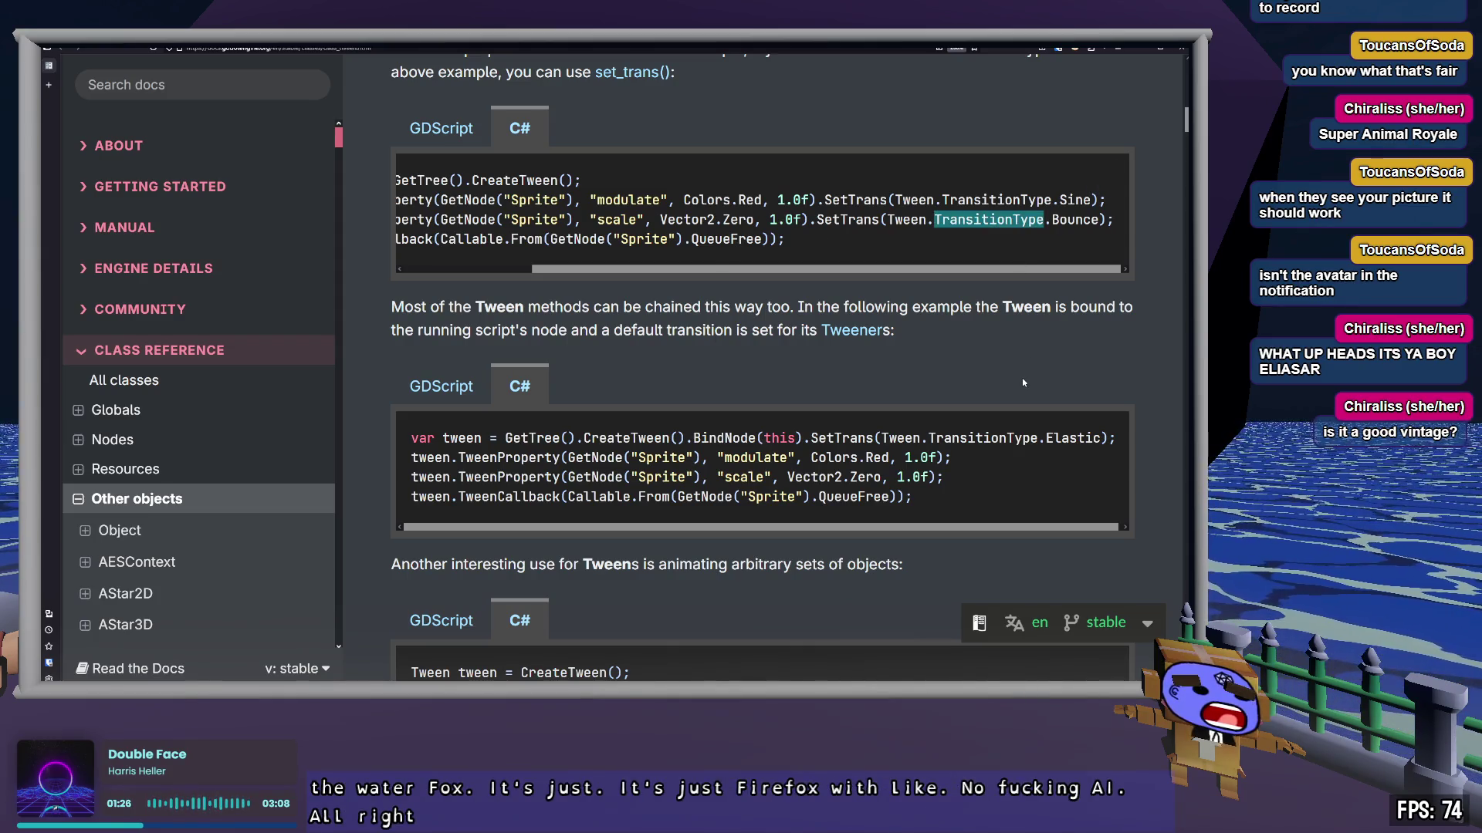
pyautogui.press('Return')
pyautogui.press('Return')
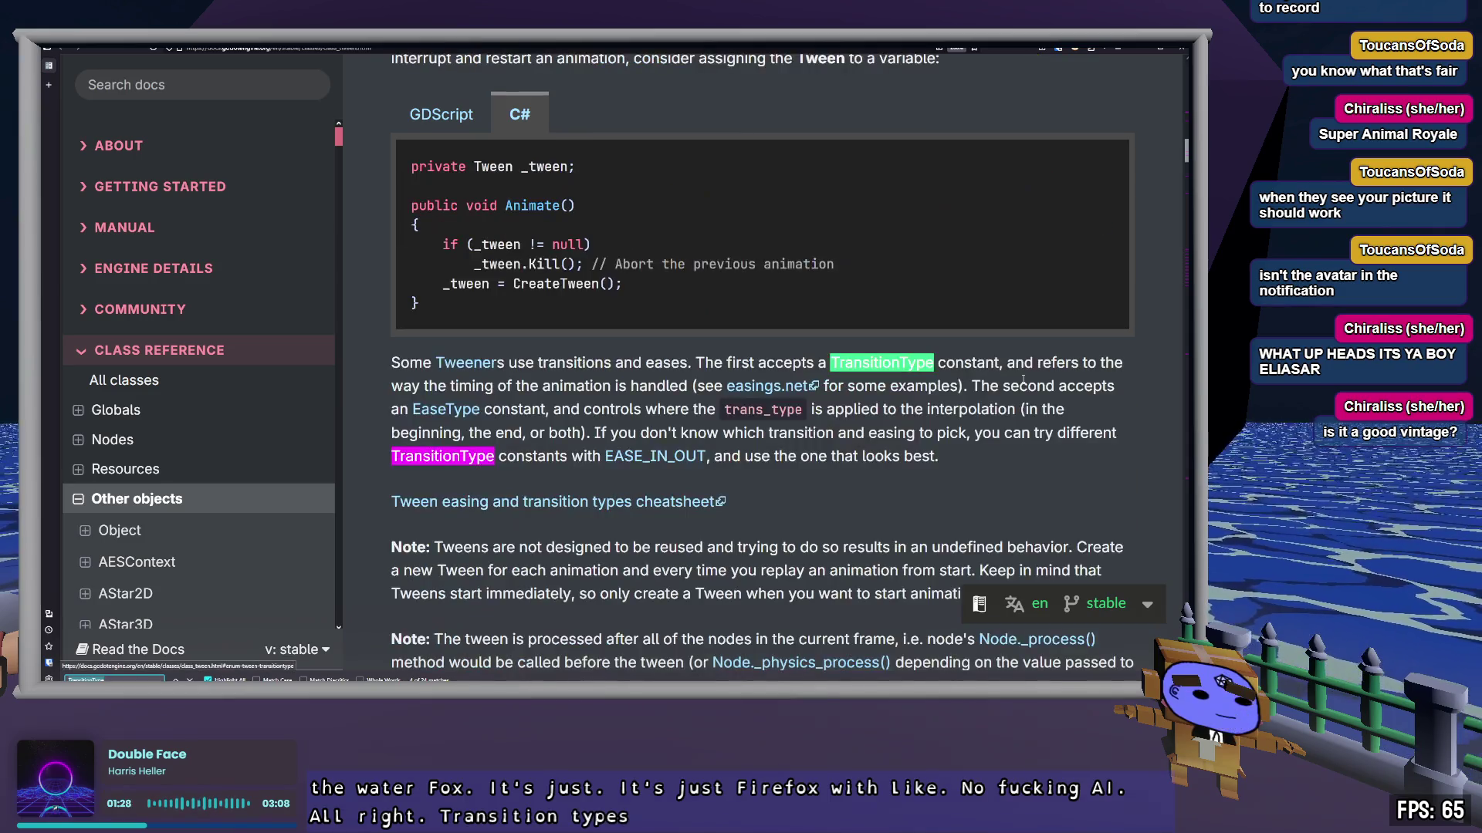
# Step: Open the TransitionType enum and read through TRANS_QUINT, TRANS_QUART and TRANS_QUAD
pyautogui.click(472, 456)
pyautogui.scroll(1, 641, 432)
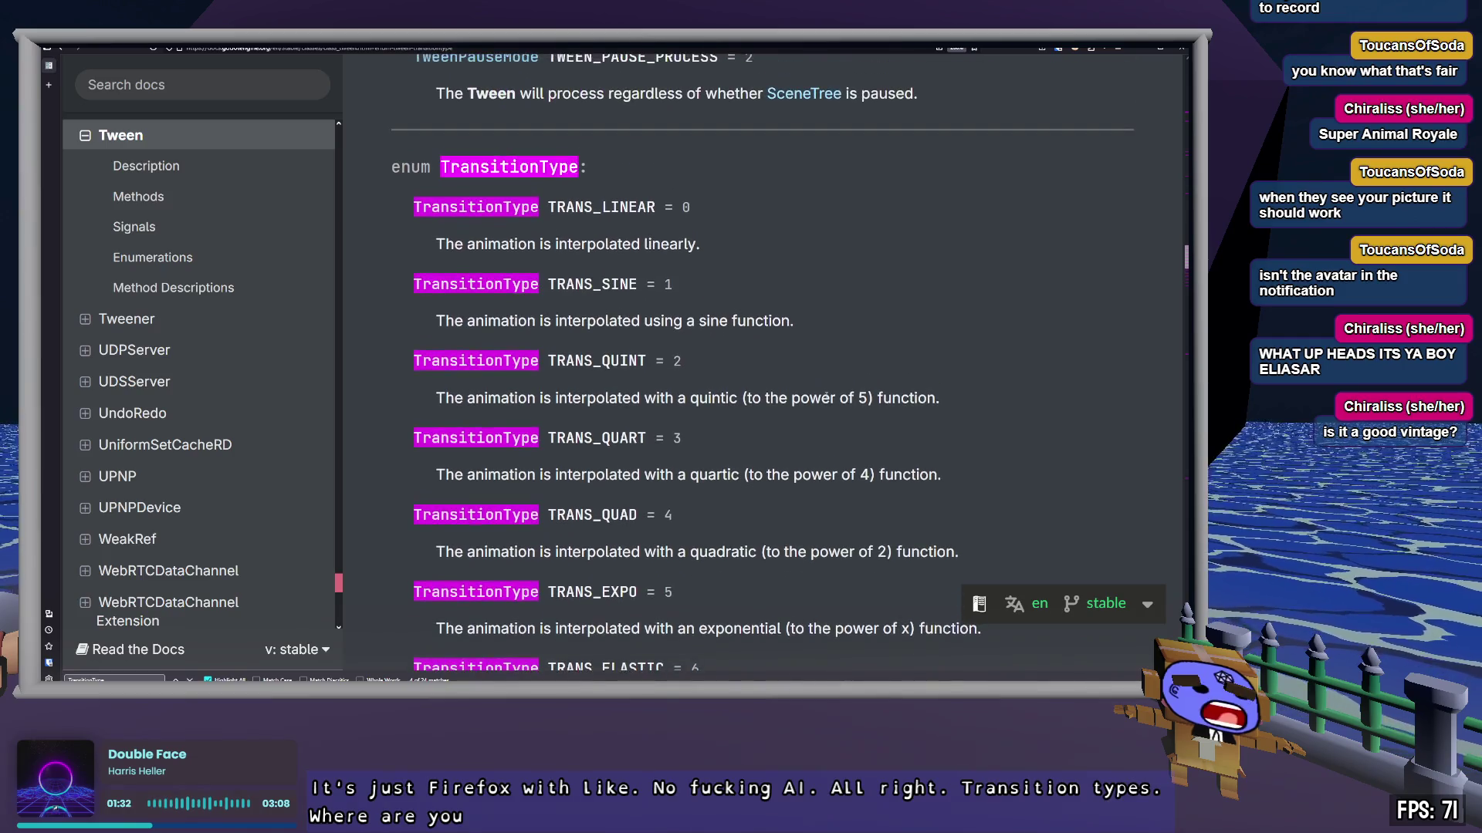
pyautogui.scroll(-1, 772, 409)
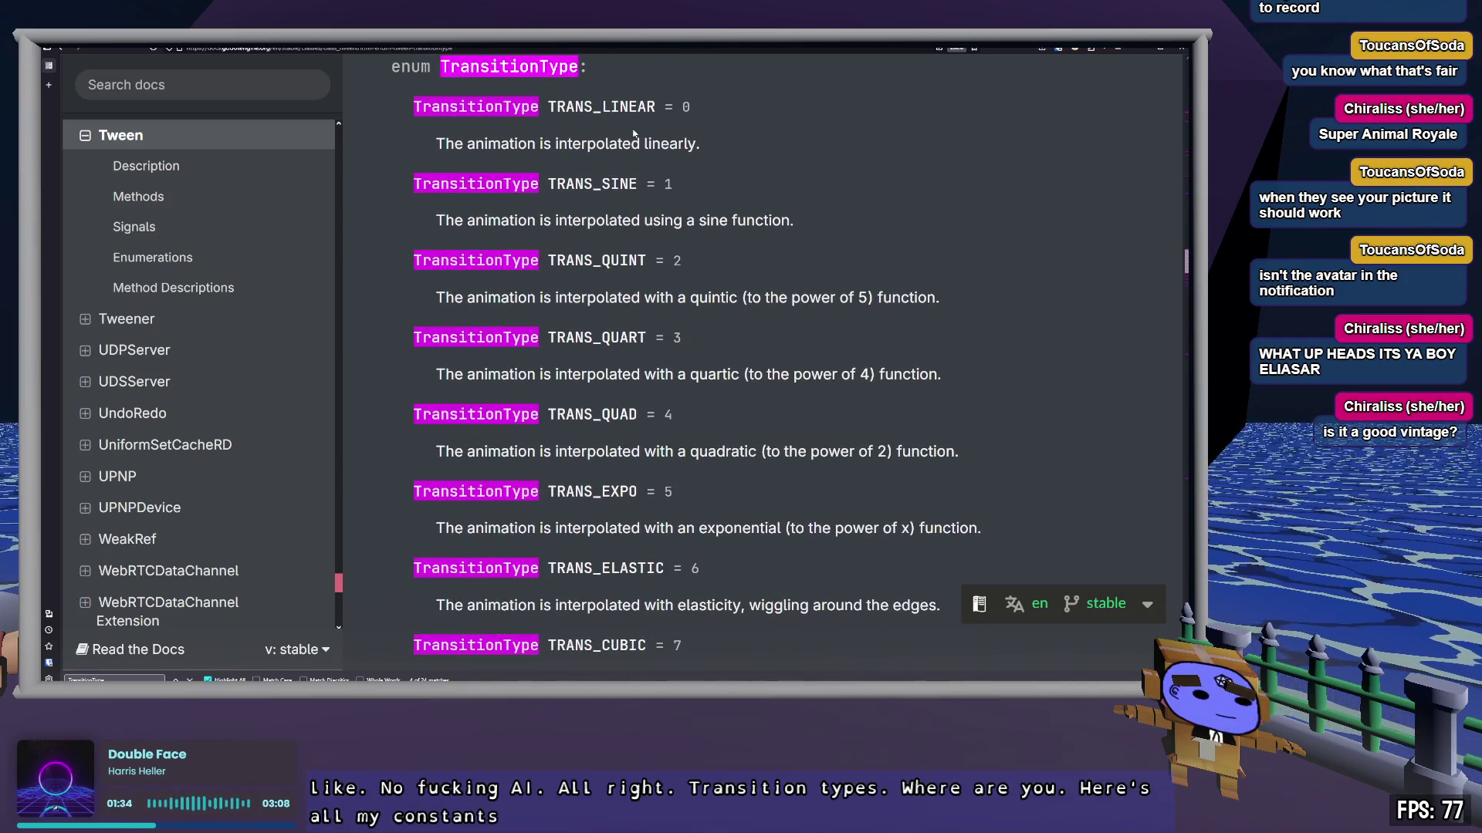
pyautogui.doubleClick(617, 263)
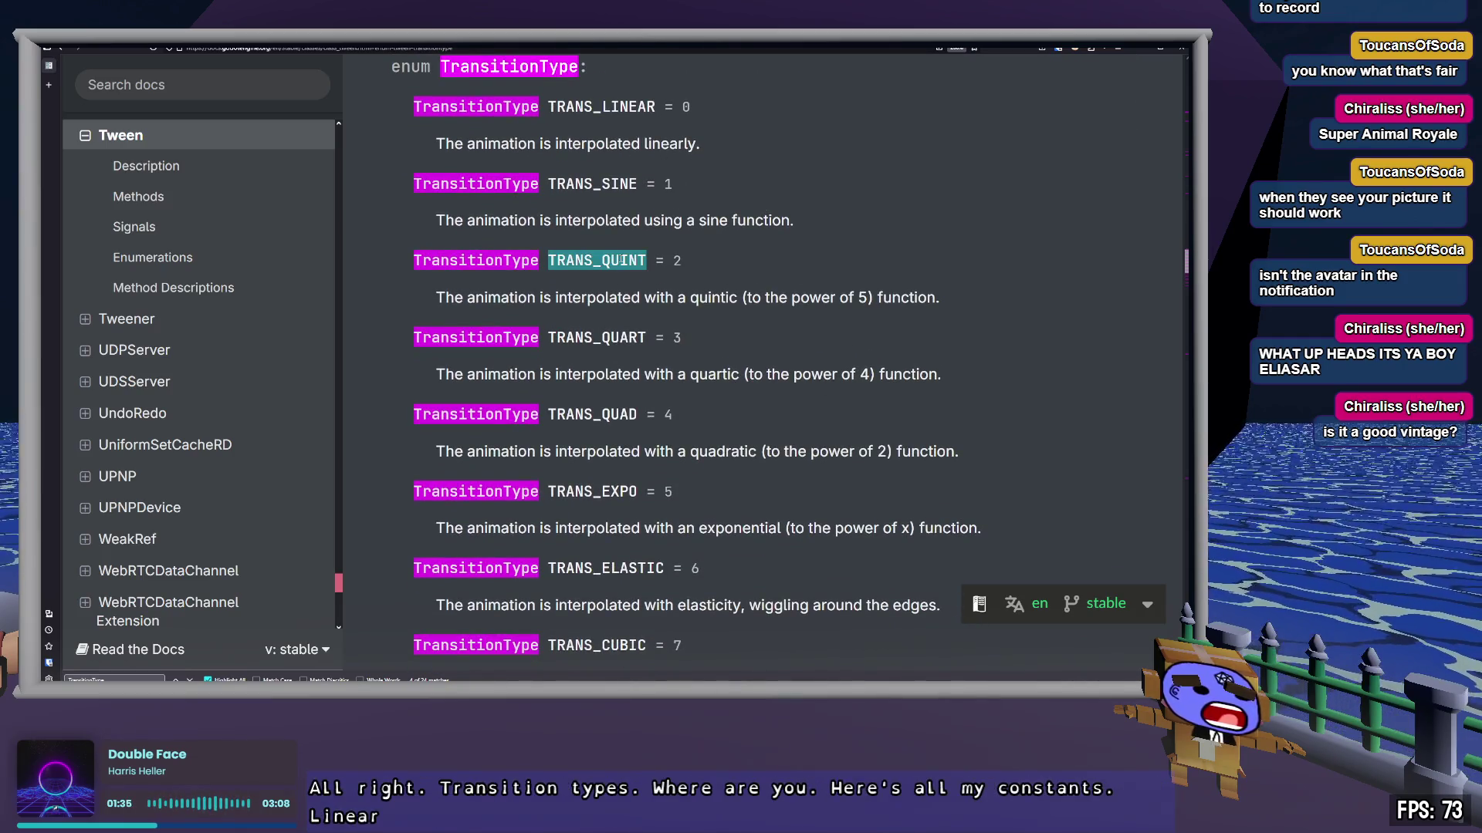
pyautogui.doubleClick(713, 298)
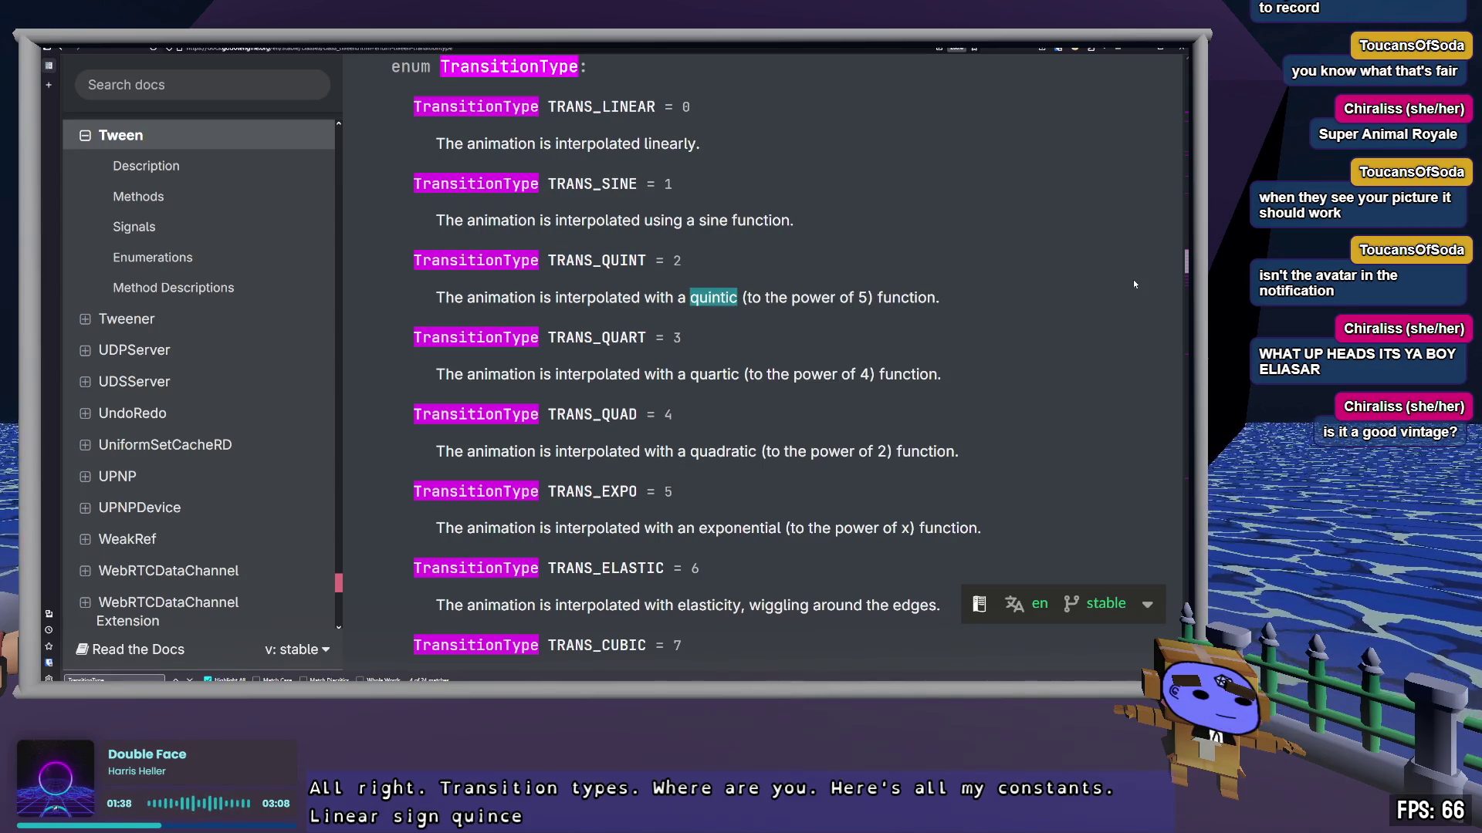
pyautogui.scroll(-2, 1133, 285)
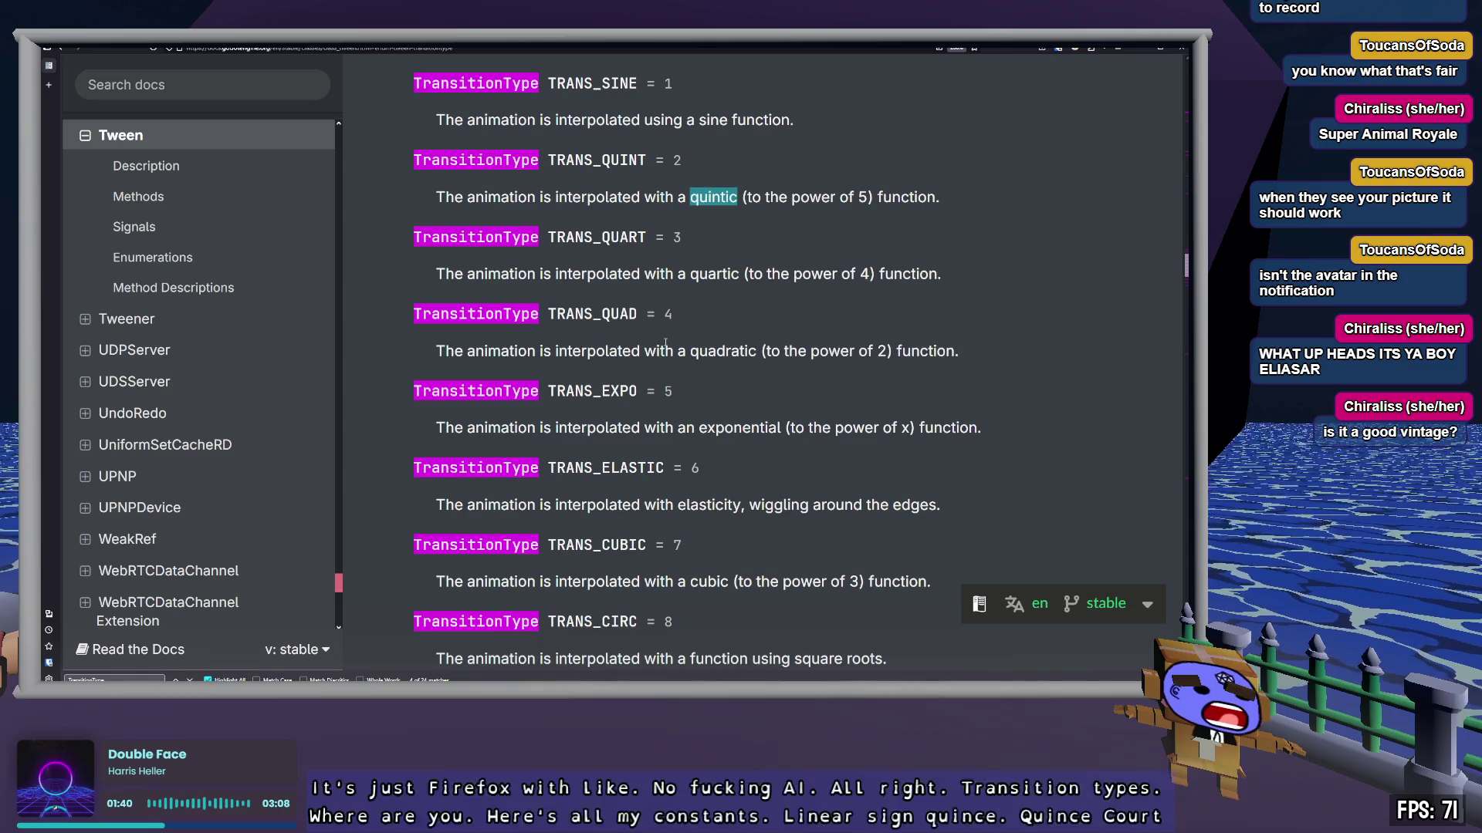
pyautogui.doubleClick(596, 237)
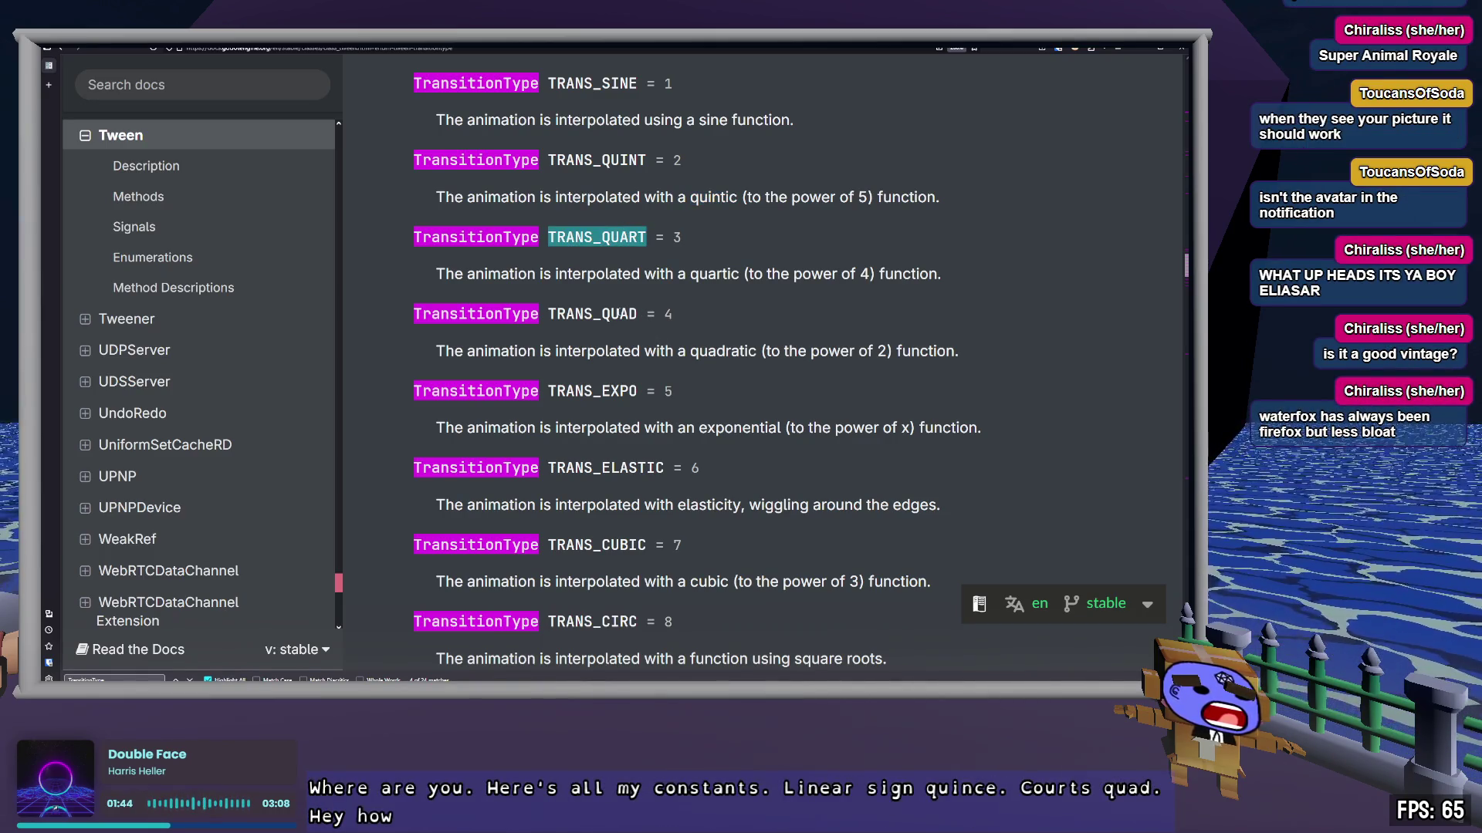
pyautogui.doubleClick(613, 313)
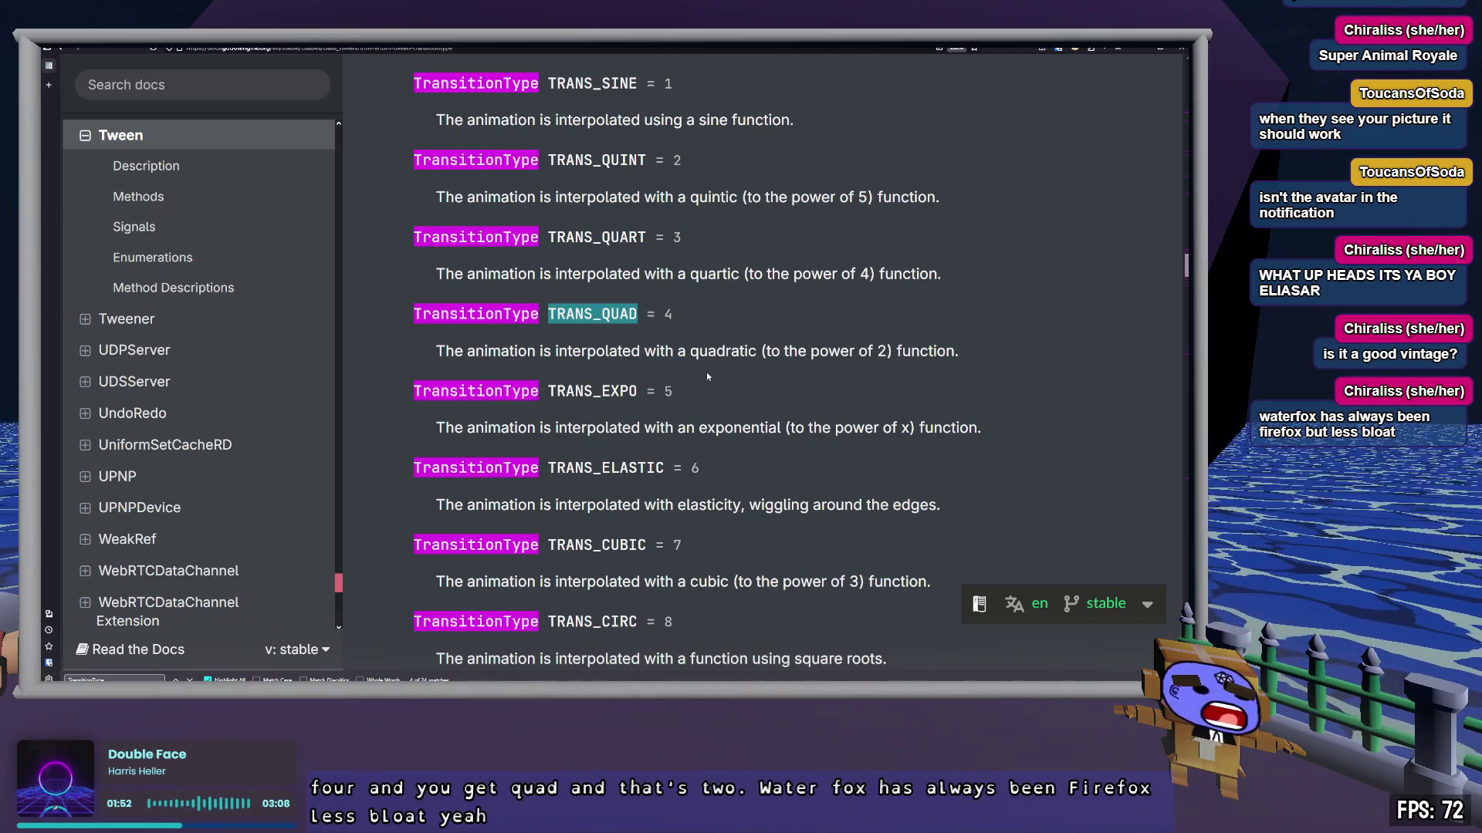
# Step: Read the ELASTIC, BOUNCE and SPRING descriptions, marking their elasticity, bouncing and spring phrases
pyautogui.scroll(-2, 705, 379)
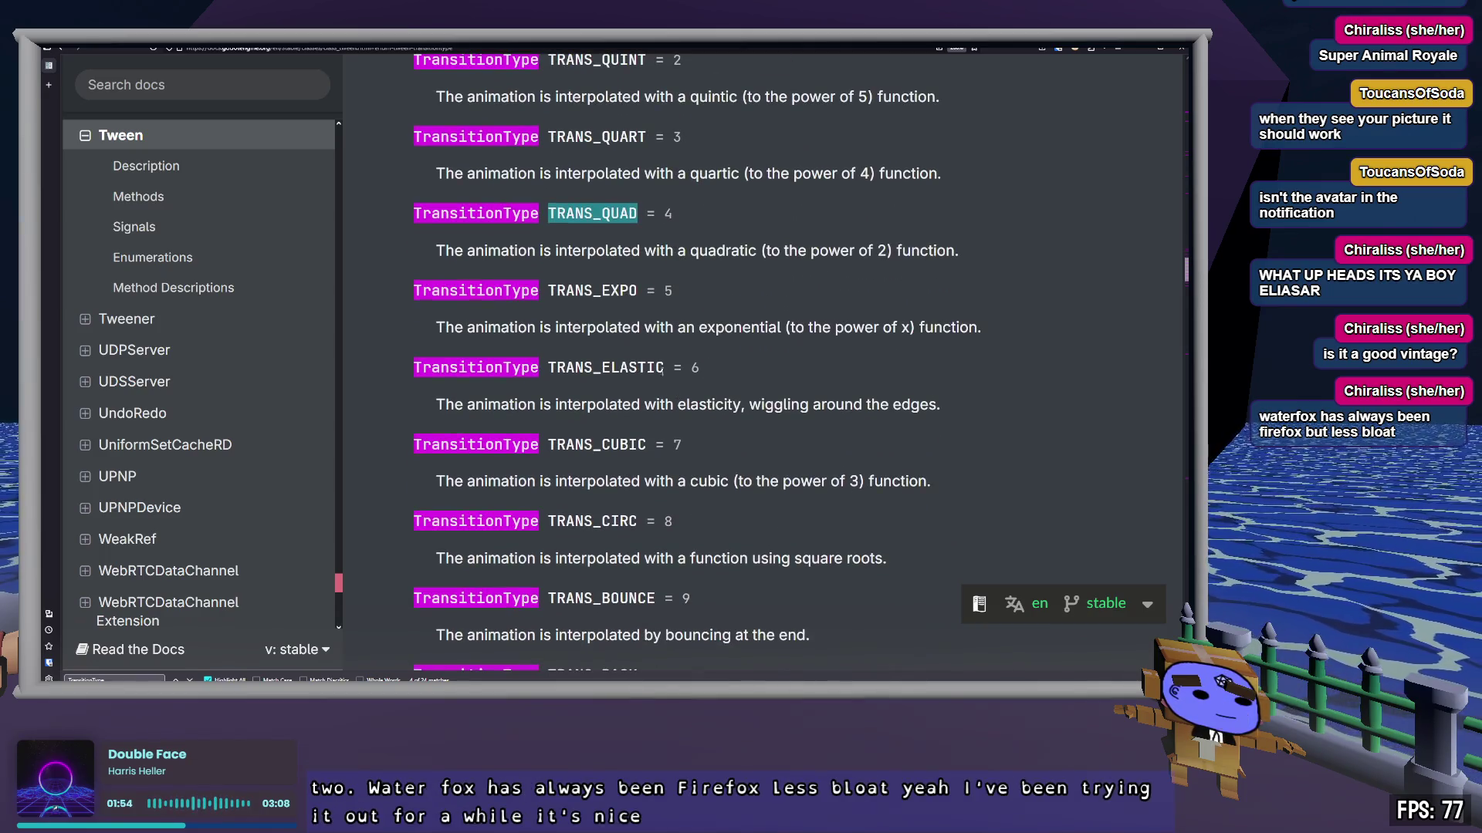
pyautogui.doubleClick(638, 365)
pyautogui.doubleClick(710, 403)
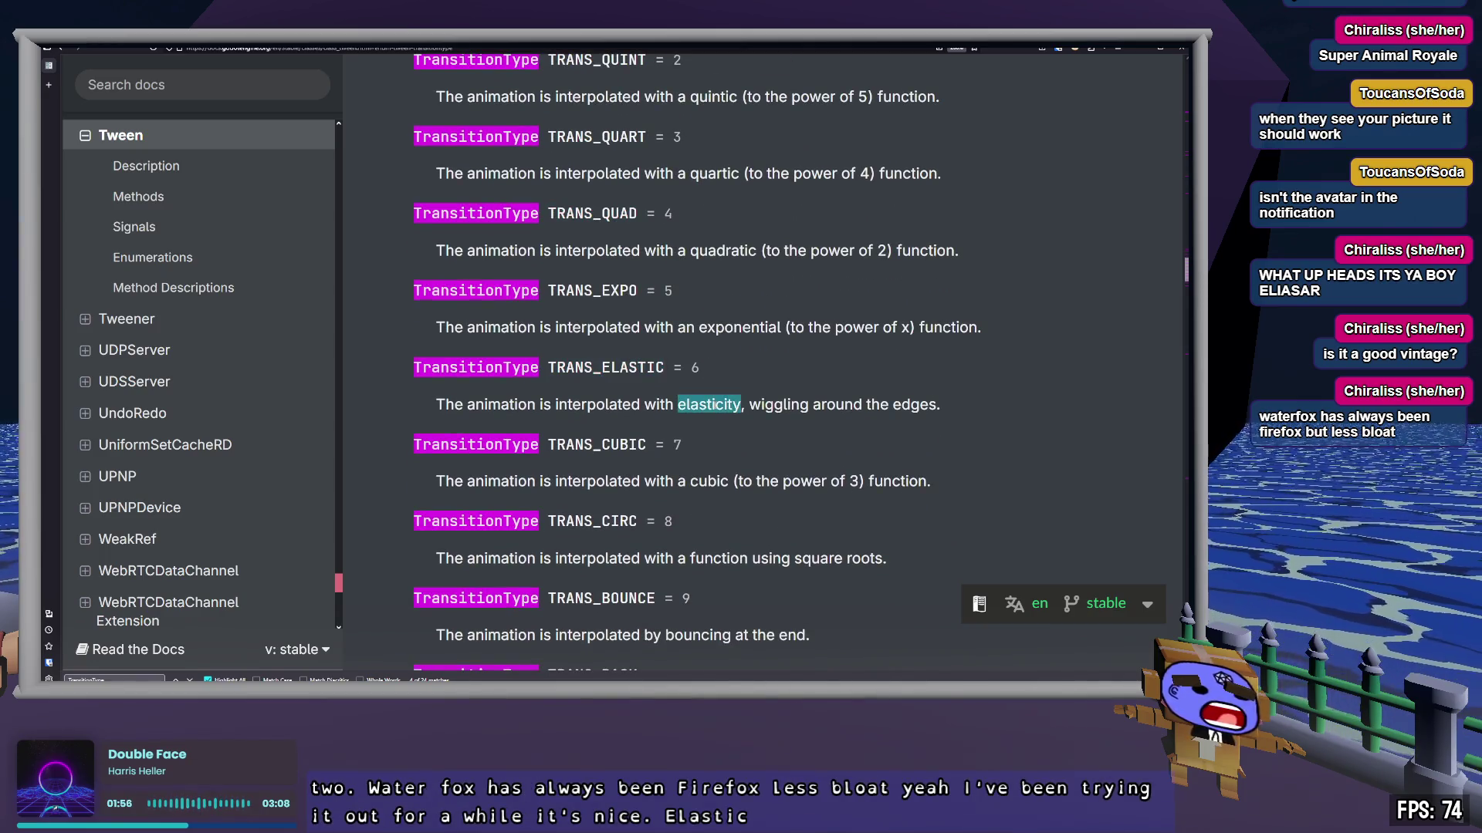
pyautogui.moveTo(812, 405); pyautogui.dragTo(950, 408)
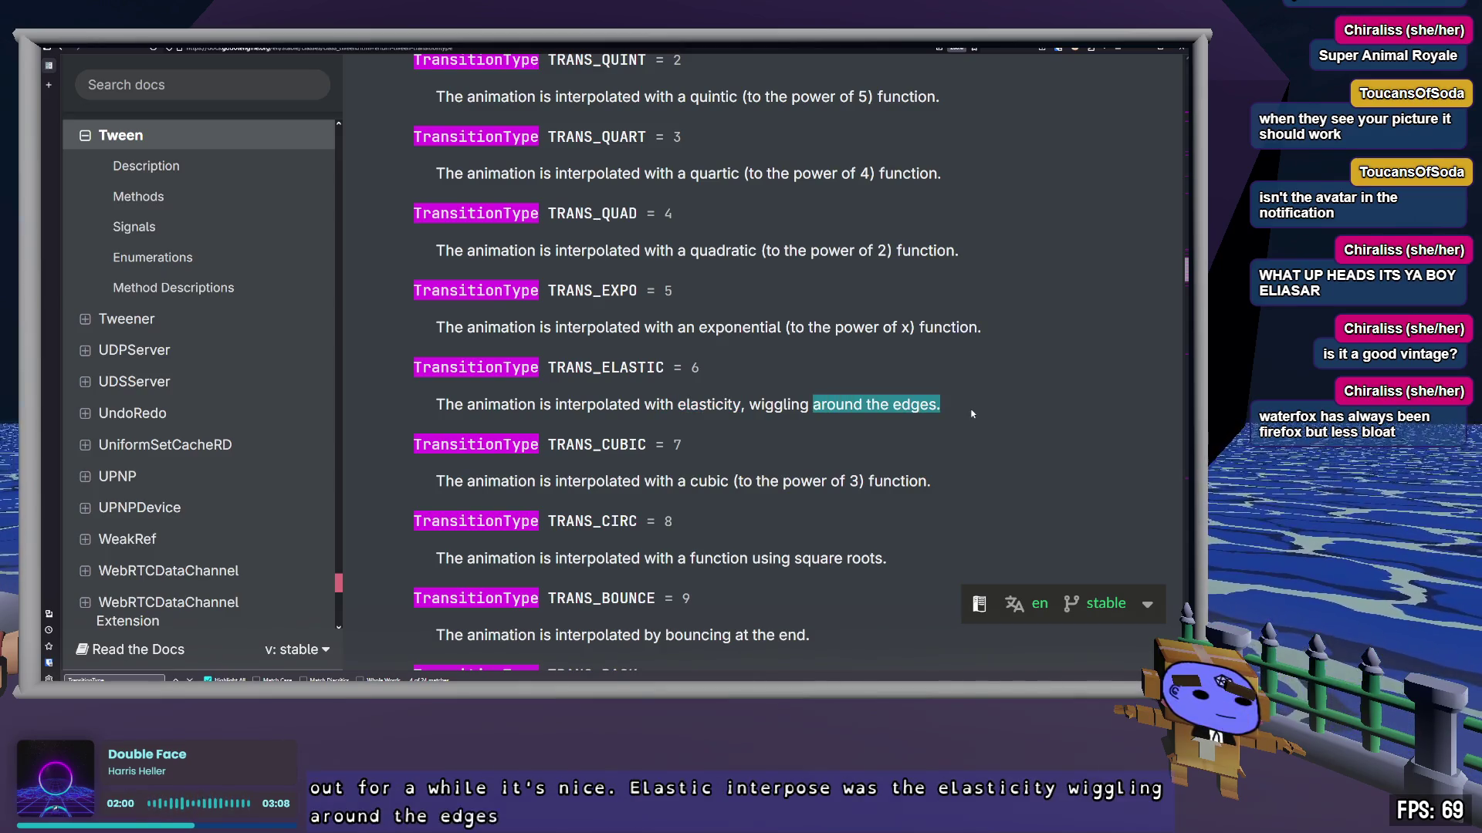
pyautogui.scroll(-2, 972, 414)
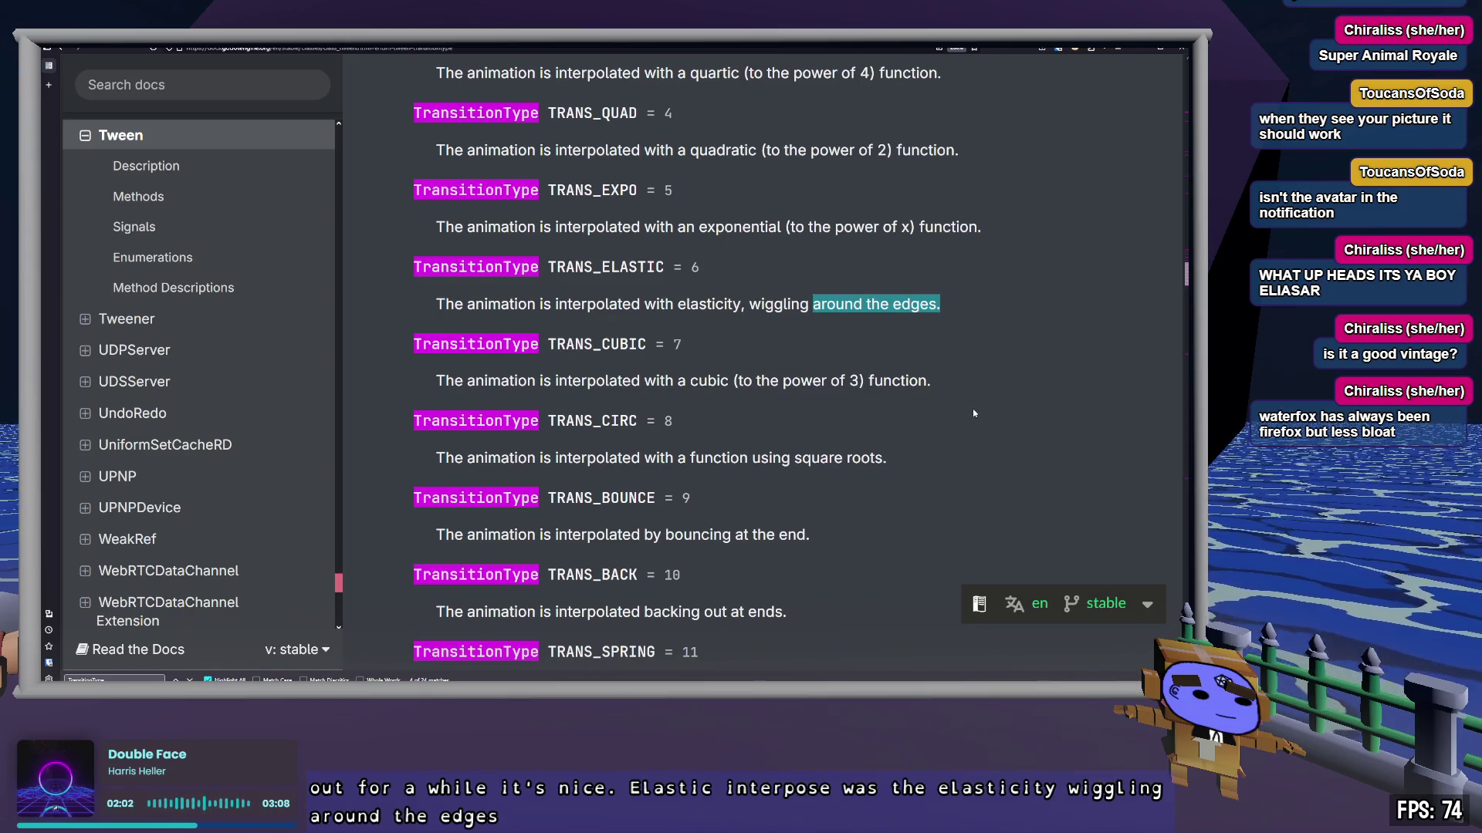
pyautogui.scroll(-2, 974, 414)
pyautogui.moveTo(667, 435); pyautogui.dragTo(809, 435)
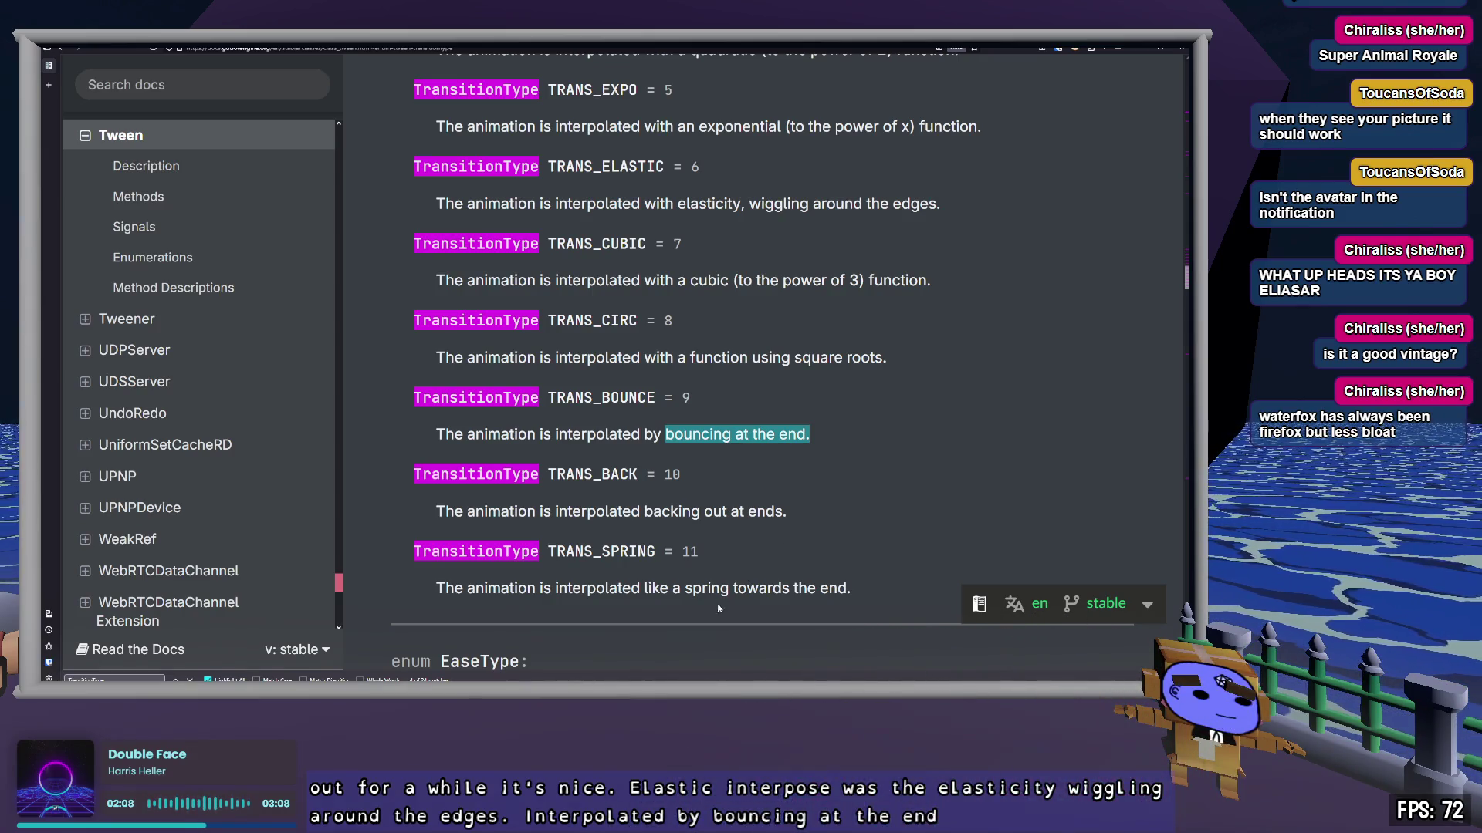
pyautogui.moveTo(685, 588); pyautogui.dragTo(865, 585)
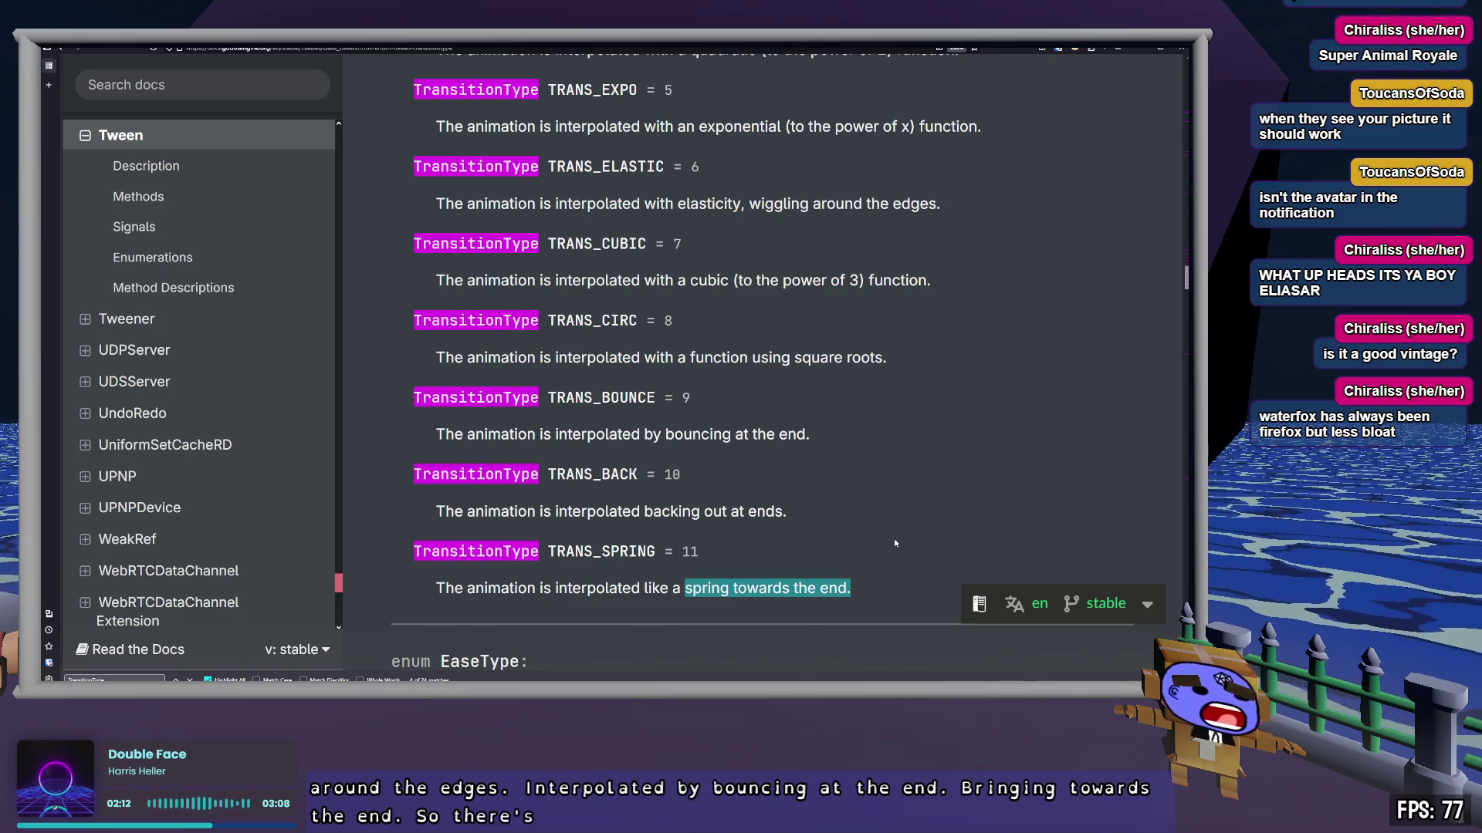
# Step: Pick TRANS_ELASTIC, TRANS_BOUNCE and TRANS_SPRING as transitions to try, then return to Godot
pyautogui.doubleClick(643, 168)
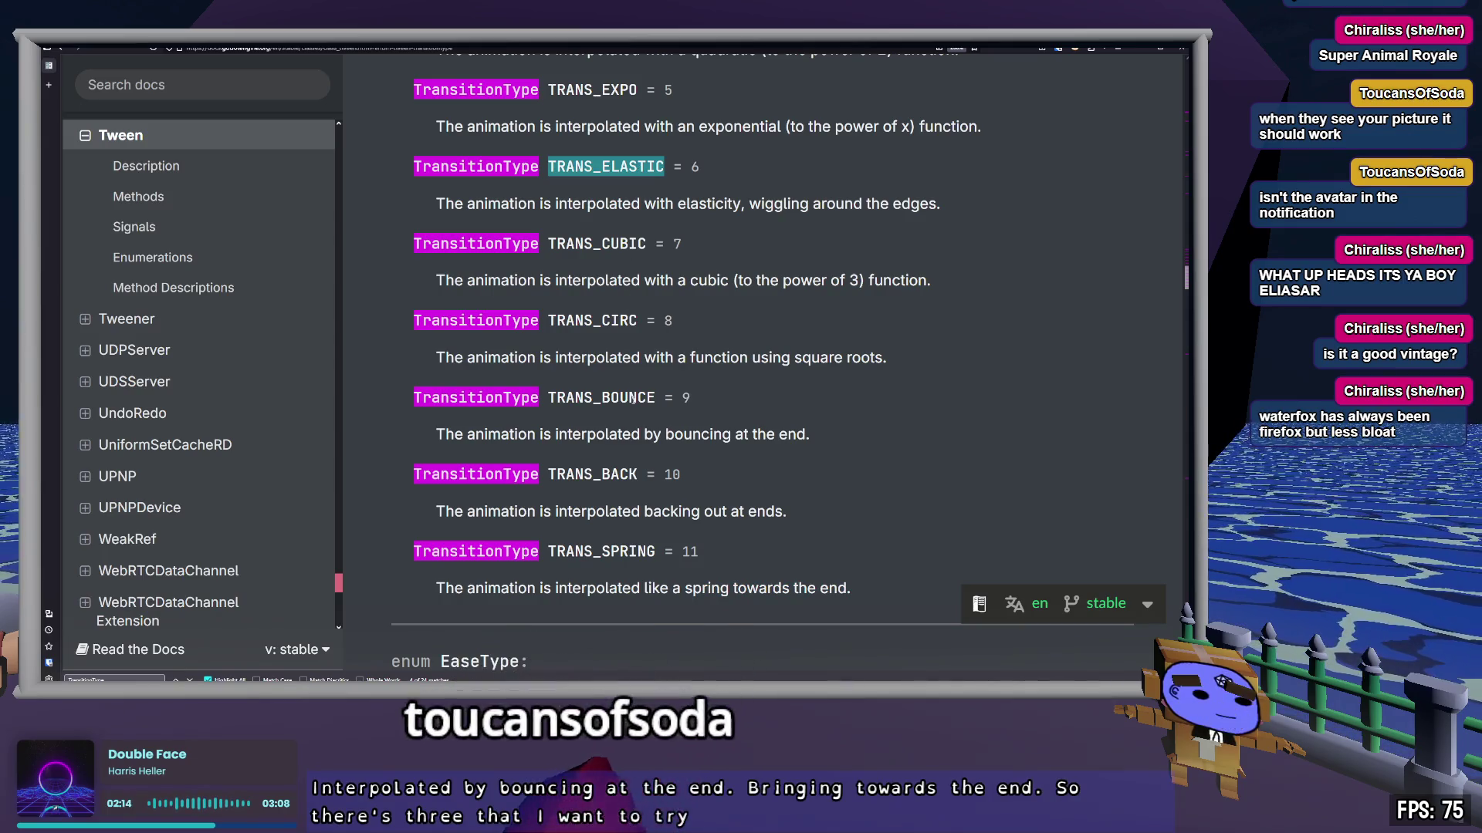
pyautogui.doubleClick(601, 397)
pyautogui.doubleClick(601, 551)
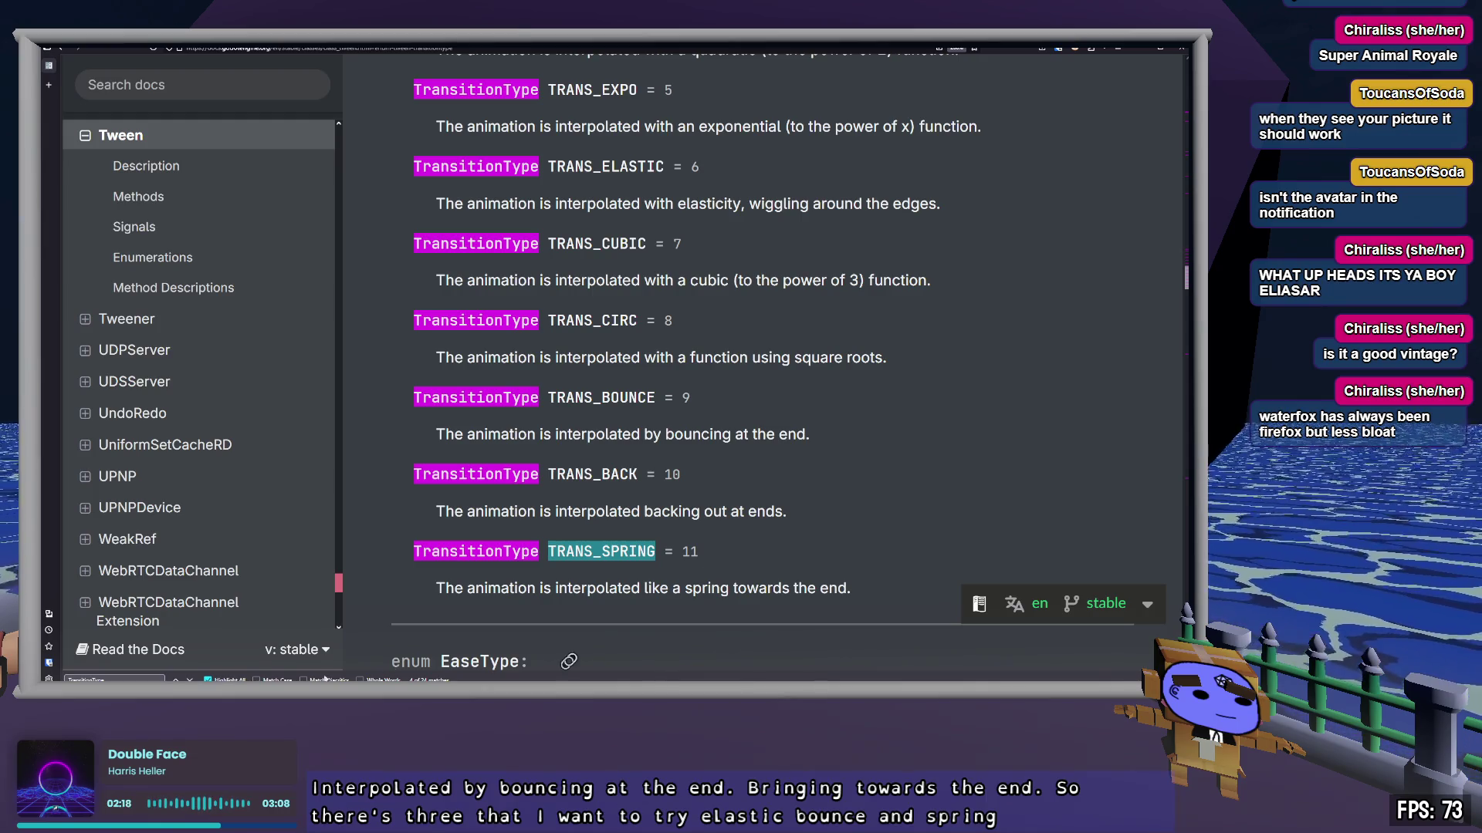
pyautogui.hotkey('alt', 'Tab')
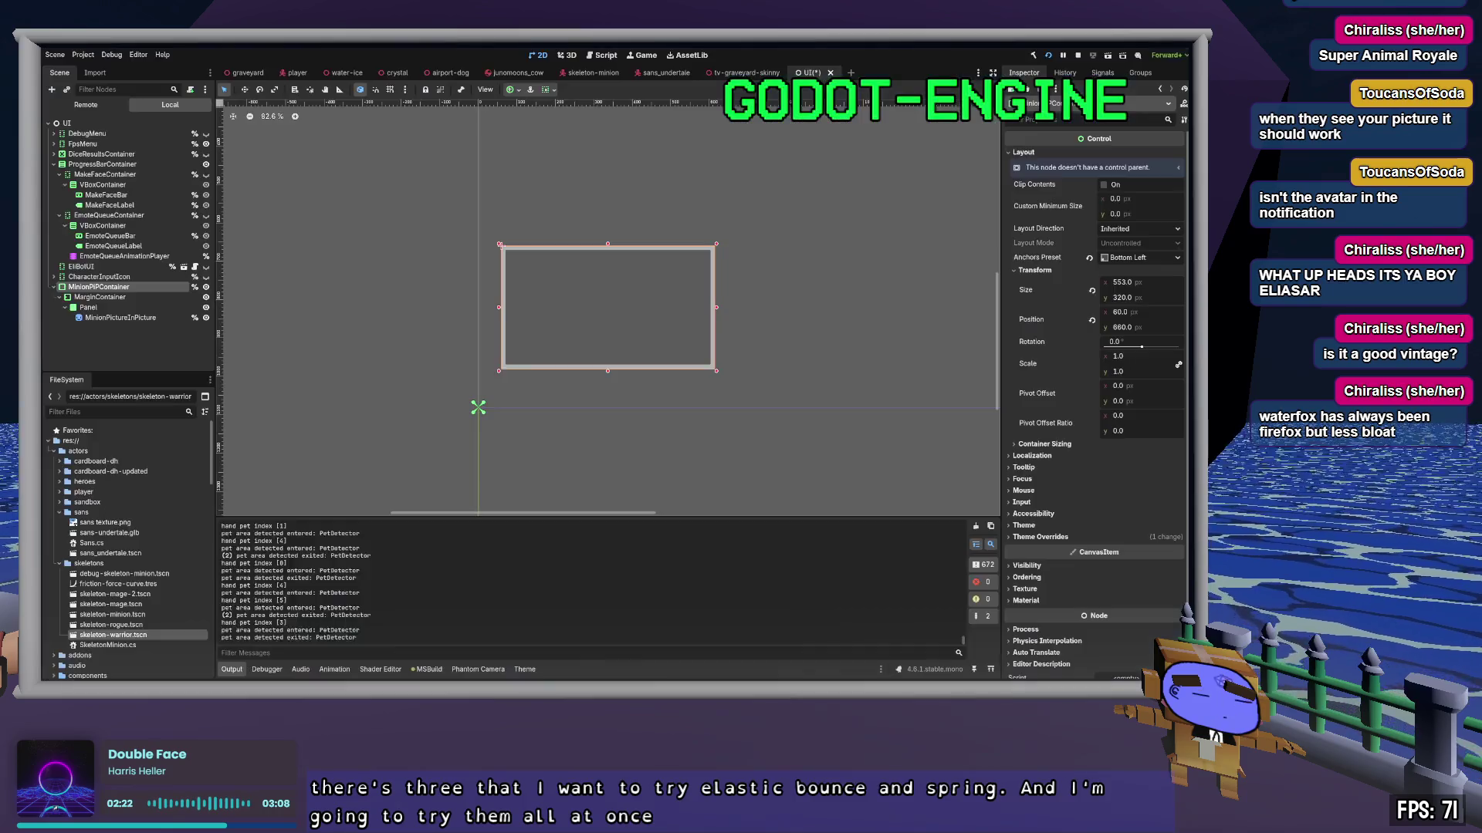
# Step: Duplicate MinionPIPContainer twice, creating MinionPIPContainer2 and MinionPIPContainer3
pyautogui.click(100, 287)
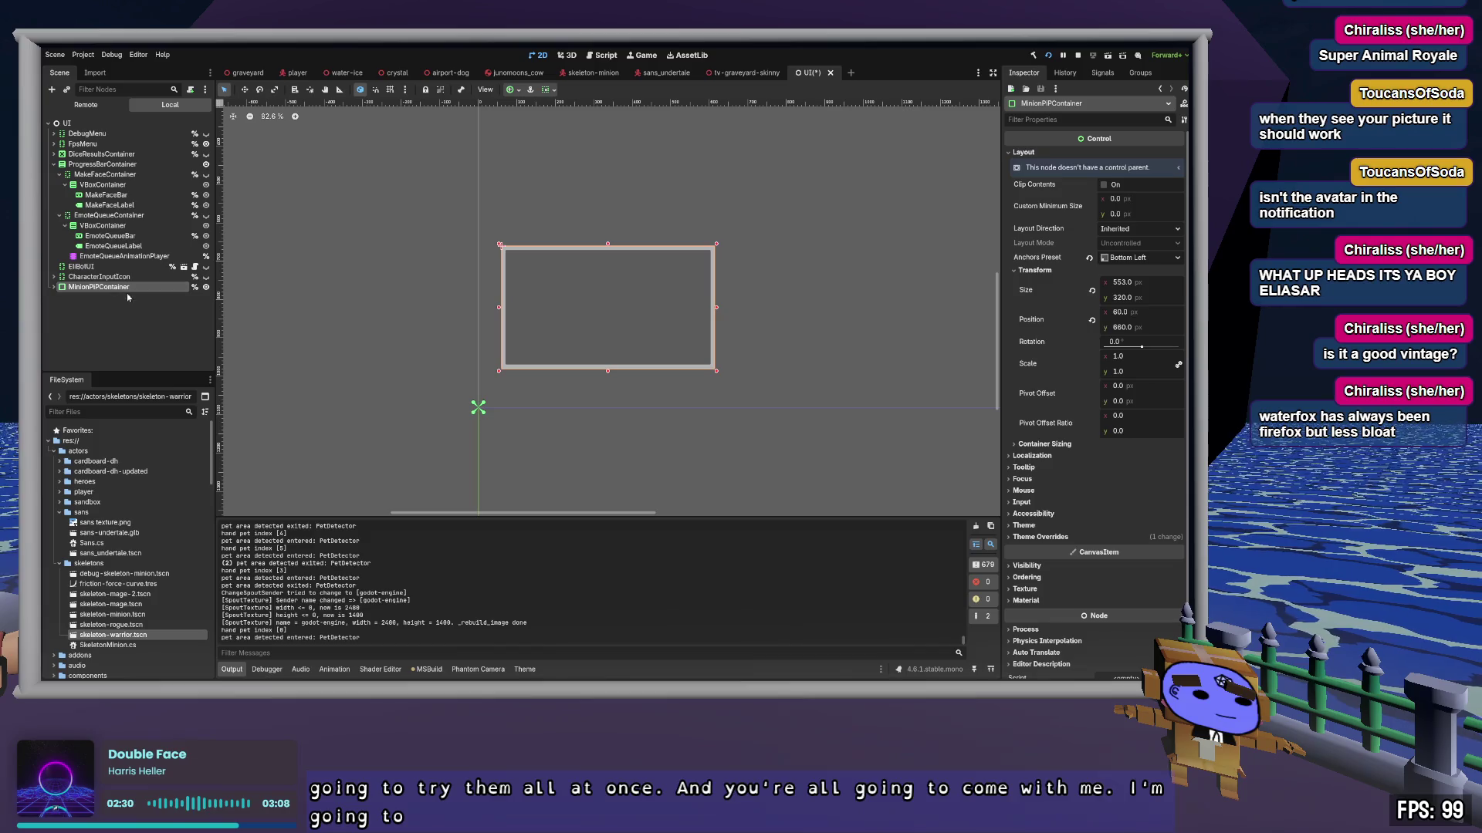
pyautogui.hotkey('ctrl', 'd')
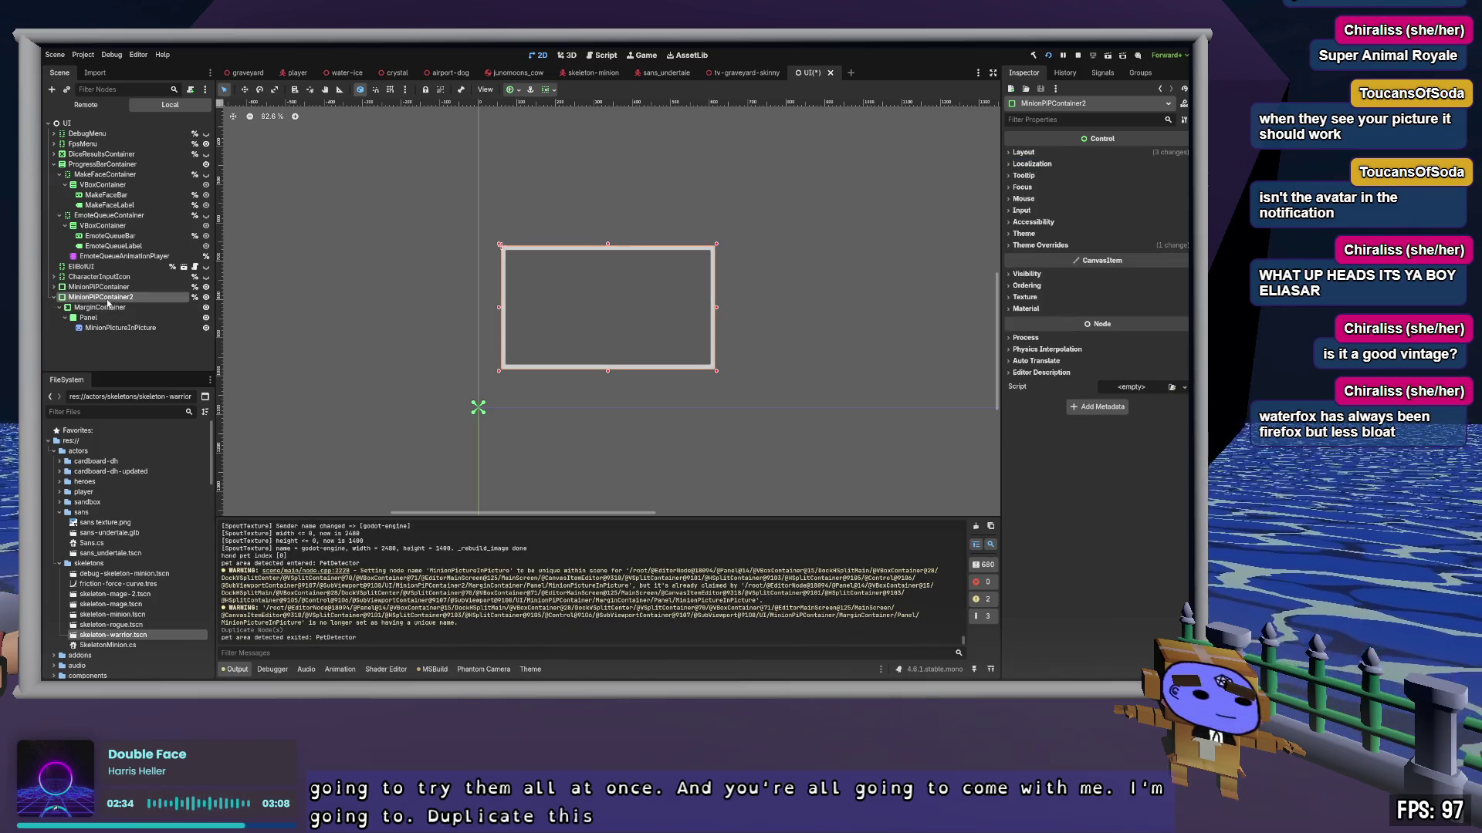
pyautogui.hotkey('ctrl', 'd')
pyautogui.click(54, 298)
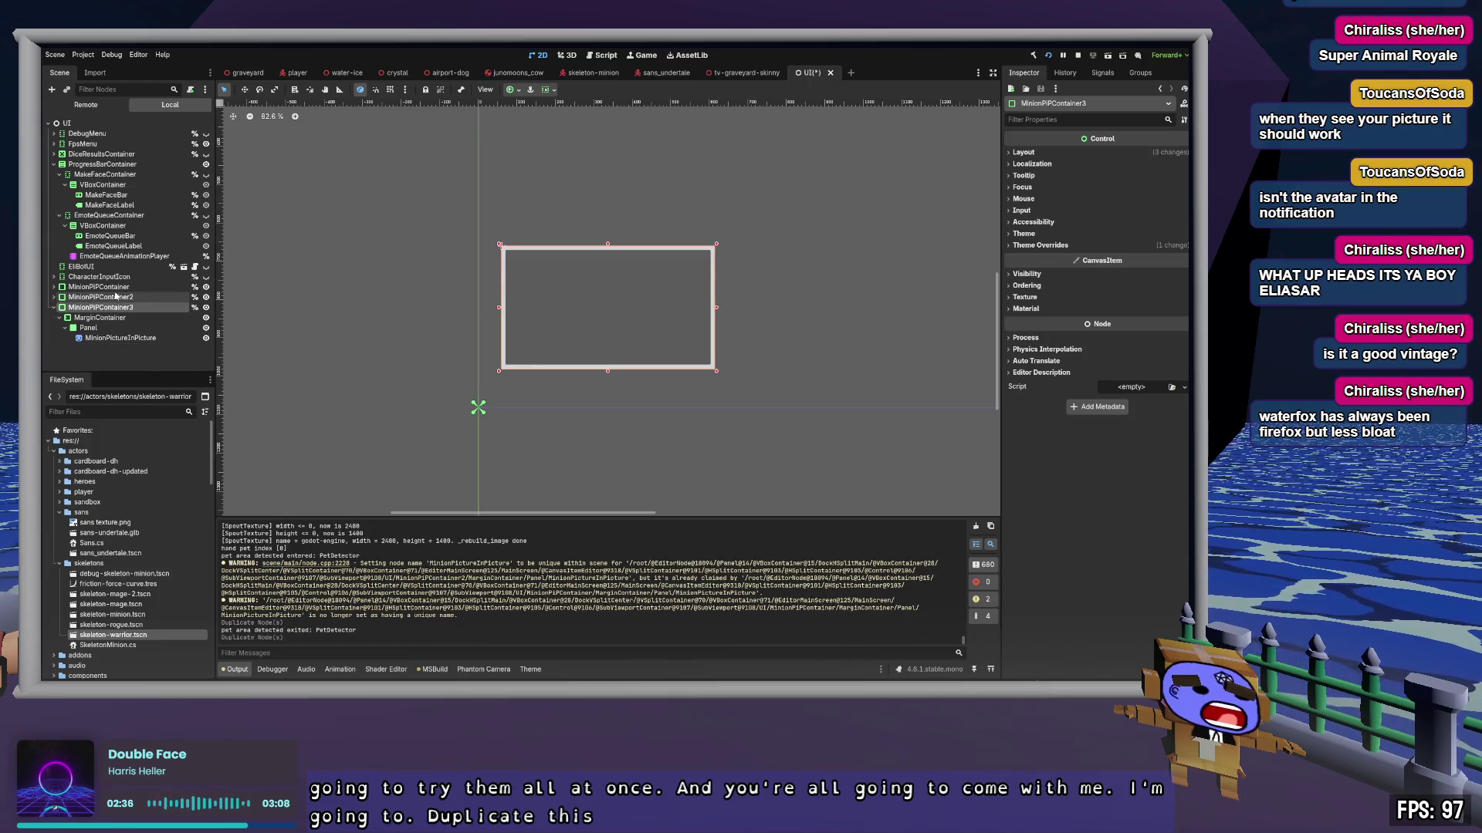
pyautogui.click(112, 298)
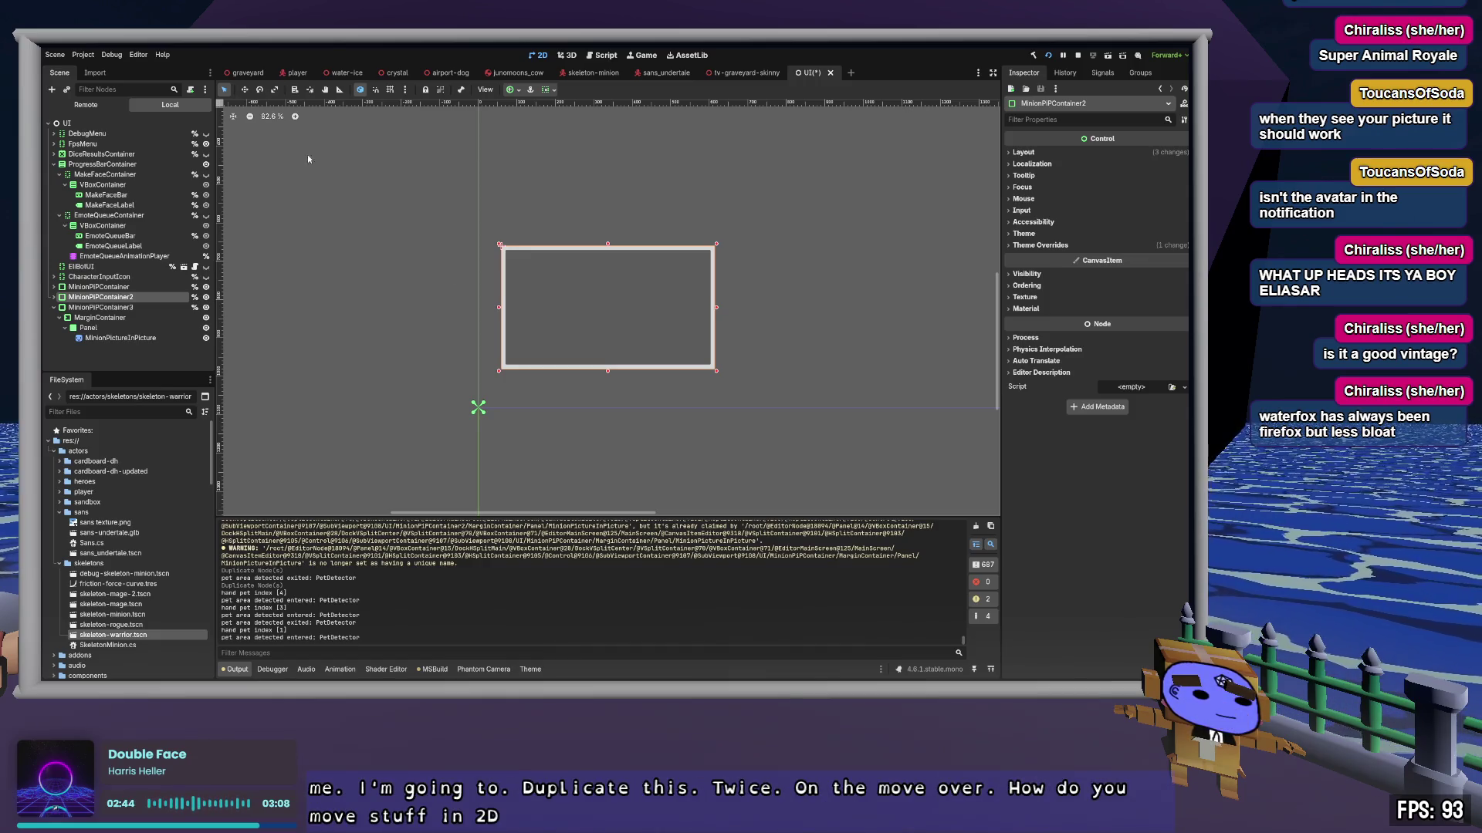
# Step: Move MinionPIPContainer2 and MinionPIPContainer3 right so the three boxes sit in a row
pyautogui.click(244, 90)
pyautogui.moveTo(517, 252); pyautogui.dragTo(754, 252)
pyautogui.moveTo(844, 188)
pyautogui.mouseDown()
pyautogui.moveTo(579, 224)
pyautogui.moveTo(628, 226)
pyautogui.mouseUp()
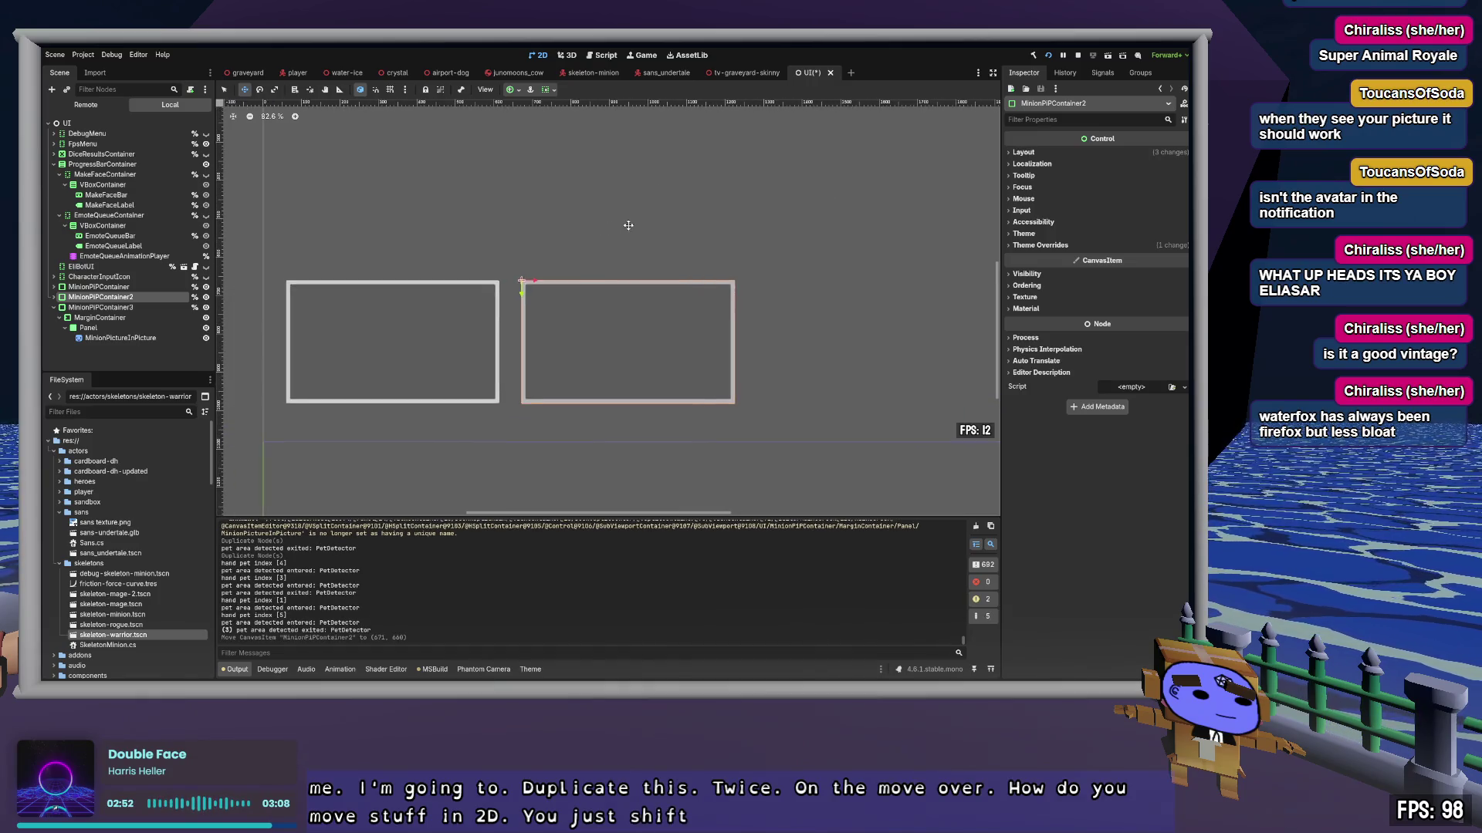
pyautogui.click(116, 308)
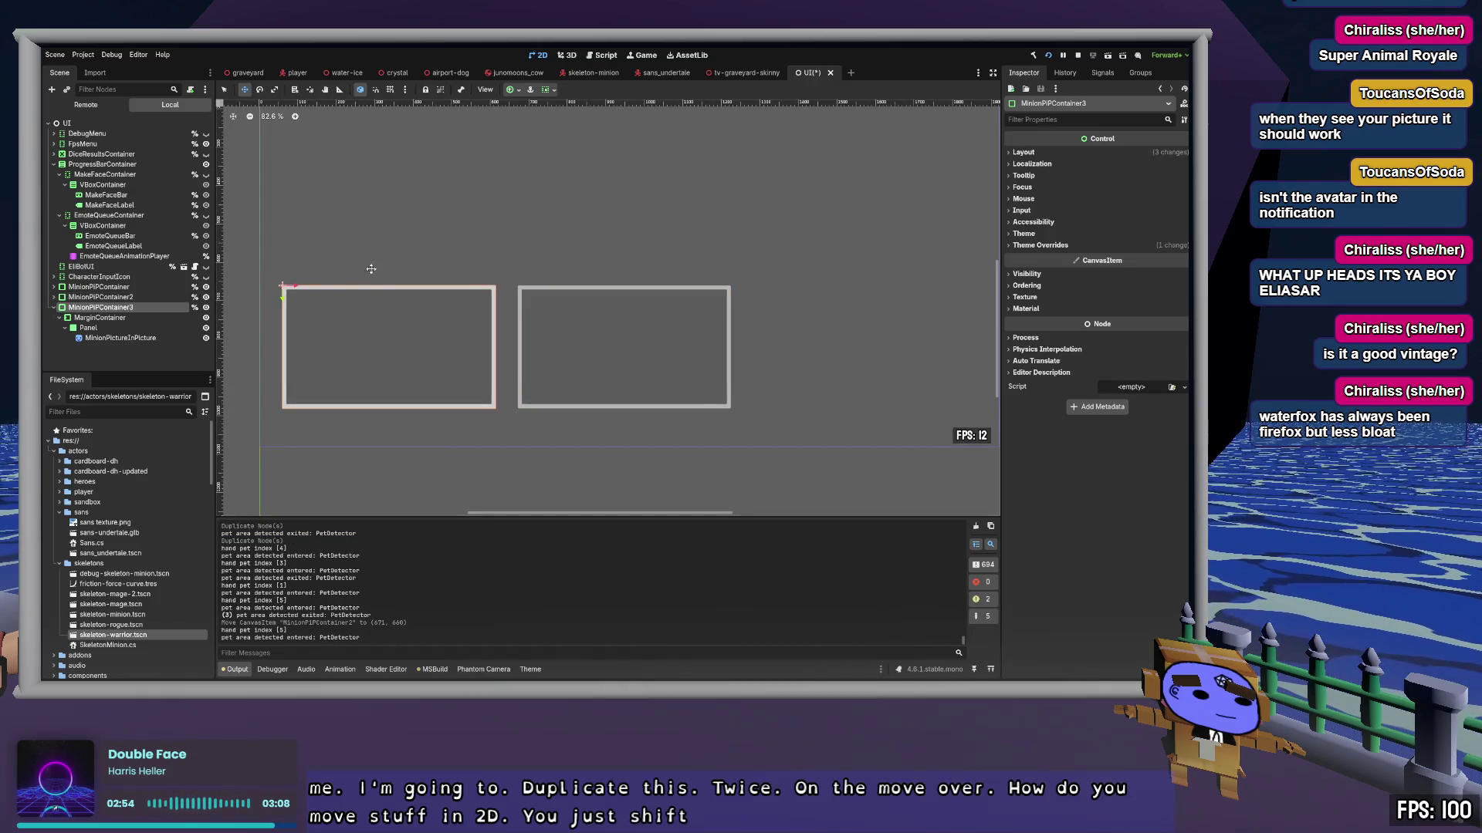
pyautogui.moveTo(301, 287)
pyautogui.mouseDown()
pyautogui.moveTo(800, 283)
pyautogui.moveTo(765, 283)
pyautogui.mouseUp()
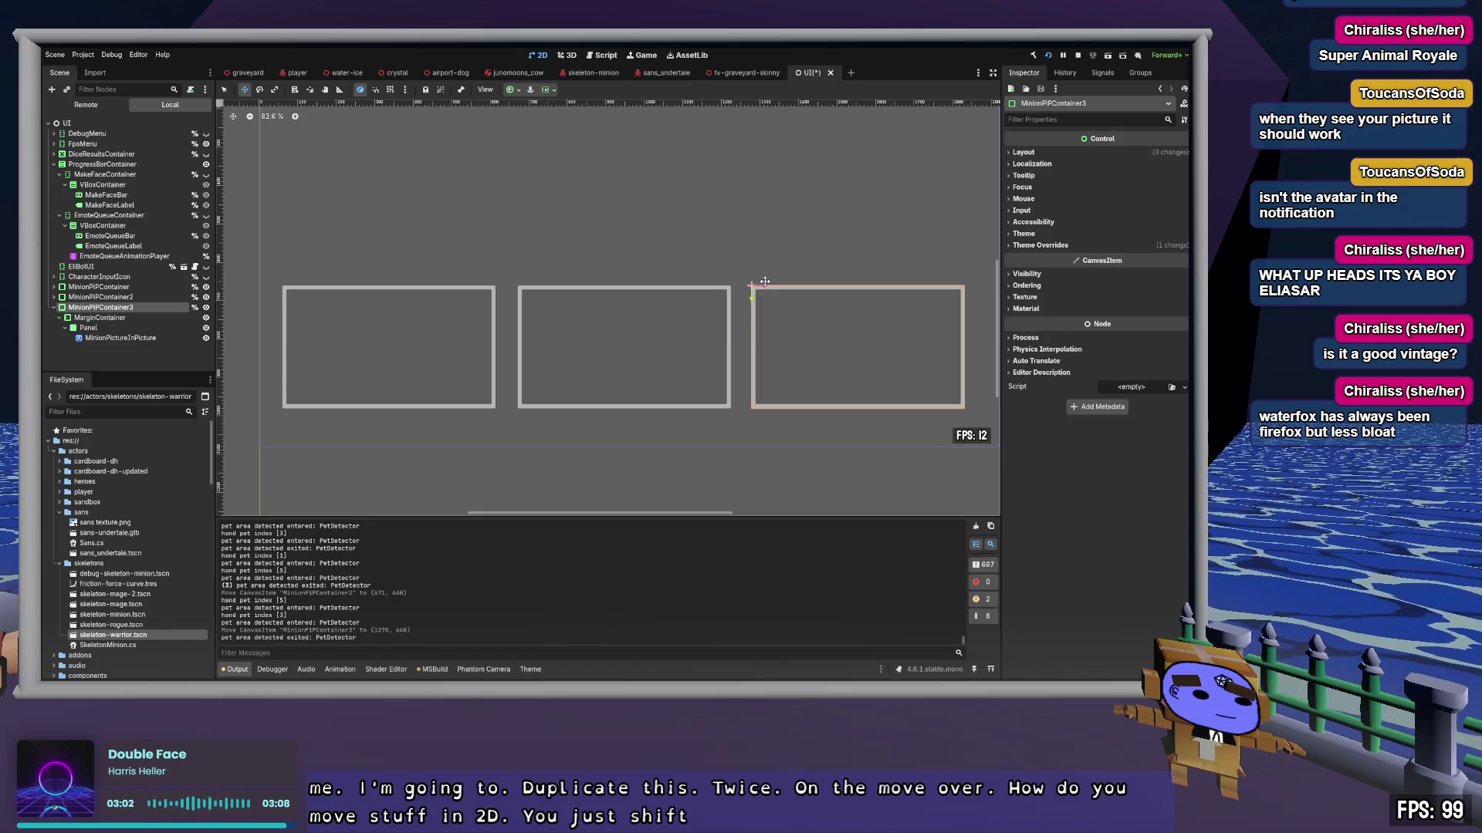
pyautogui.click(225, 90)
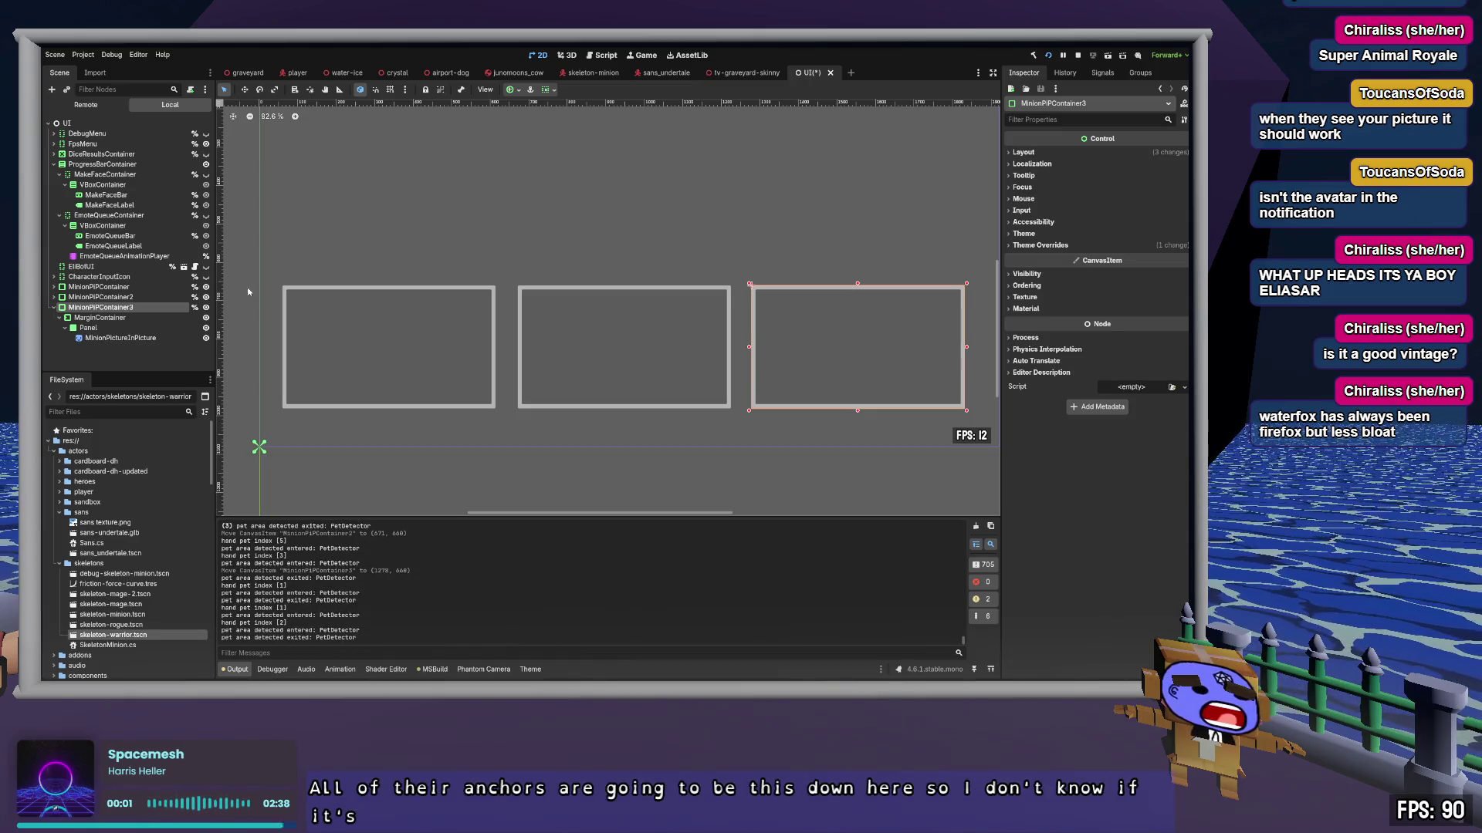
# Step: Pin each of the three containers' anchors to the bottom-left corner of its own box
pyautogui.click(115, 289)
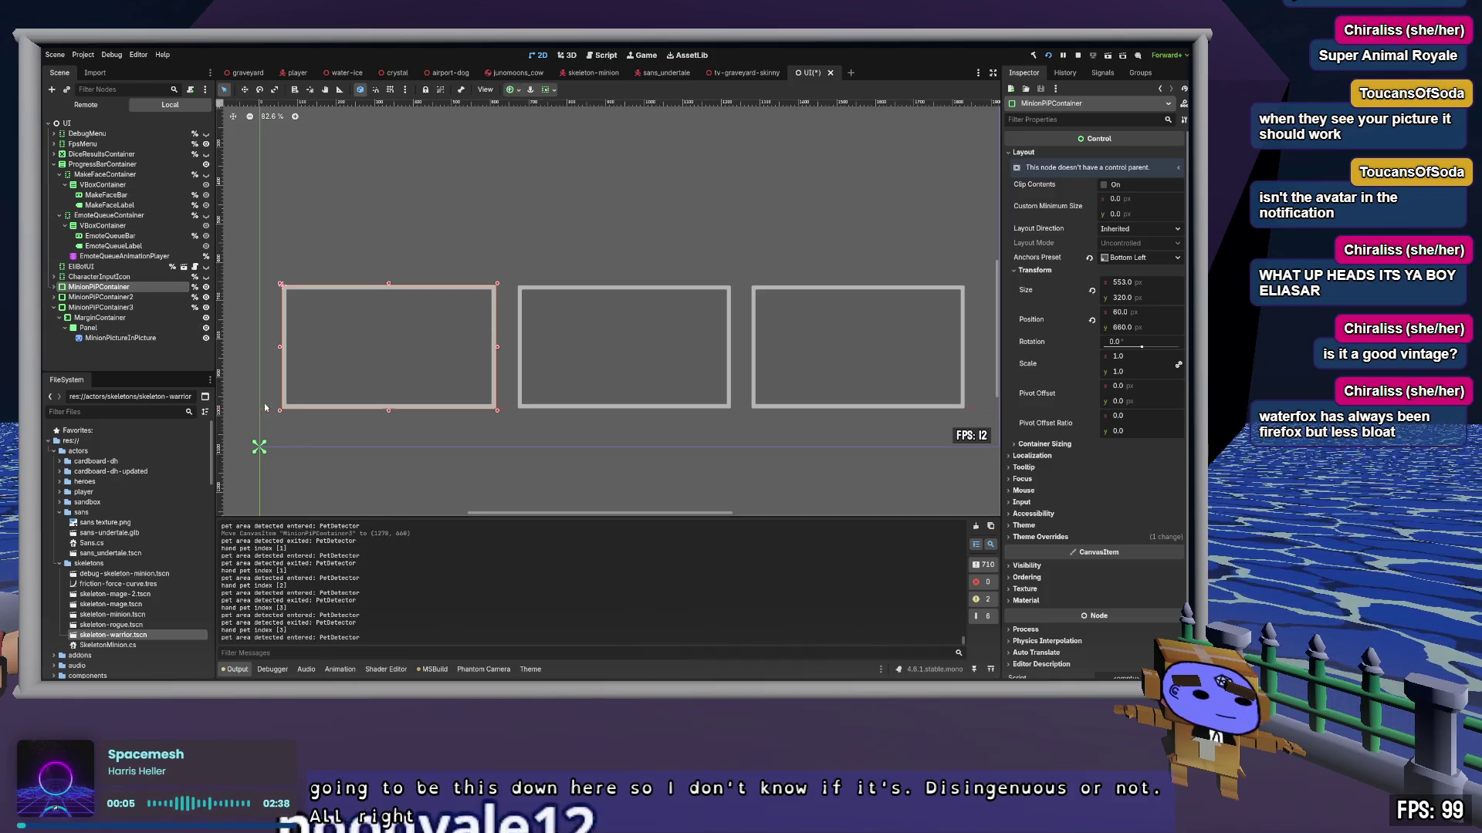
pyautogui.moveTo(260, 445)
pyautogui.mouseDown()
pyautogui.moveTo(285, 328)
pyautogui.moveTo(260, 409)
pyautogui.moveTo(282, 408)
pyautogui.mouseUp()
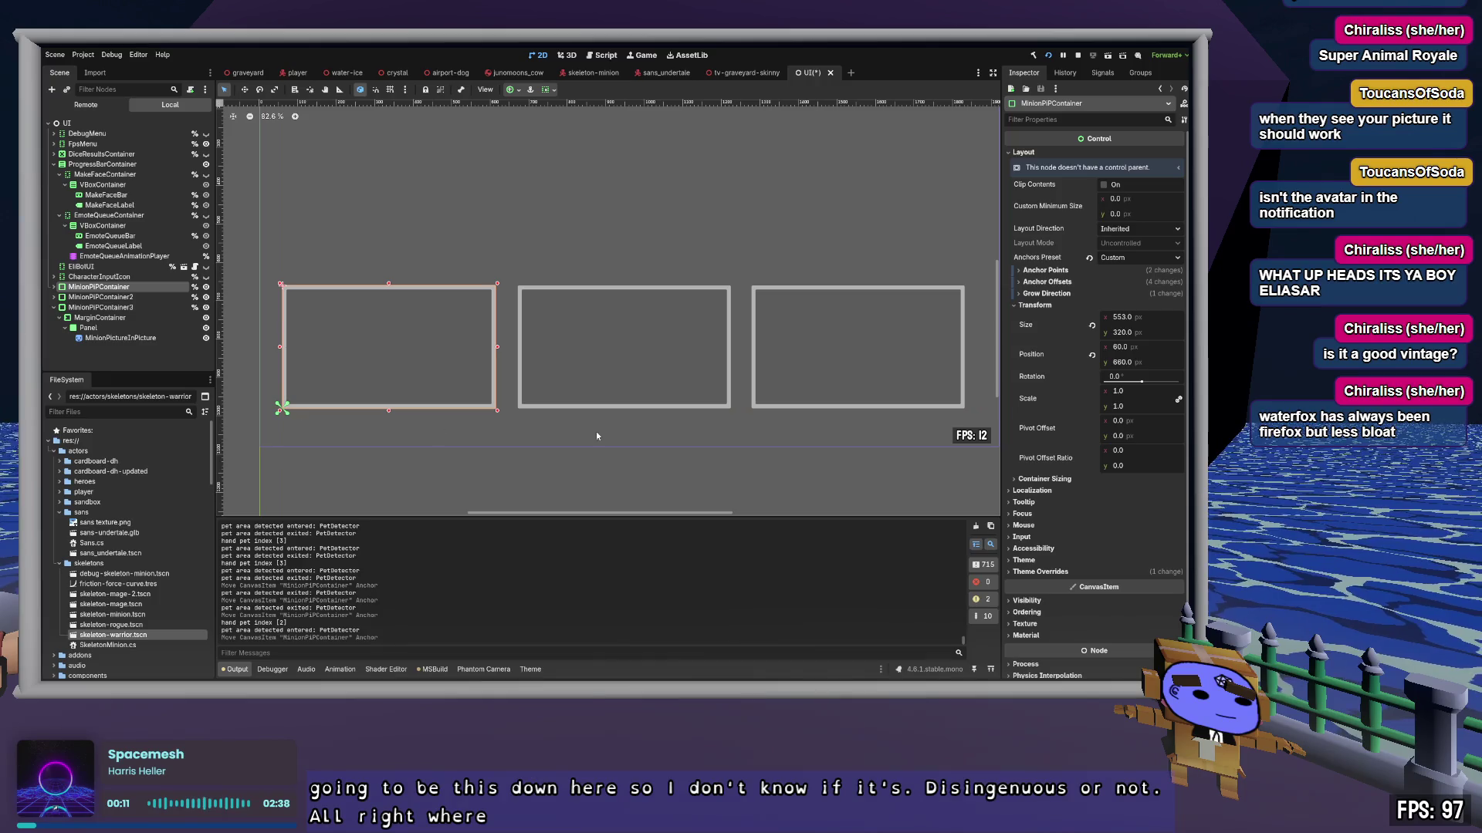
pyautogui.click(116, 297)
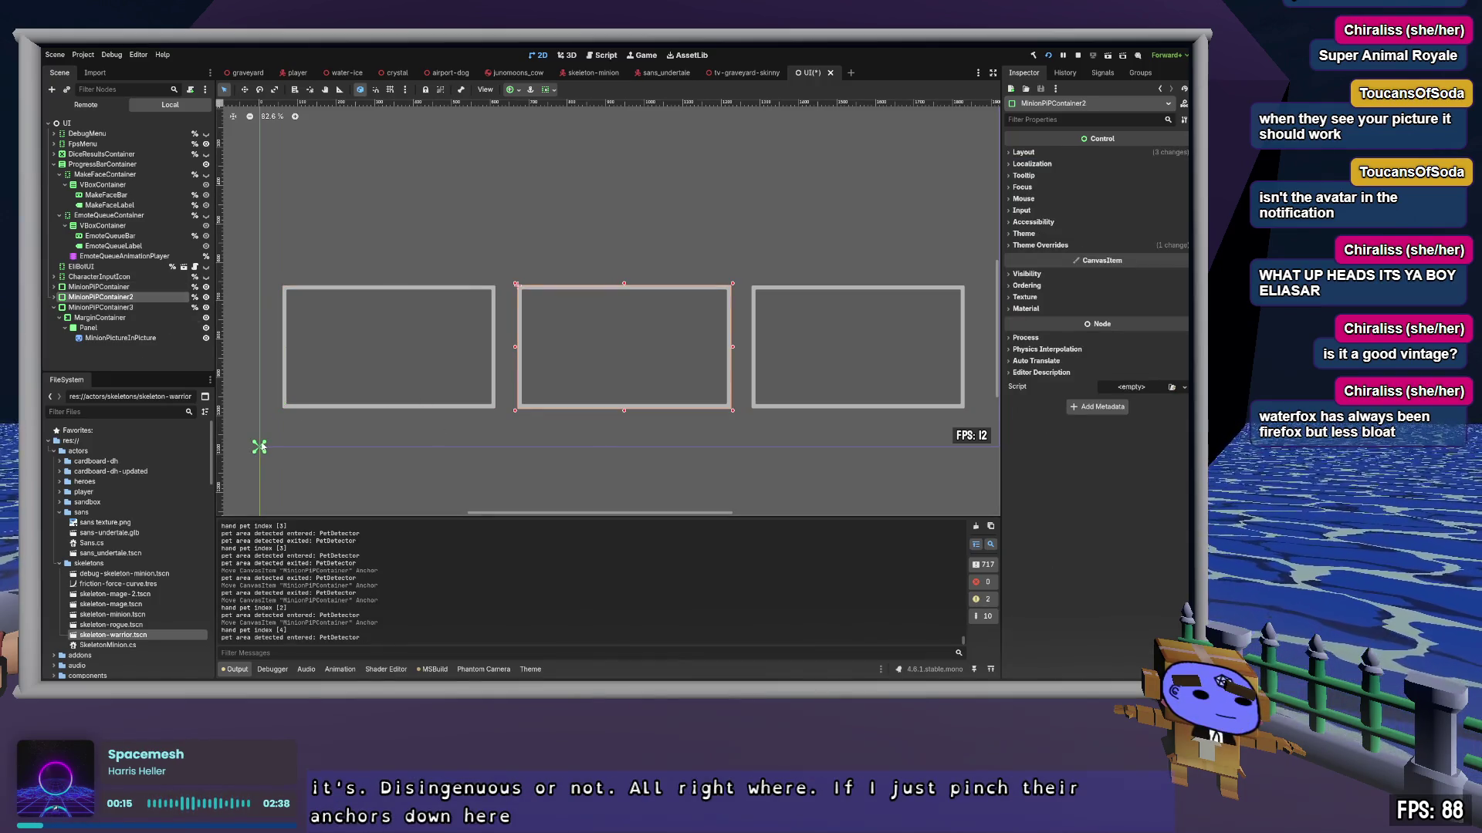
pyautogui.moveTo(306, 433); pyautogui.dragTo(517, 406)
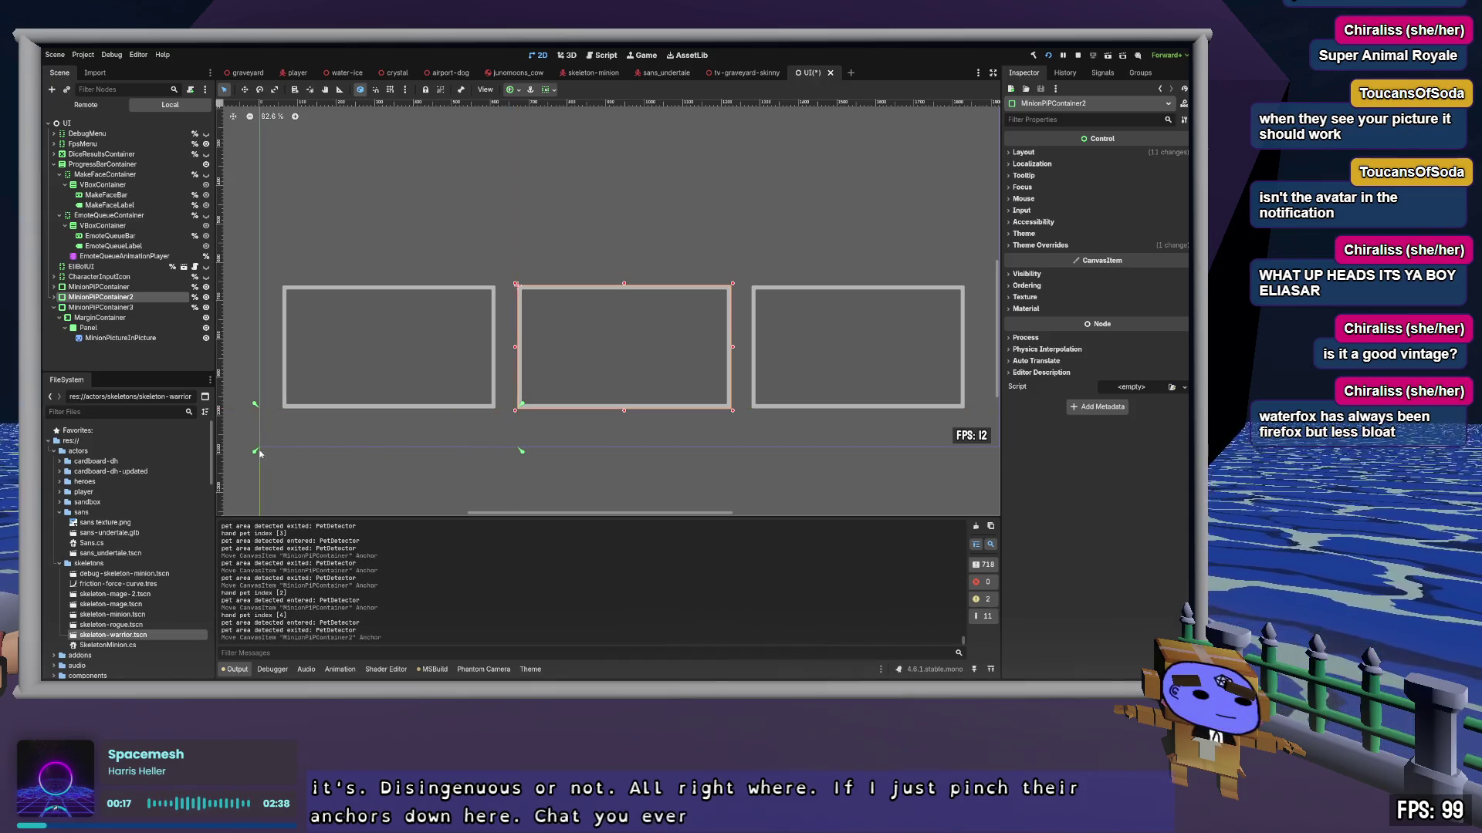
pyautogui.moveTo(257, 453); pyautogui.dragTo(517, 408)
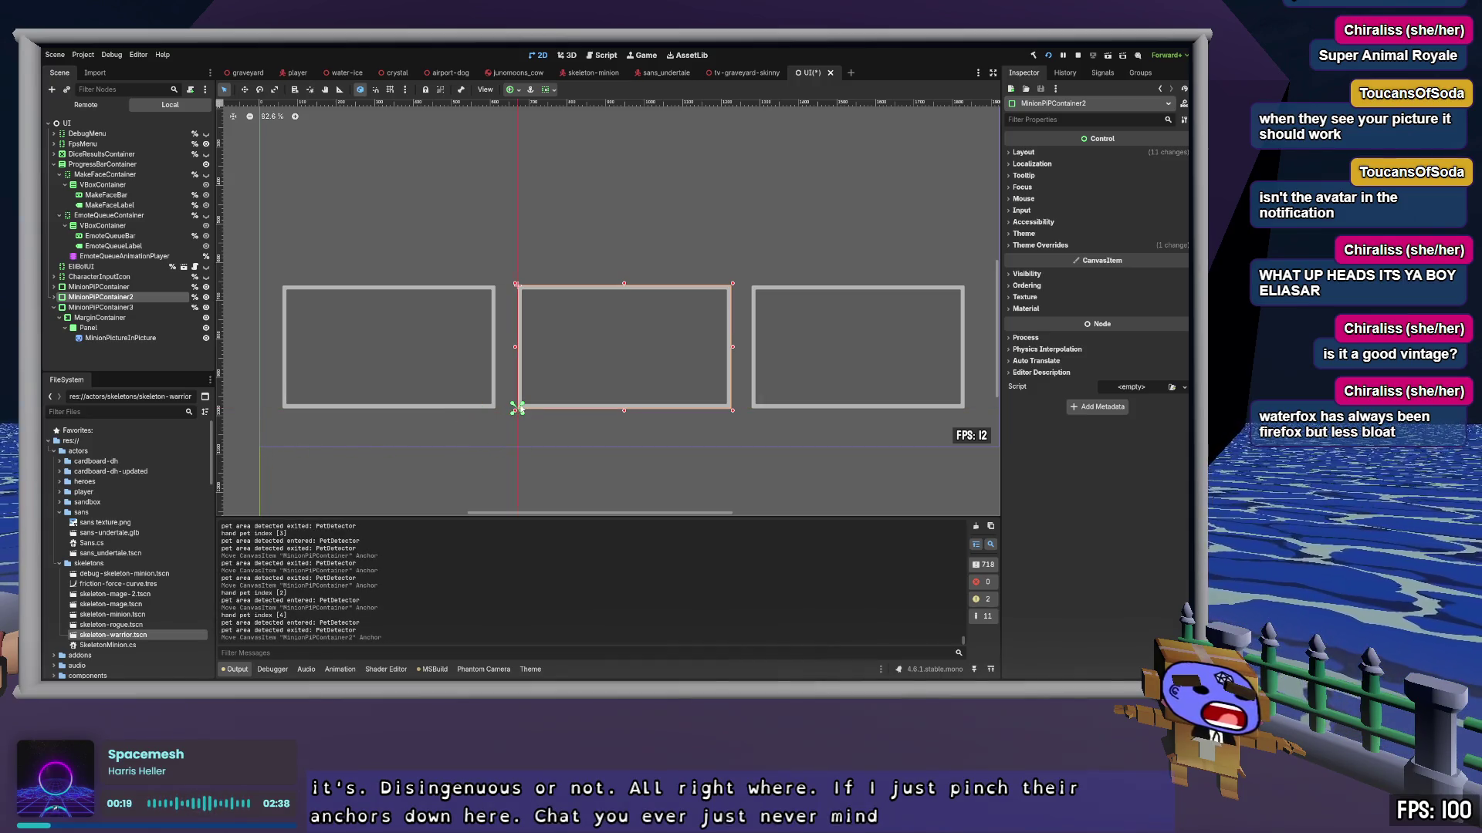
pyautogui.click(101, 307)
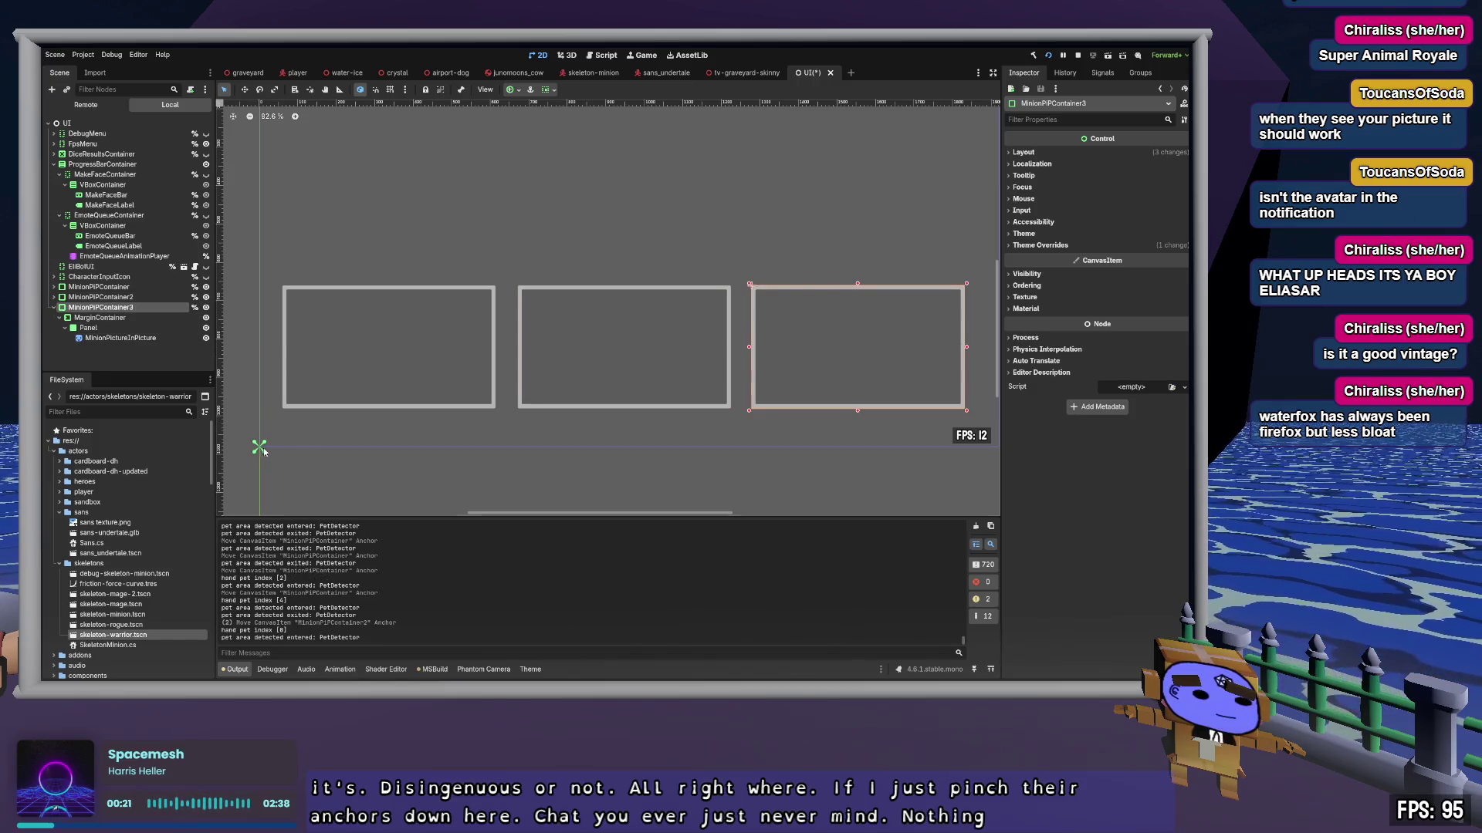
pyautogui.moveTo(290, 444); pyautogui.dragTo(752, 407)
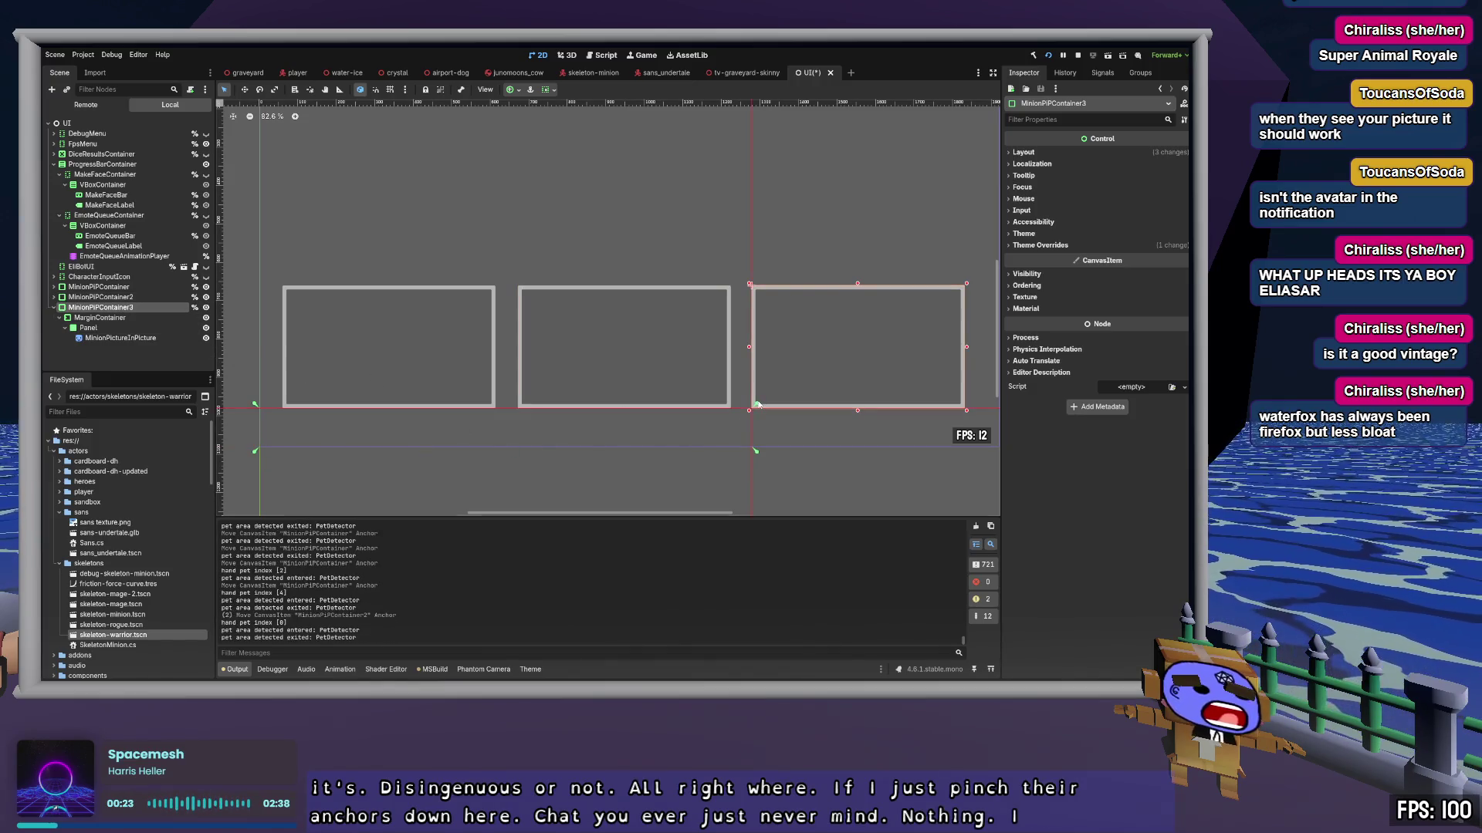
pyautogui.moveTo(255, 453); pyautogui.dragTo(753, 408)
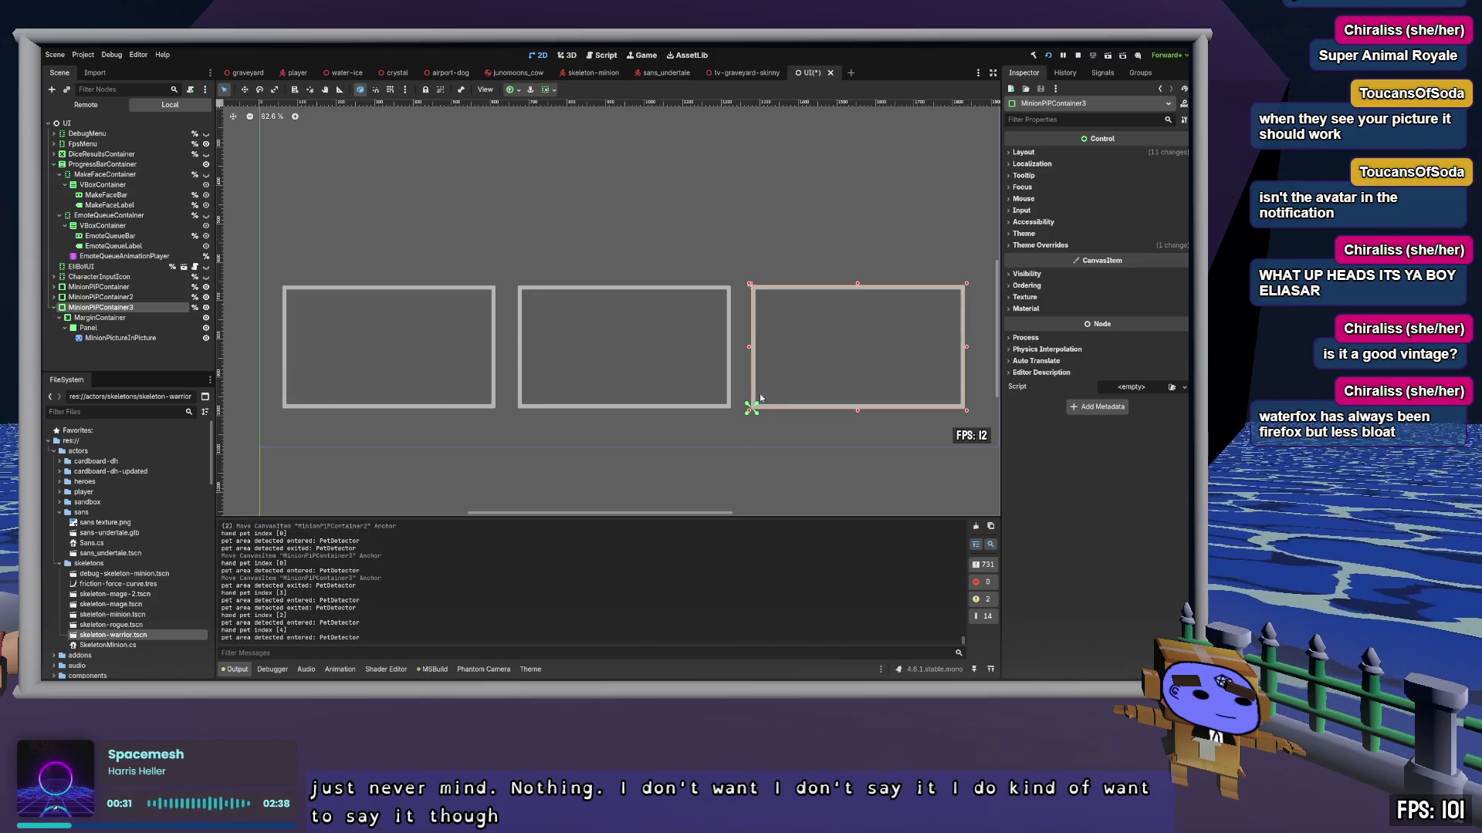
# Step: Review each container's layout settings, then switch to MinionHandler.cs in Zed
pyautogui.click(116, 287)
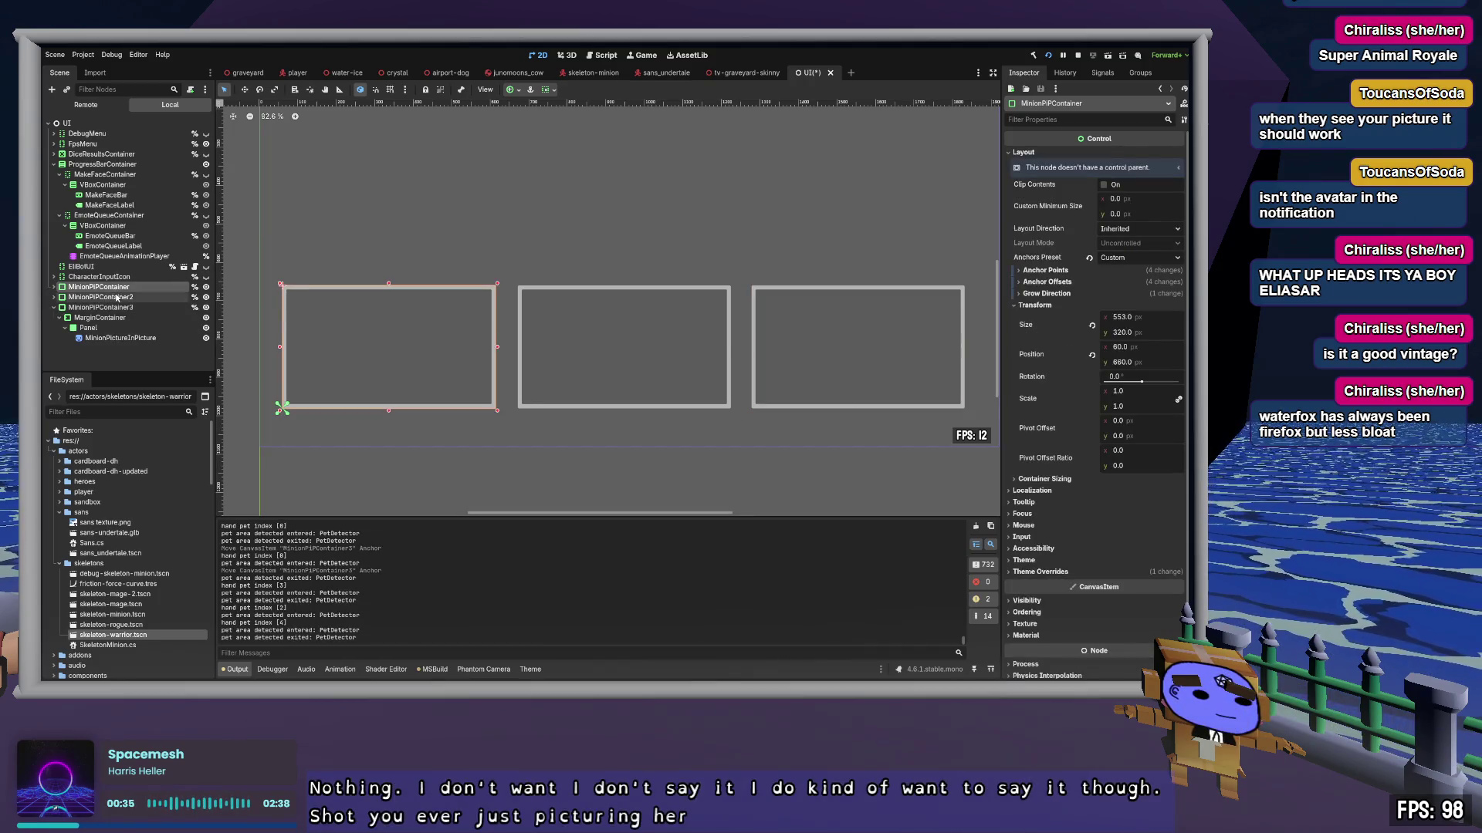
pyautogui.click(116, 297)
pyautogui.click(115, 308)
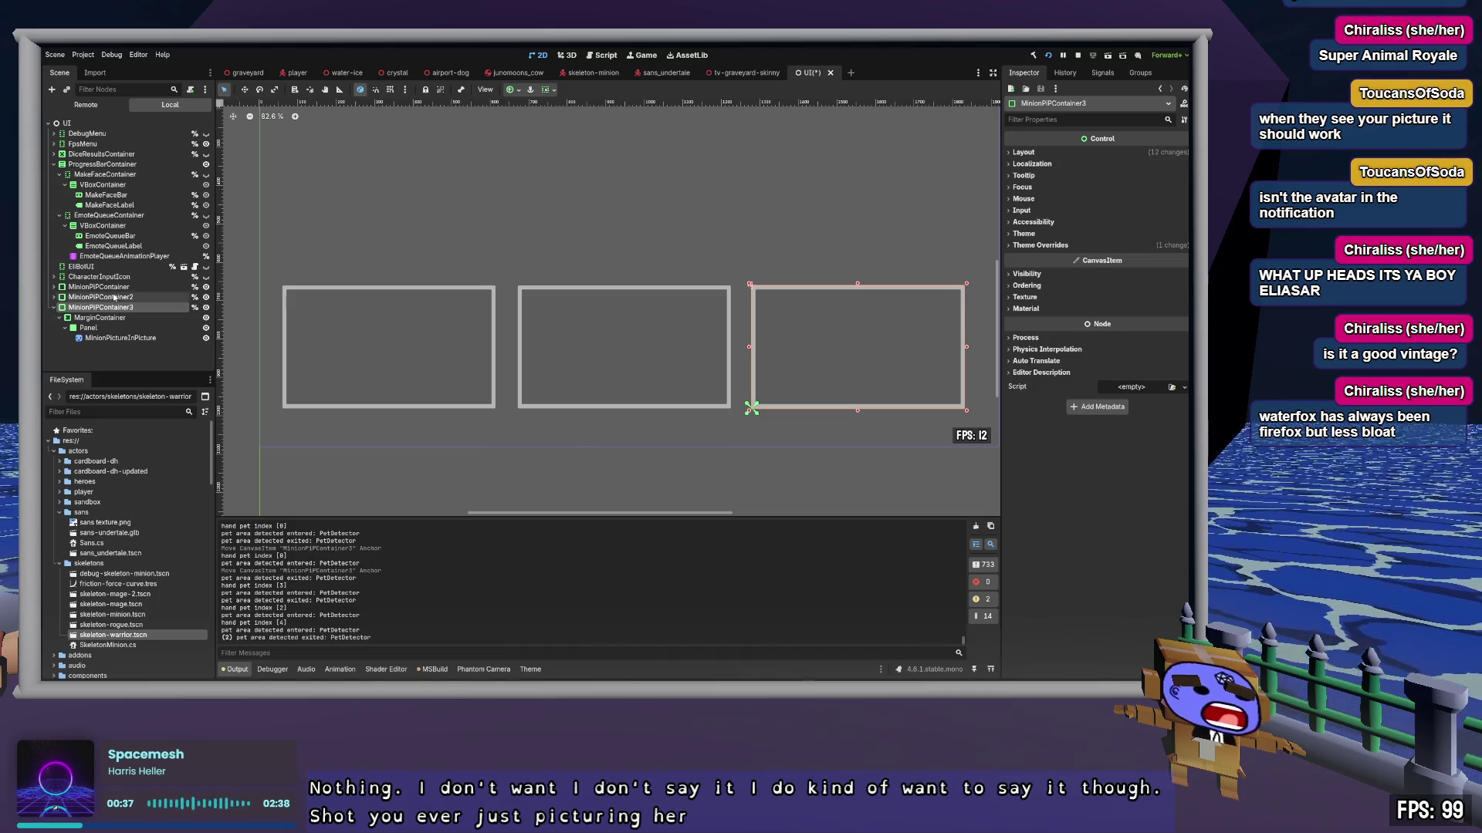
pyautogui.click(116, 287)
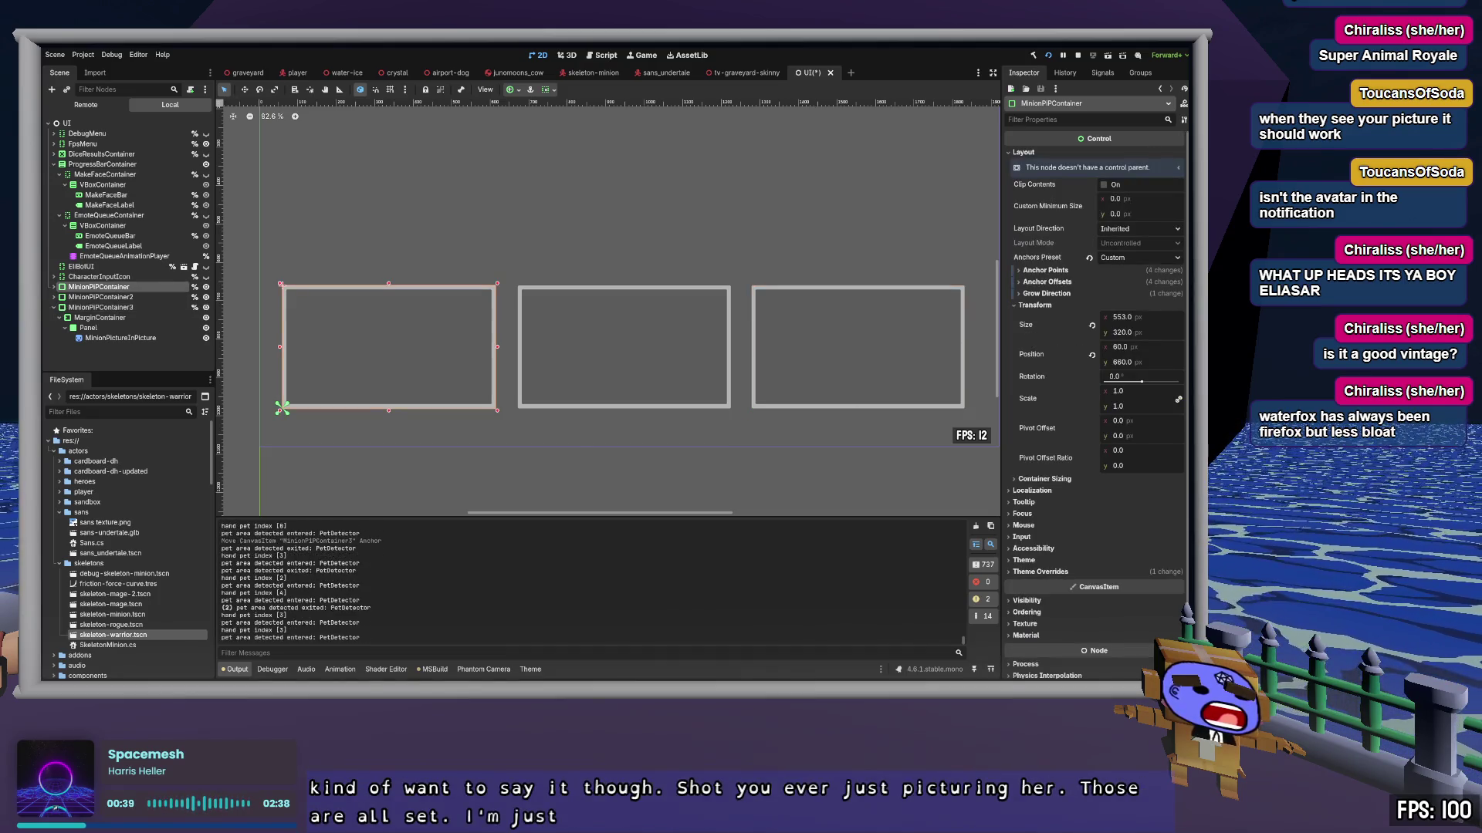
pyautogui.hotkey('alt', 'Tab')
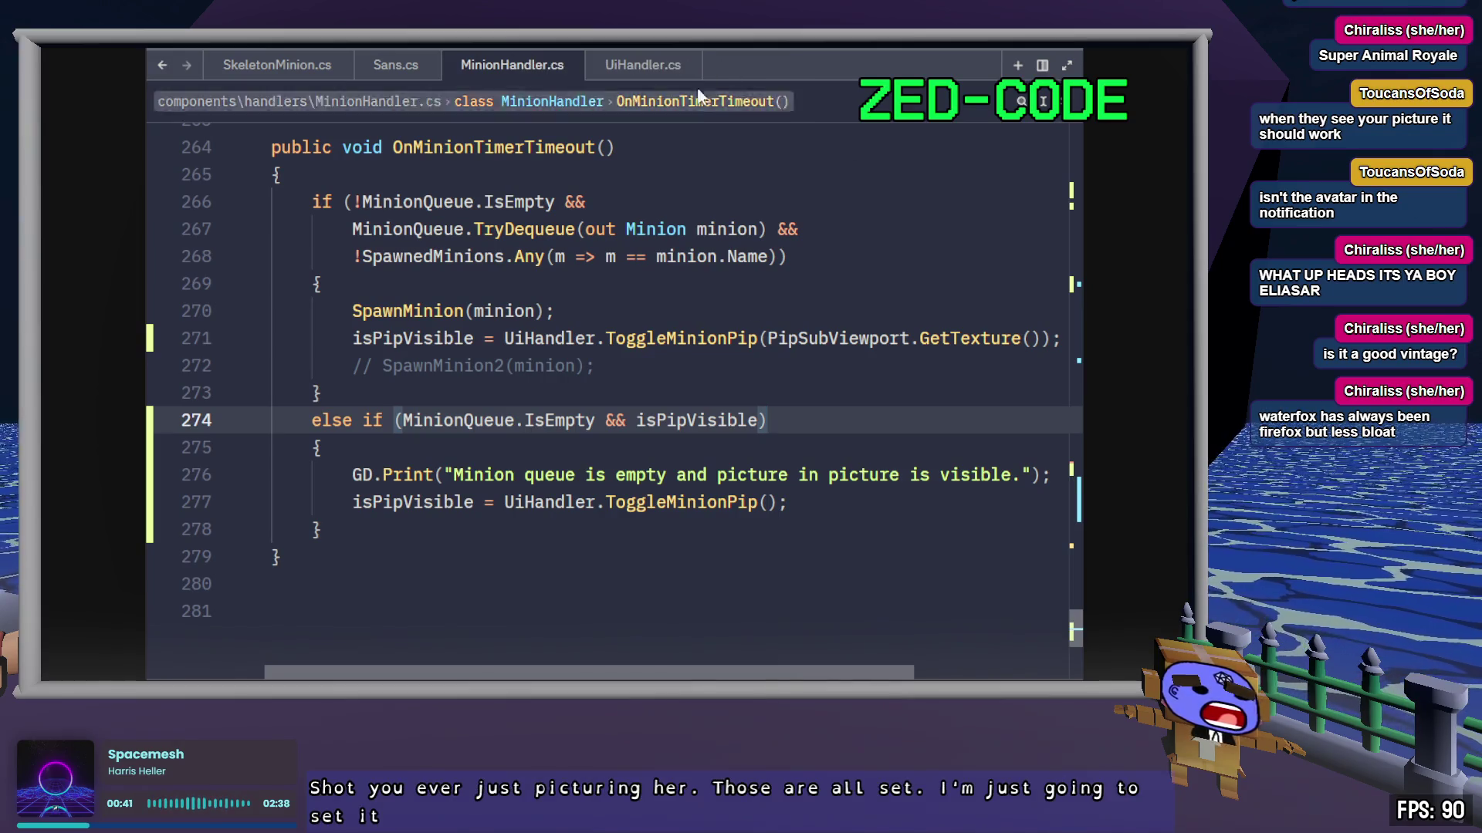
# Step: Read lines 63–64 of UiHandler.cs fetching MinionPiPContainer and its picture sprite, then return to Godot
pyautogui.click(643, 68)
pyautogui.scroll(20, 806, 434)
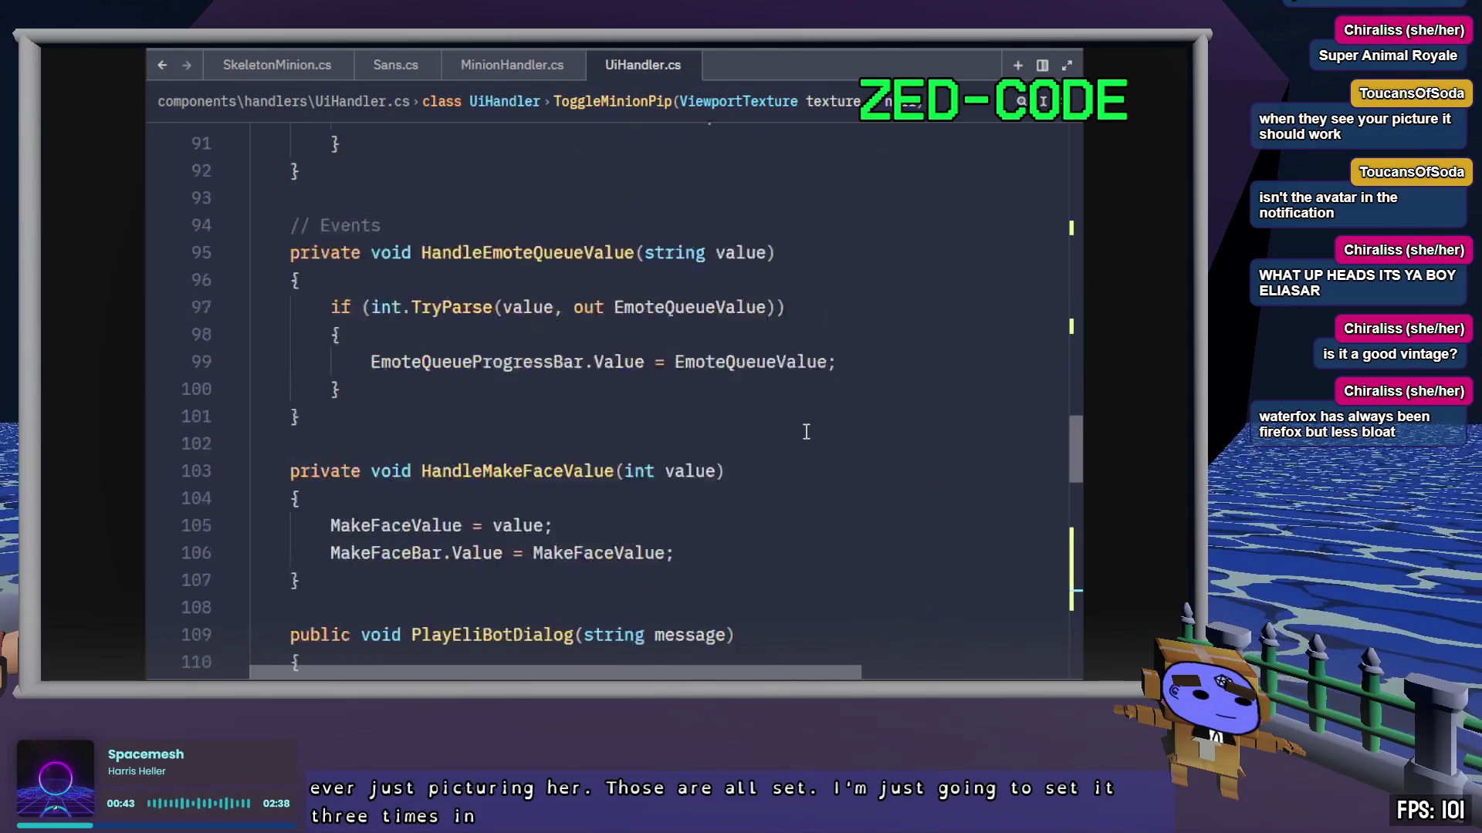
pyautogui.scroll(-7, 806, 445)
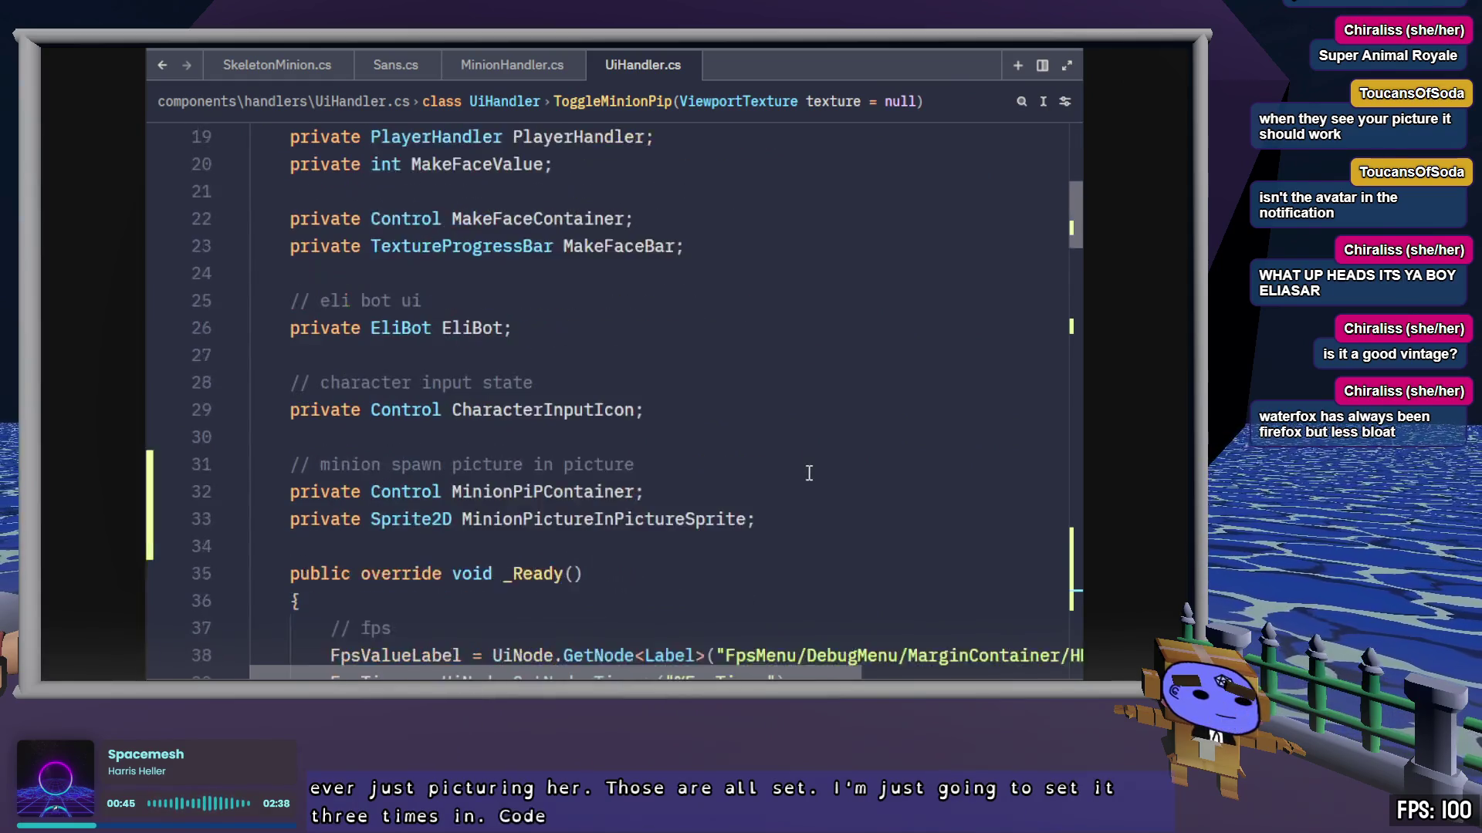
pyautogui.scroll(-7, 808, 473)
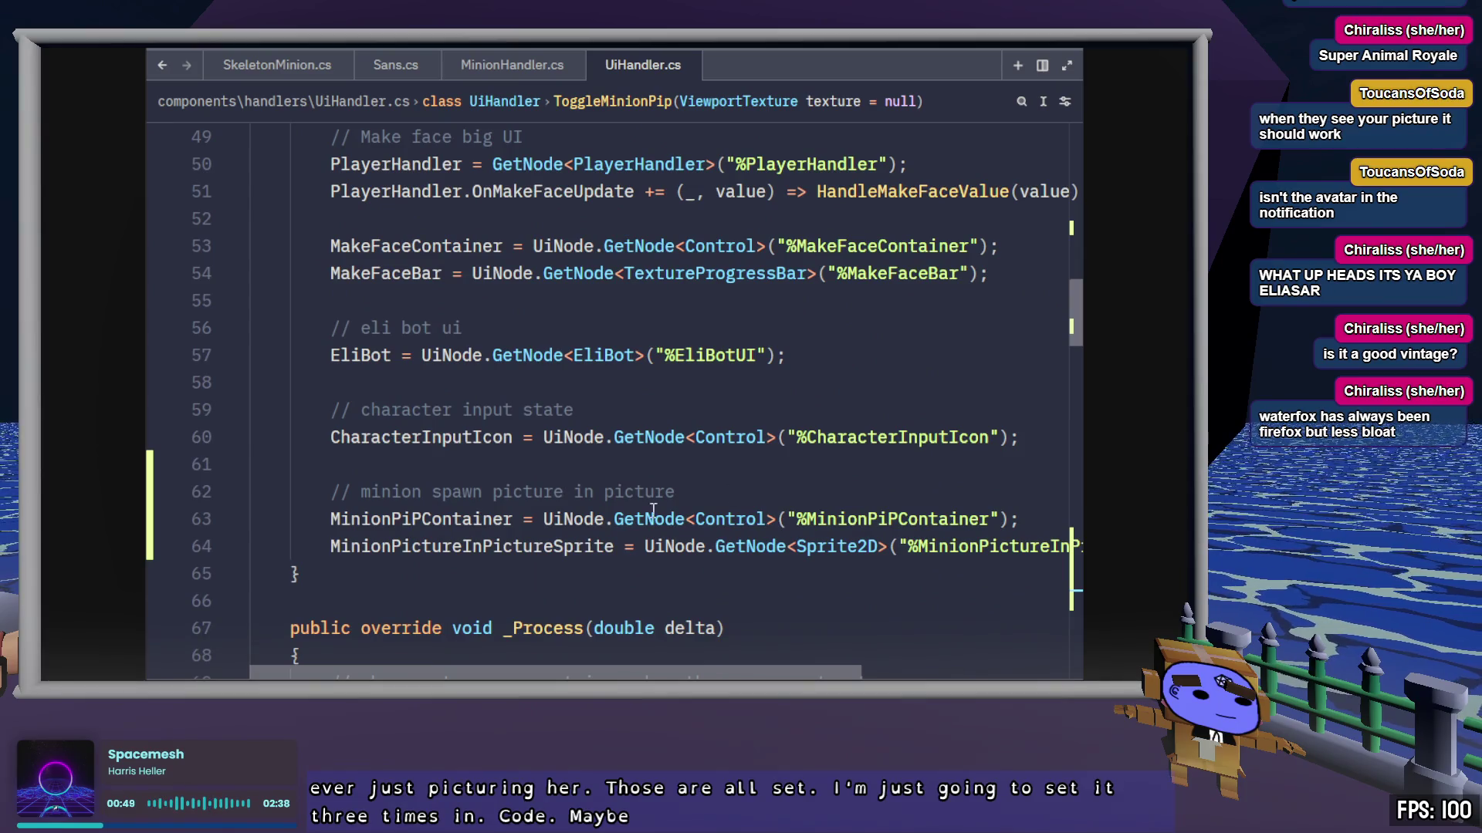
pyautogui.click(426, 525)
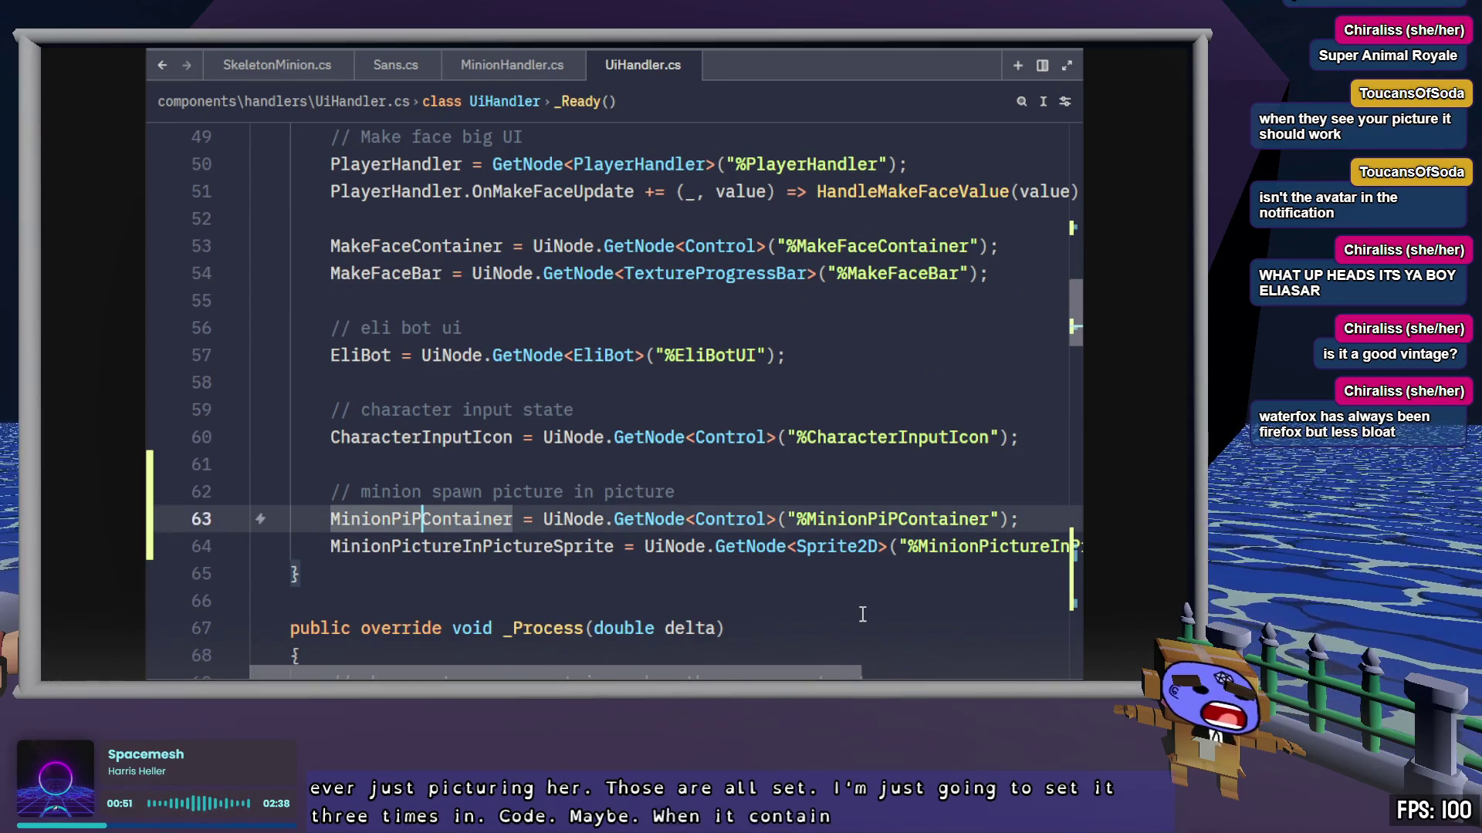
pyautogui.press('Home')
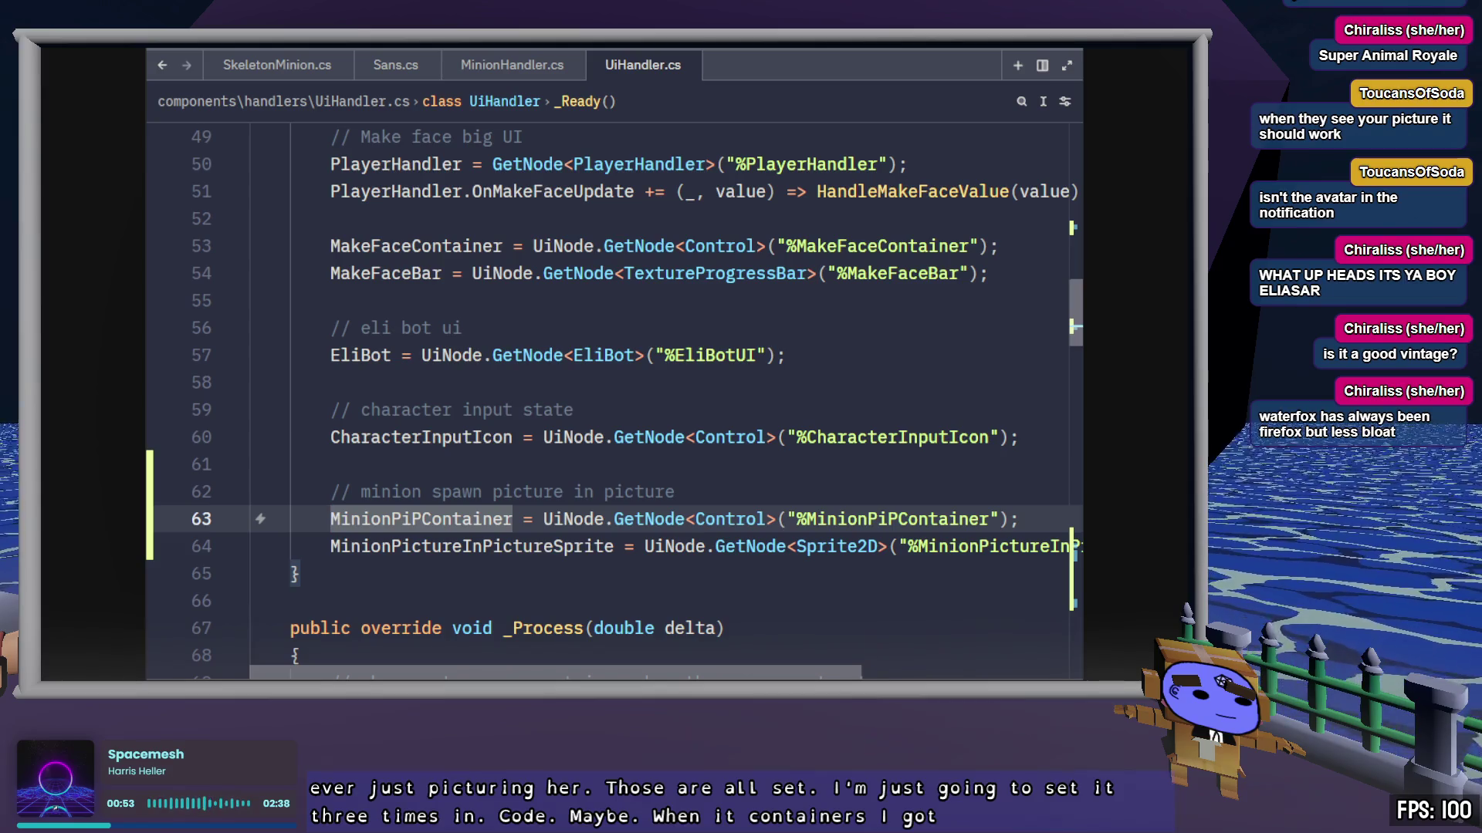
pyautogui.click(1019, 519)
pyautogui.press('Down')
pyautogui.press('End')
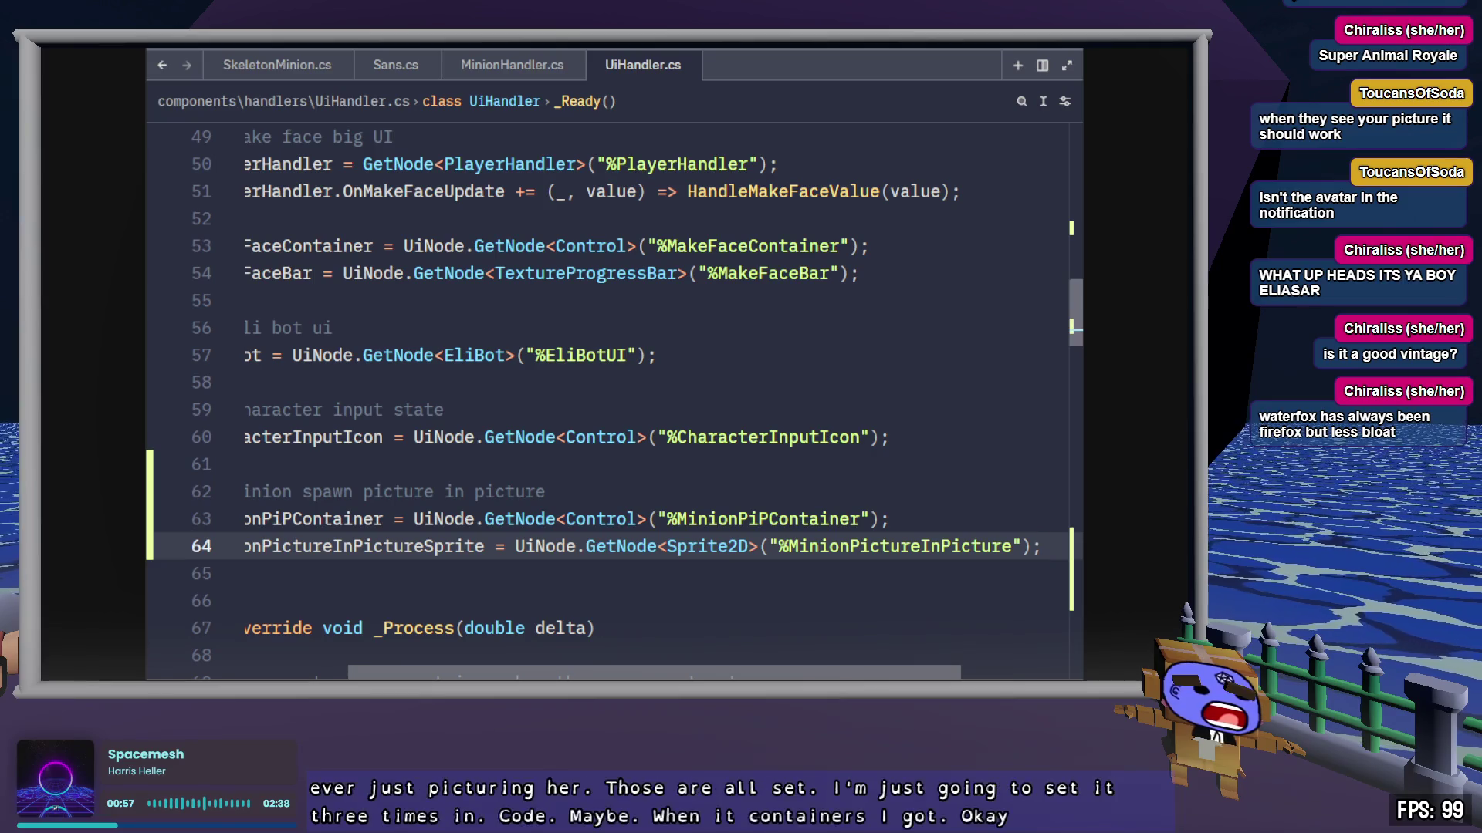
pyautogui.hotkey('alt', 'Tab')
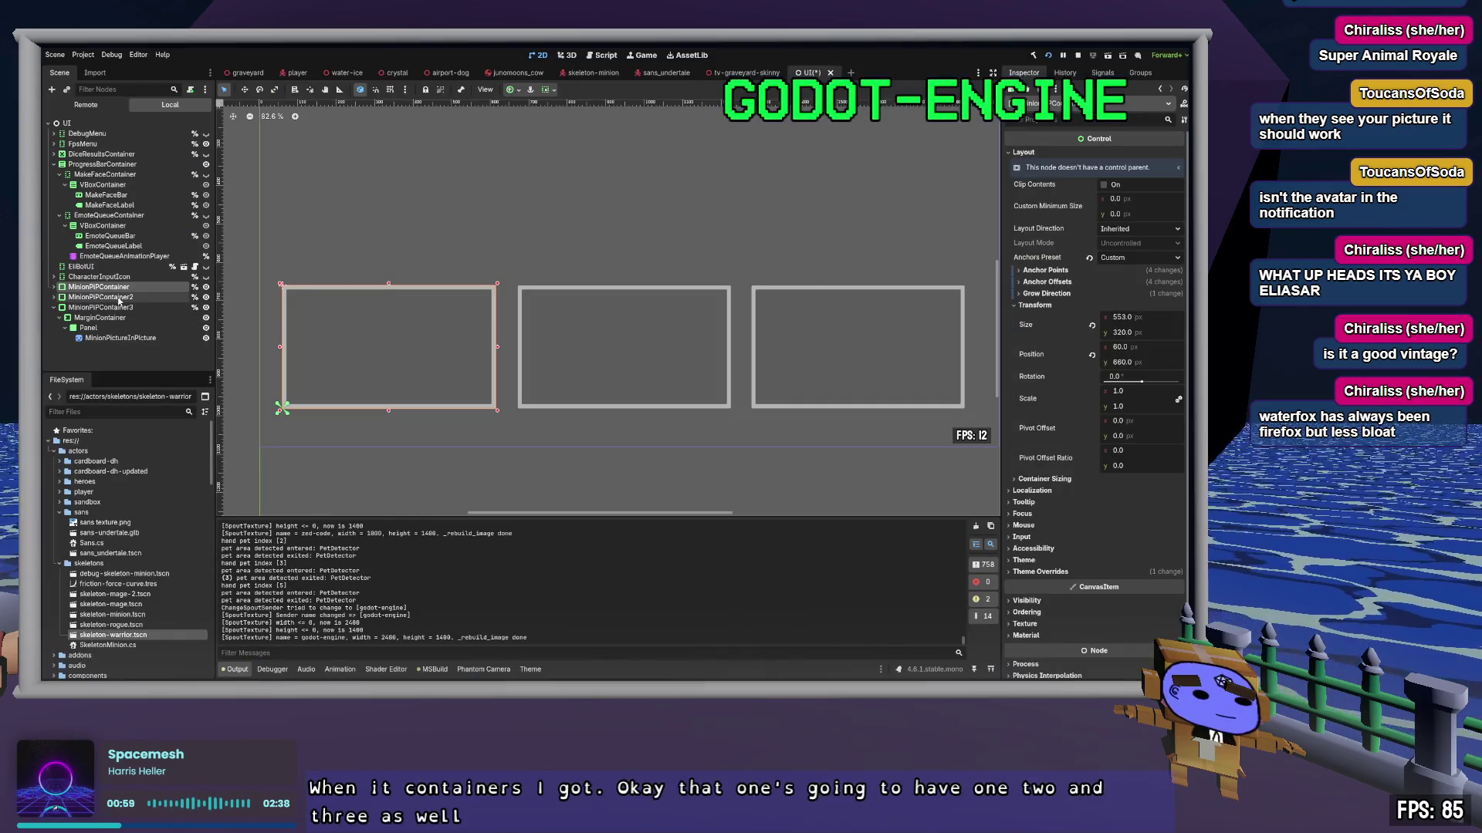
# Step: Rename the picture sprite inside MinionPiPContainer2 to MinionPictureInPicture2
pyautogui.click(116, 338)
pyautogui.click(122, 287)
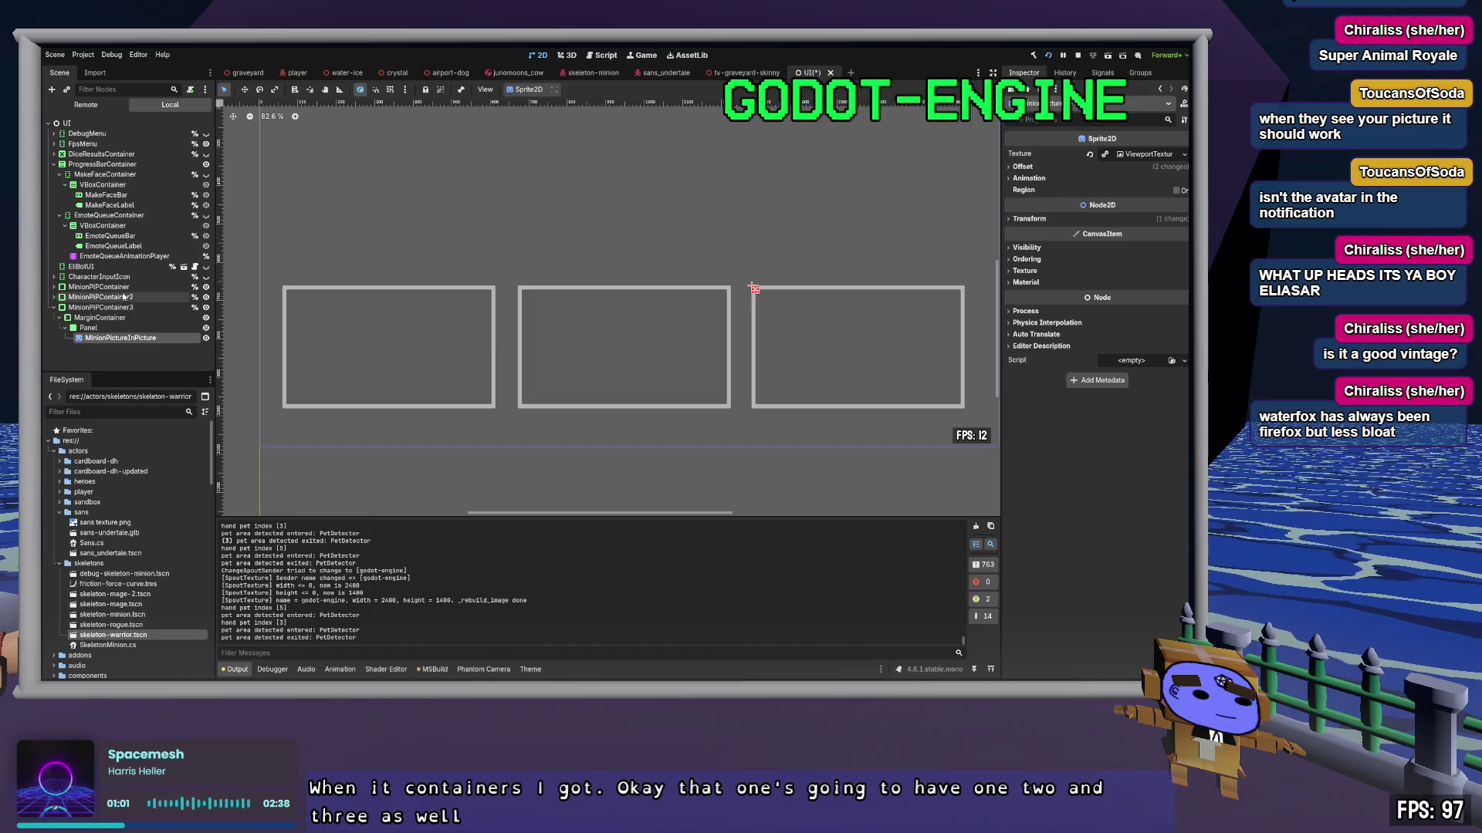
pyautogui.click(115, 327)
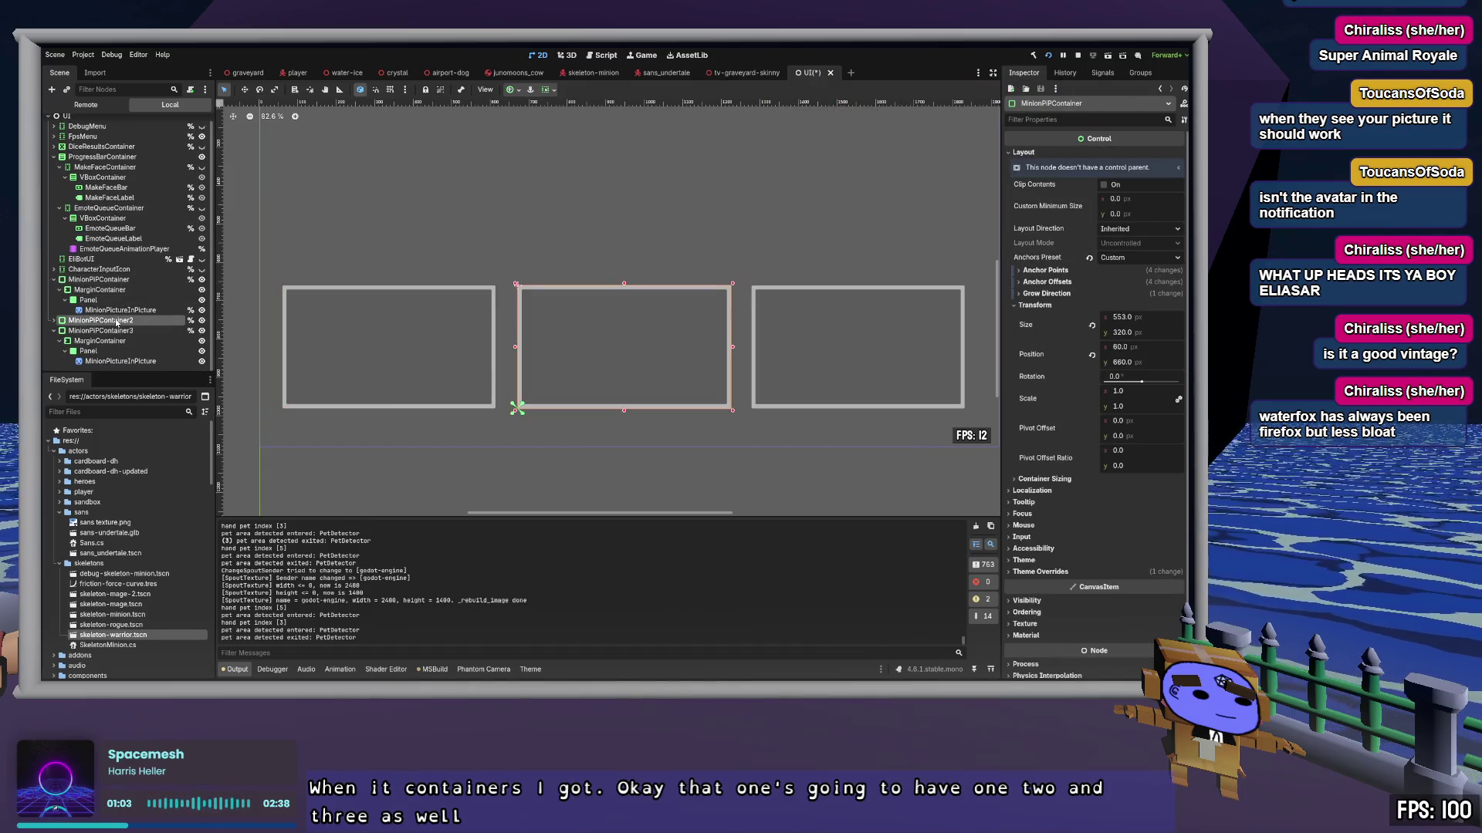
pyautogui.click(116, 321)
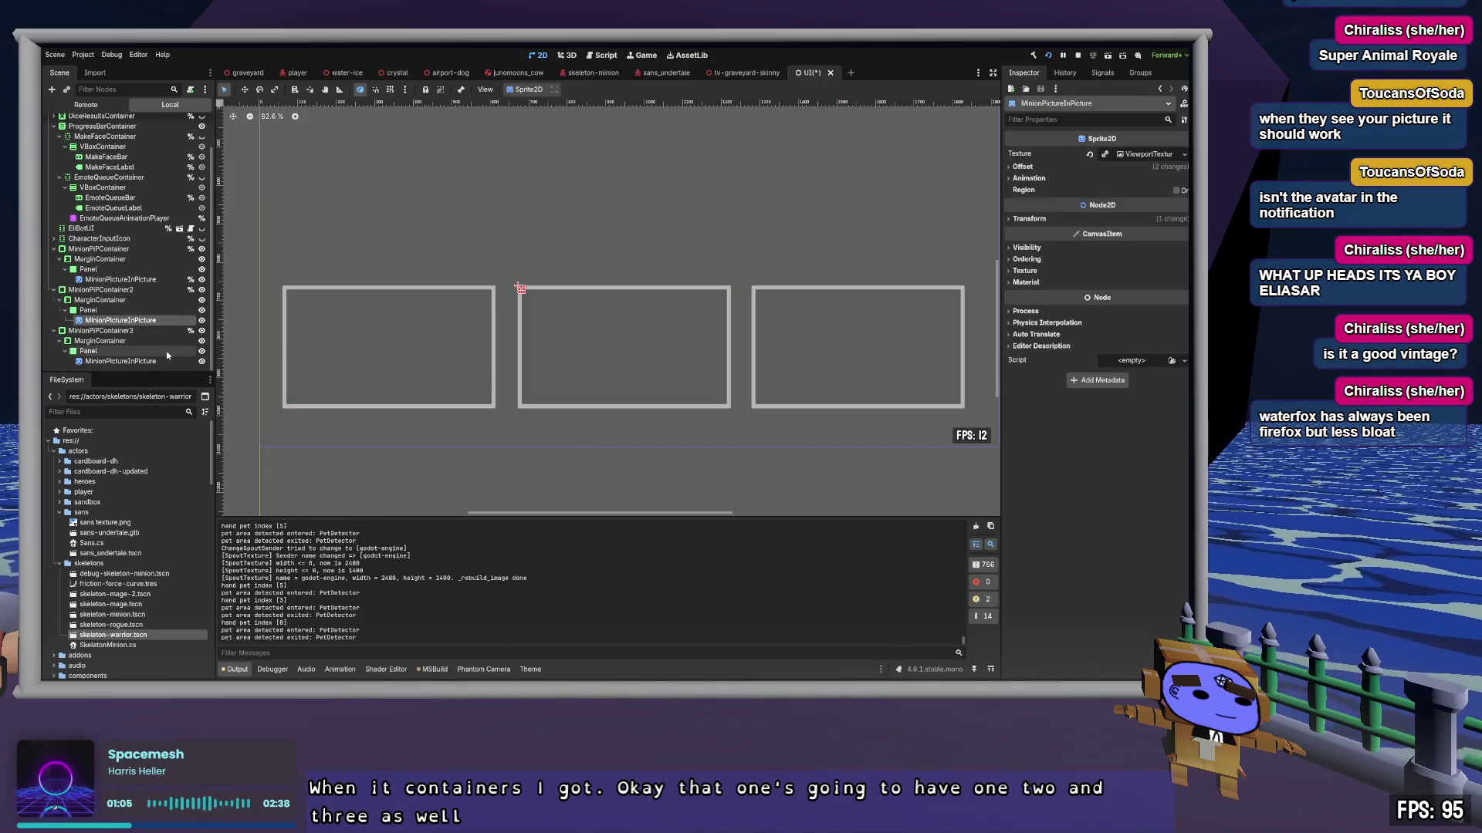
pyautogui.press('F2')
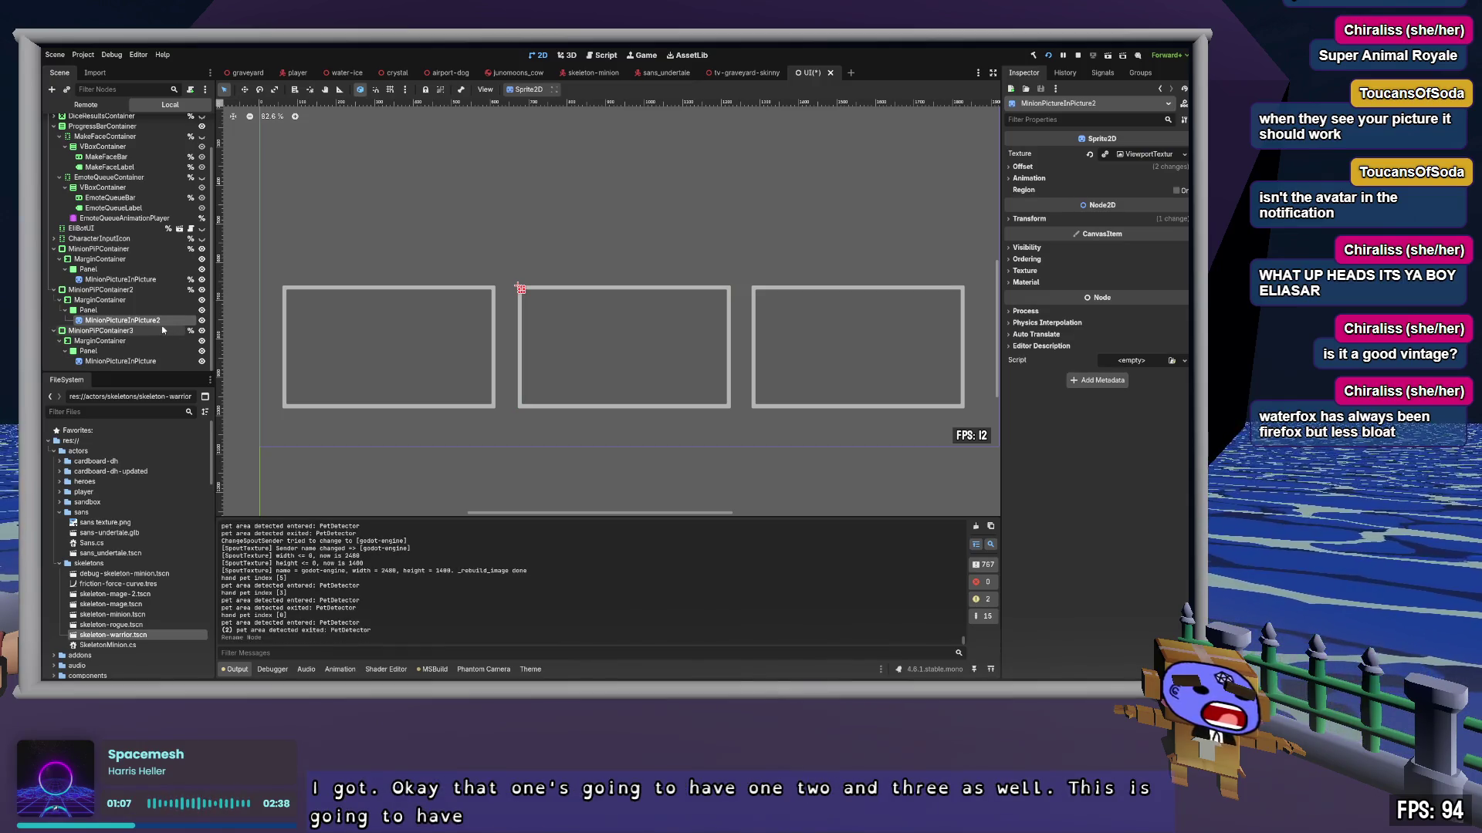
pyautogui.write('2')
pyautogui.press('Return')
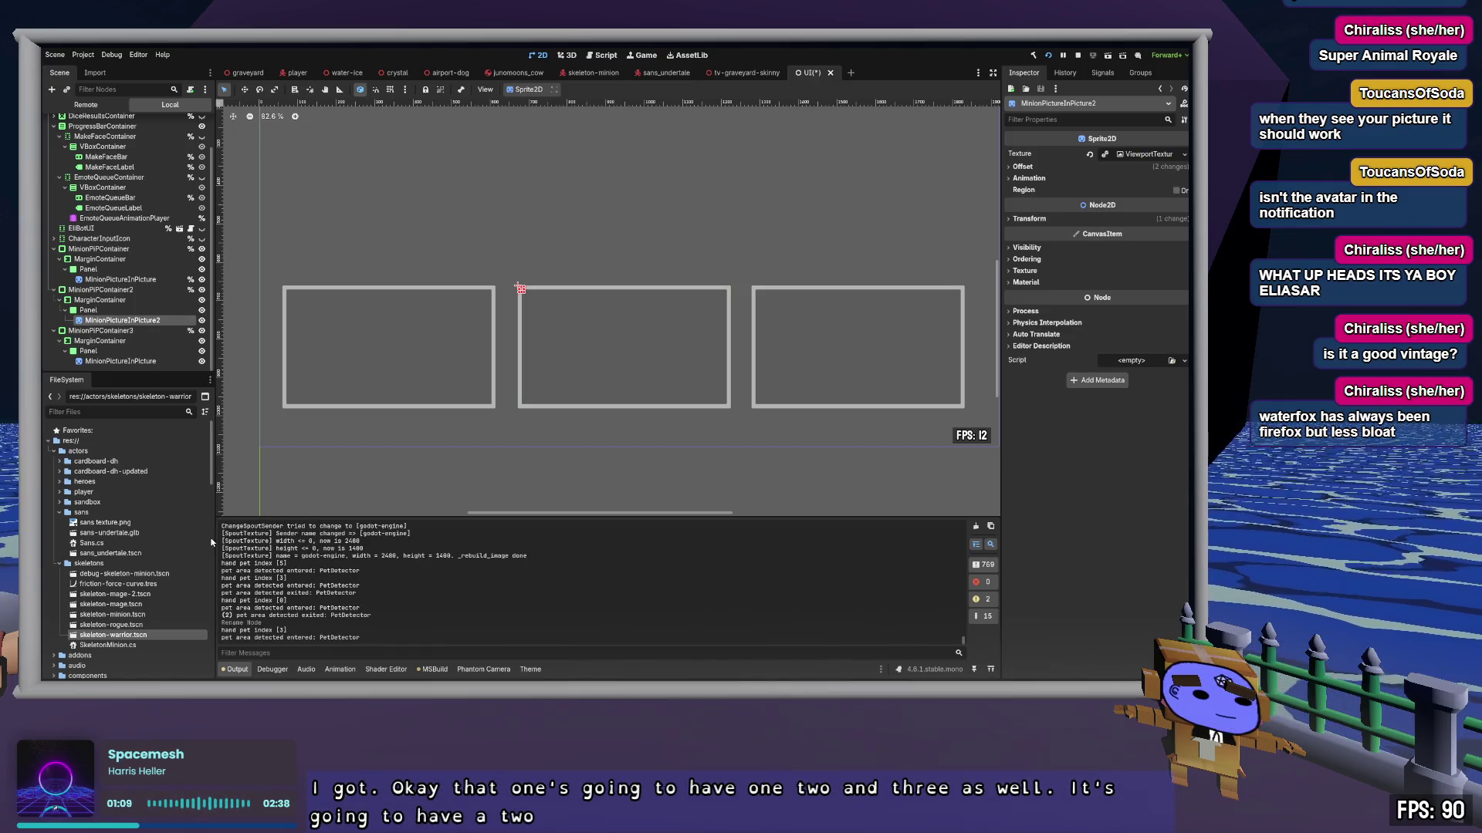
# Step: Rename MinionPiPContainer3's sprite to MinionPictureInPicture3, make it scene-unique, and check all three sprites
pyautogui.click(141, 362)
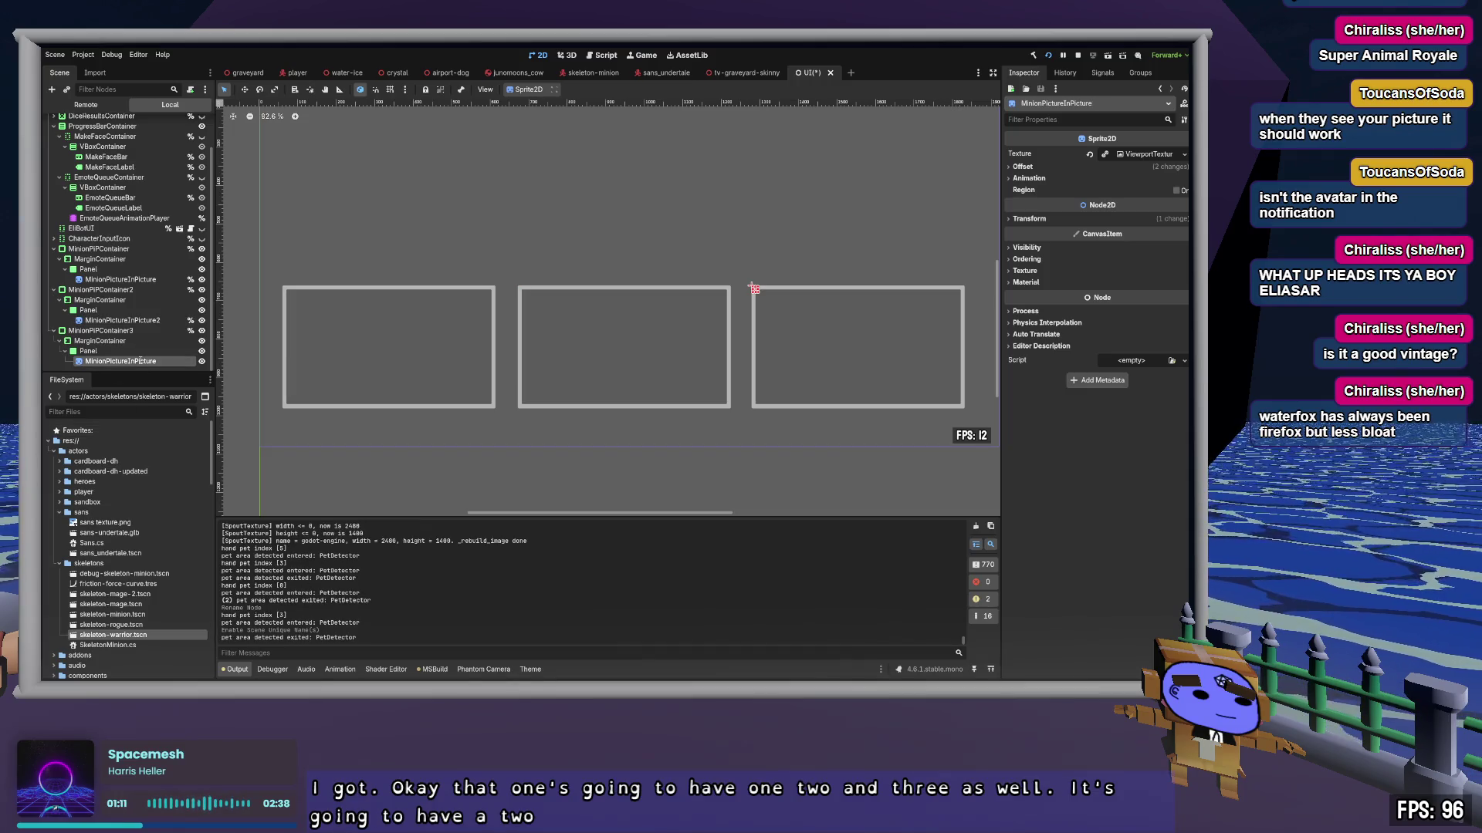
pyautogui.write('3')
pyautogui.press('Return')
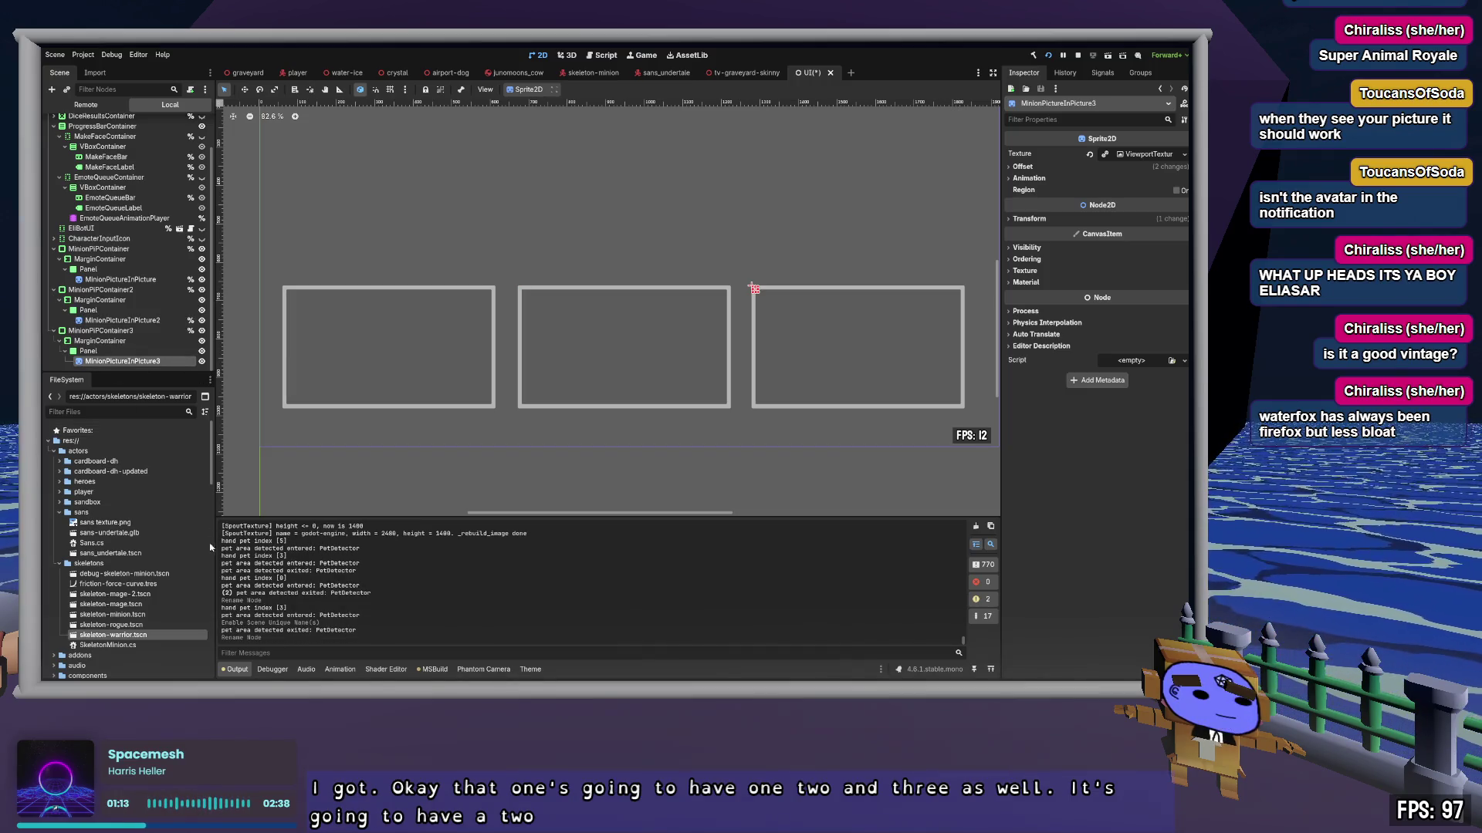
pyautogui.hotkey('ctrl', 'shift', 'u')
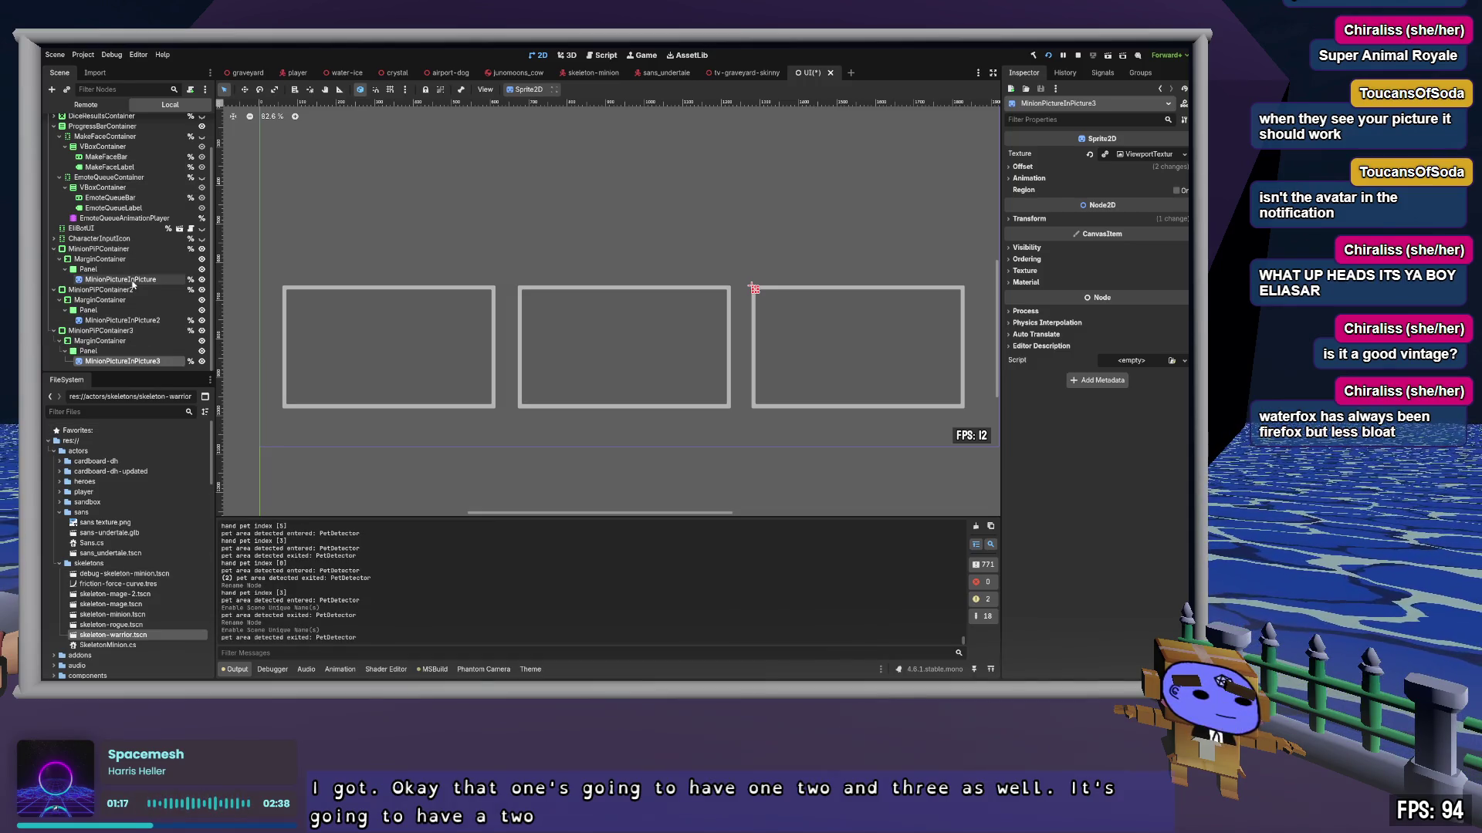
pyautogui.click(133, 279)
pyautogui.click(131, 320)
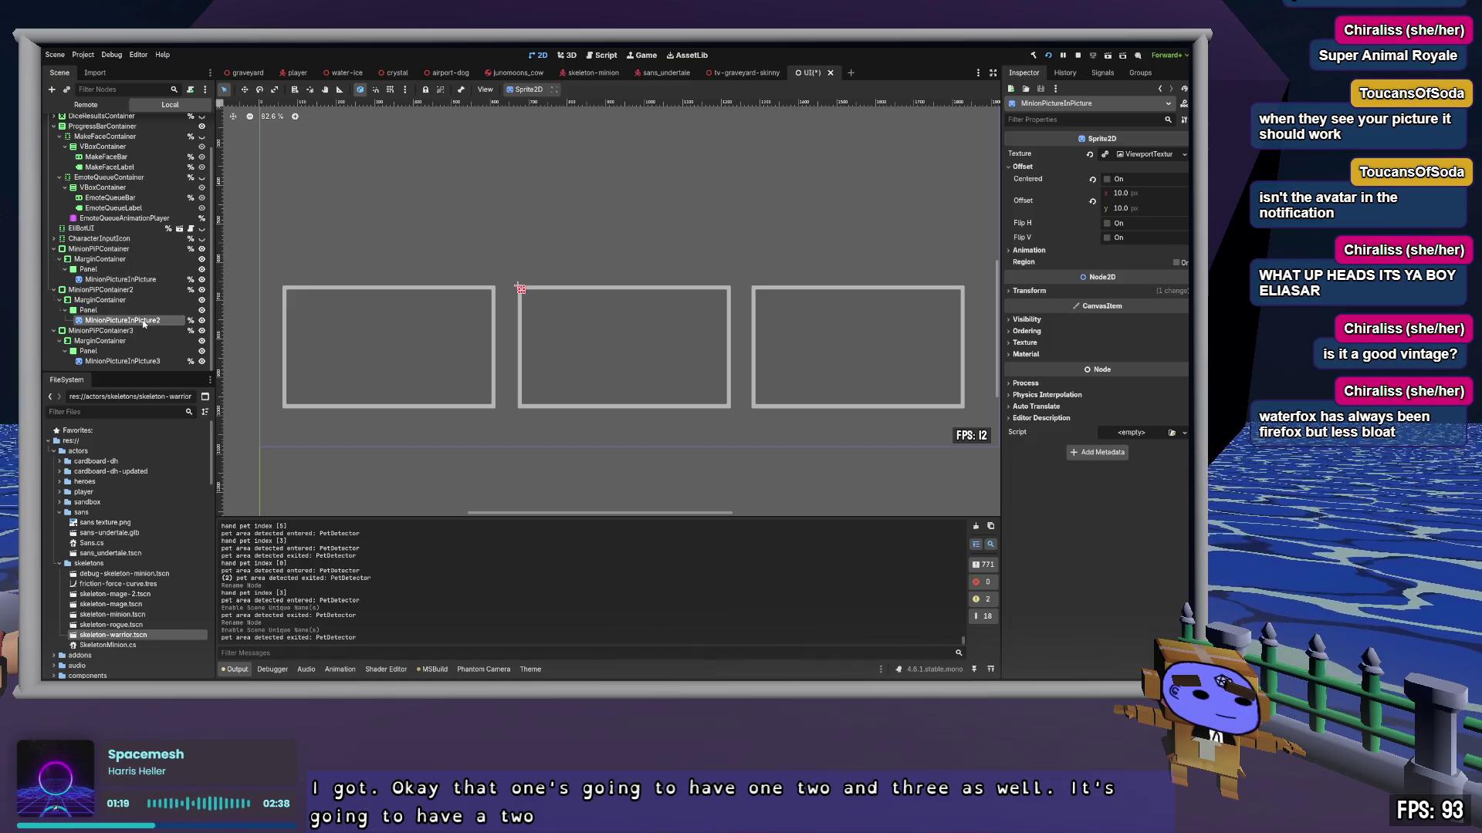
pyautogui.click(132, 360)
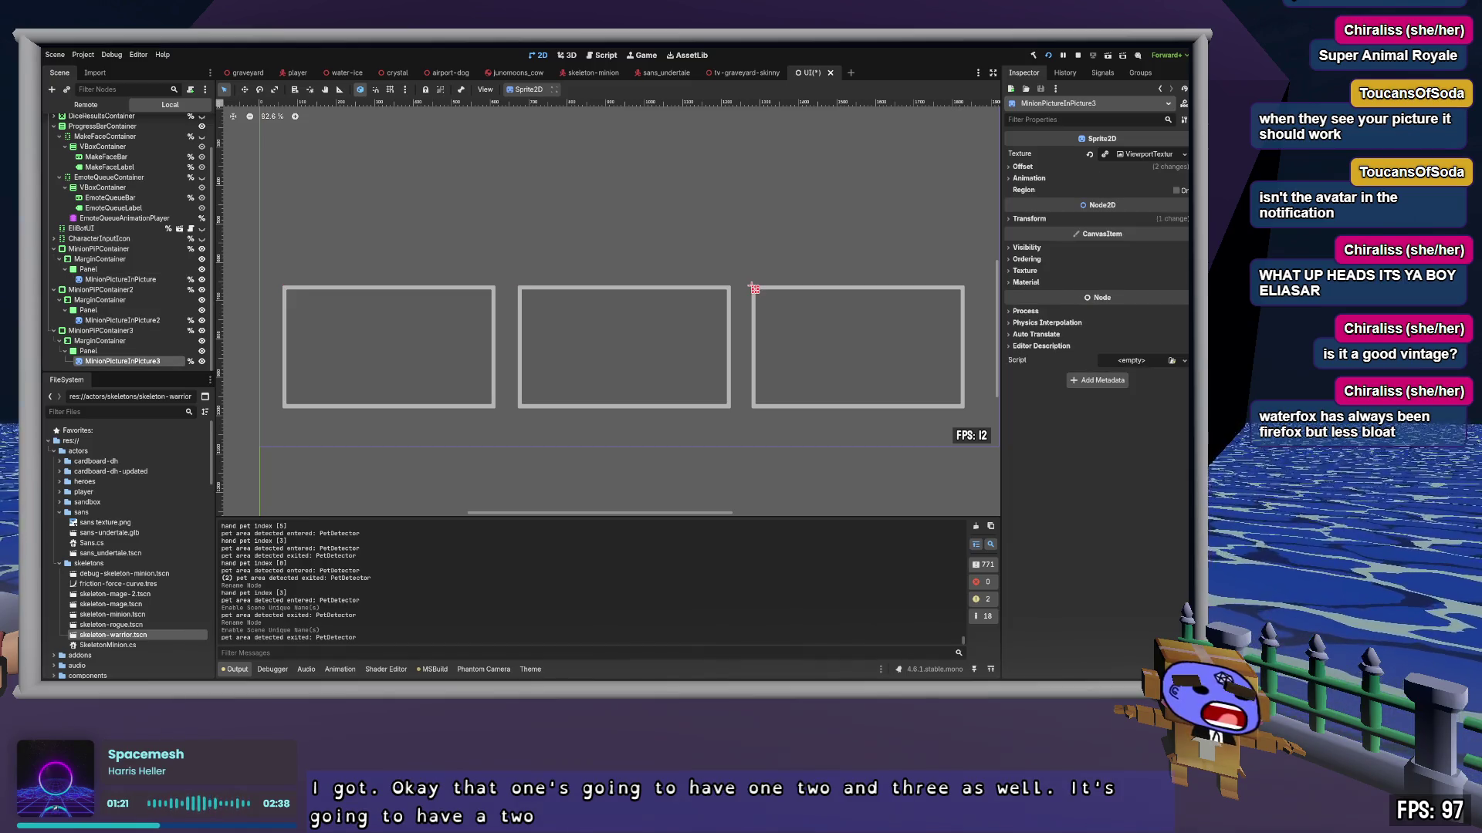
pyautogui.hotkey('alt', 'Tab')
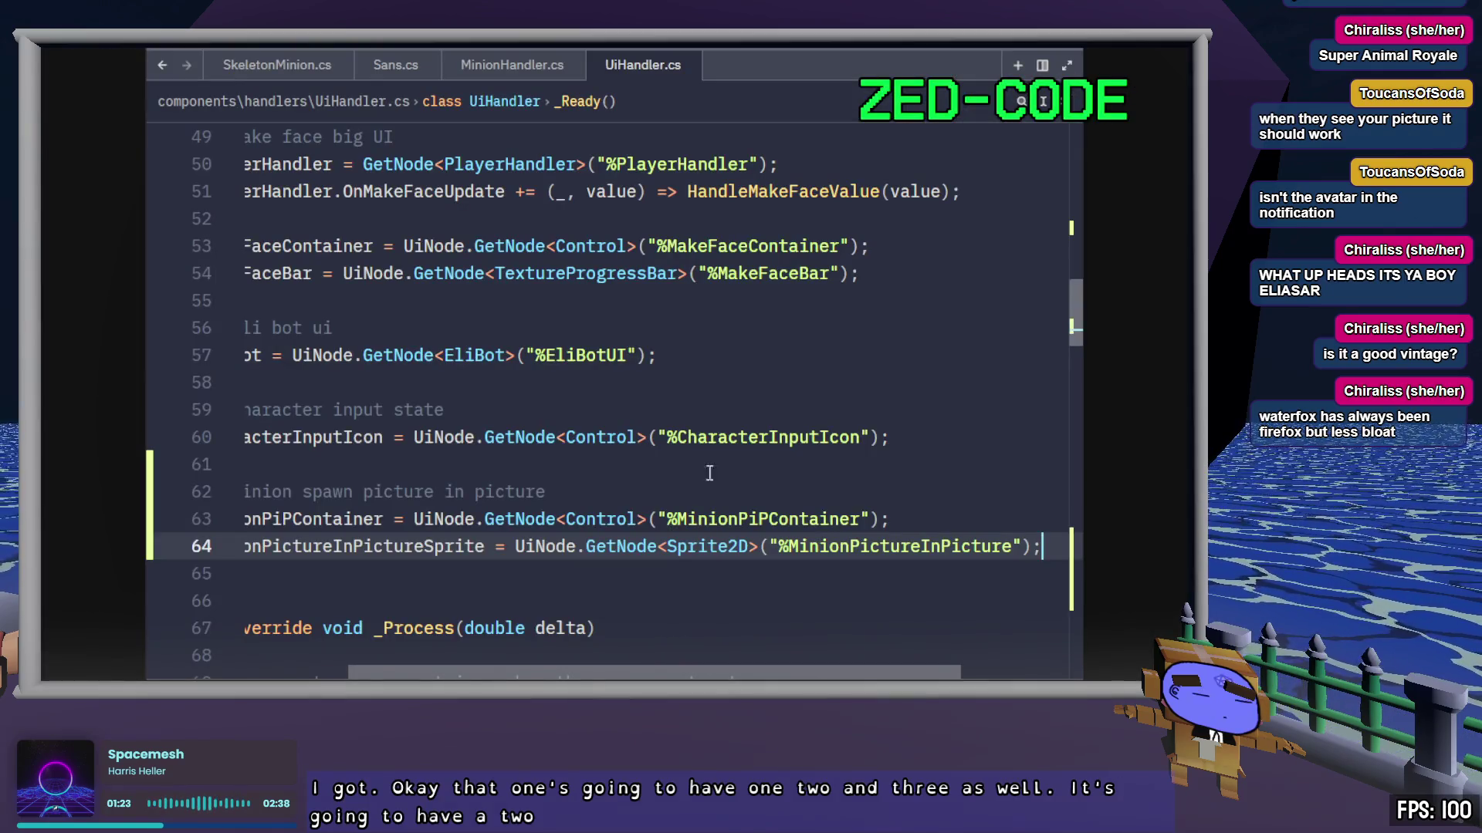
pyautogui.click(529, 73)
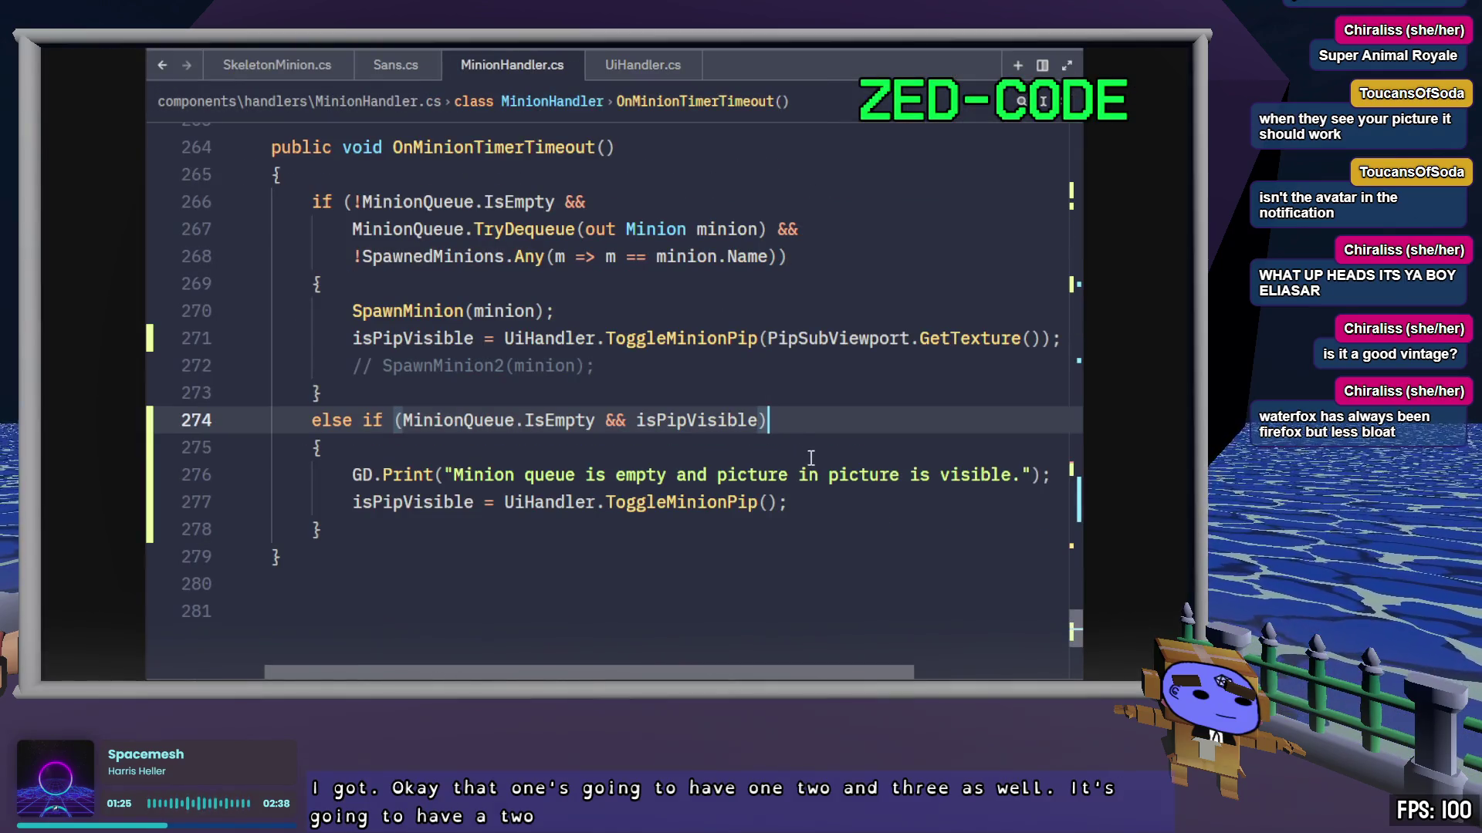
pyautogui.click(643, 67)
pyautogui.scroll(-20, 806, 602)
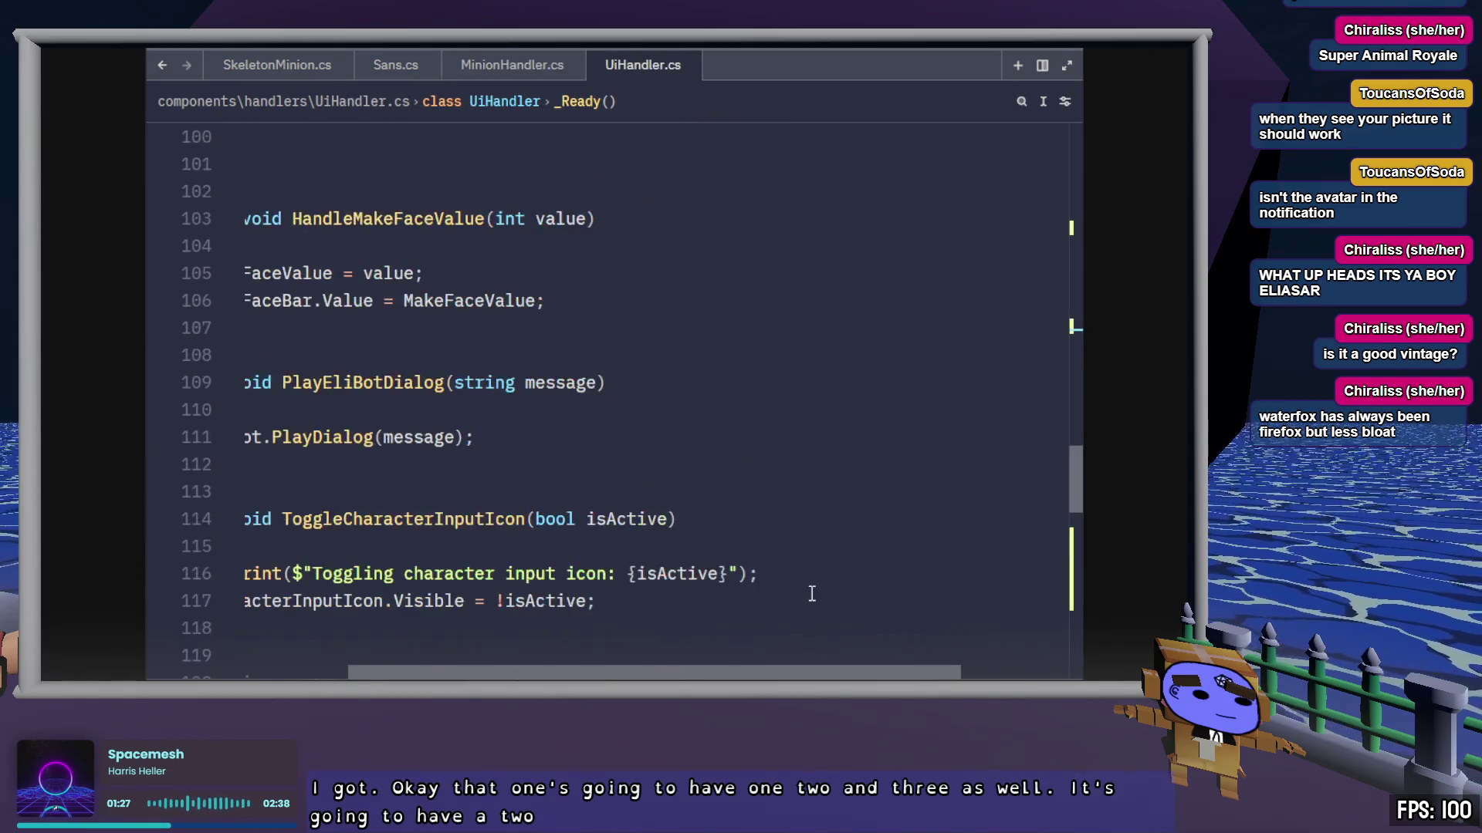
pyautogui.hscroll(-2, 804, 518)
pyautogui.scroll(-7, 830, 506)
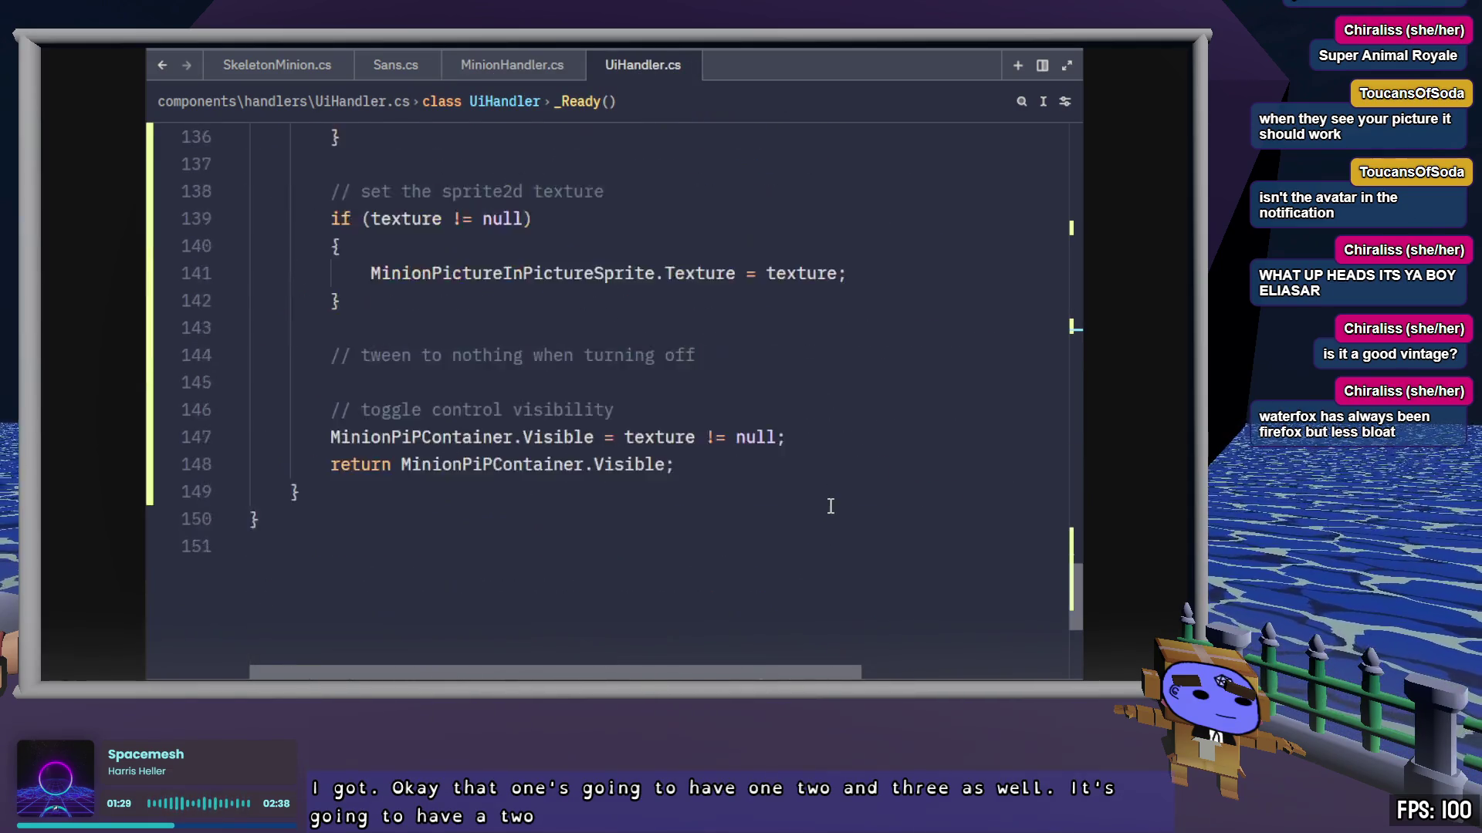
pyautogui.scroll(4, 830, 506)
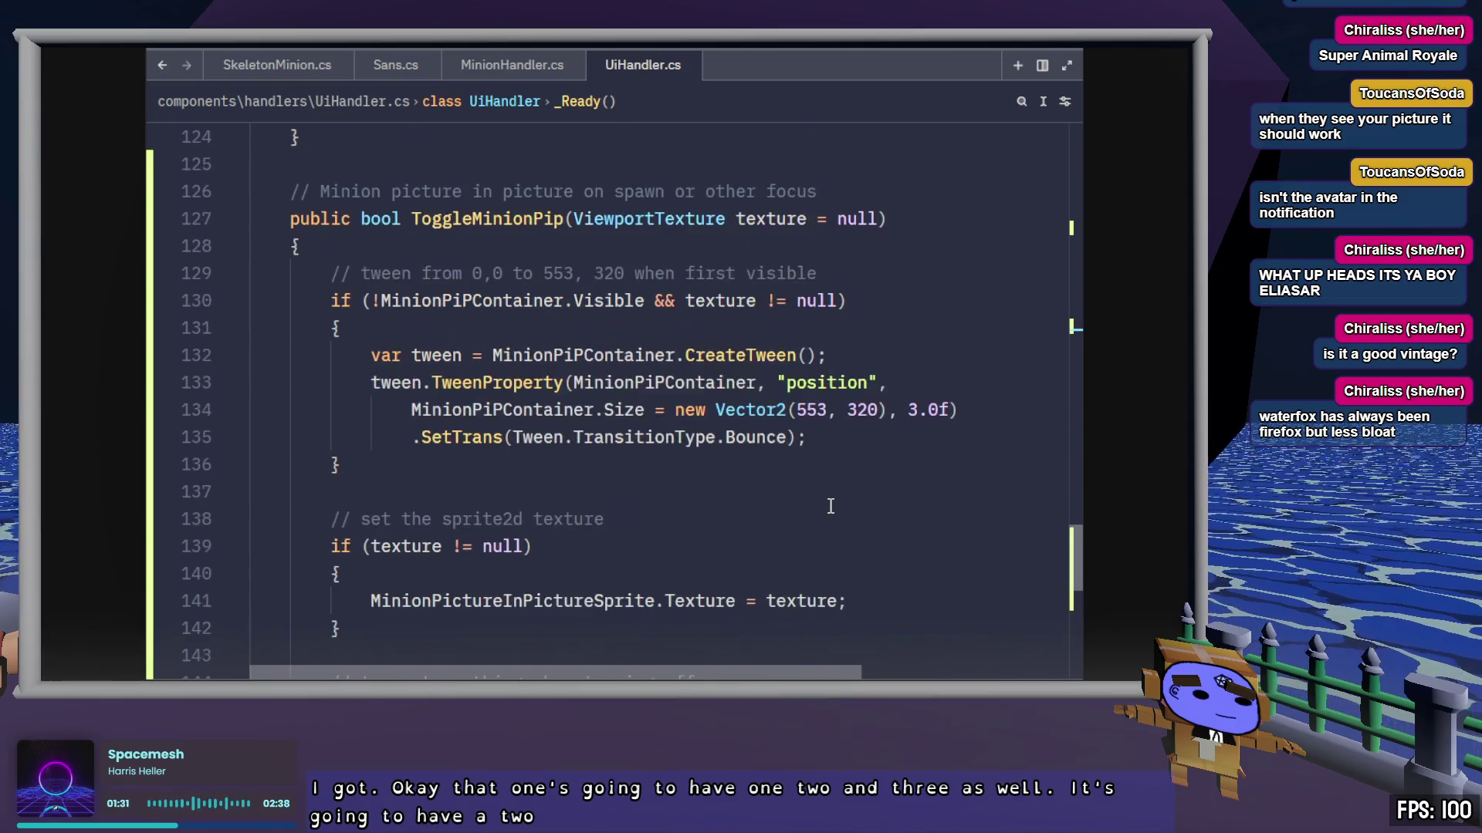
pyautogui.scroll(-4, 826, 506)
pyautogui.click(447, 483)
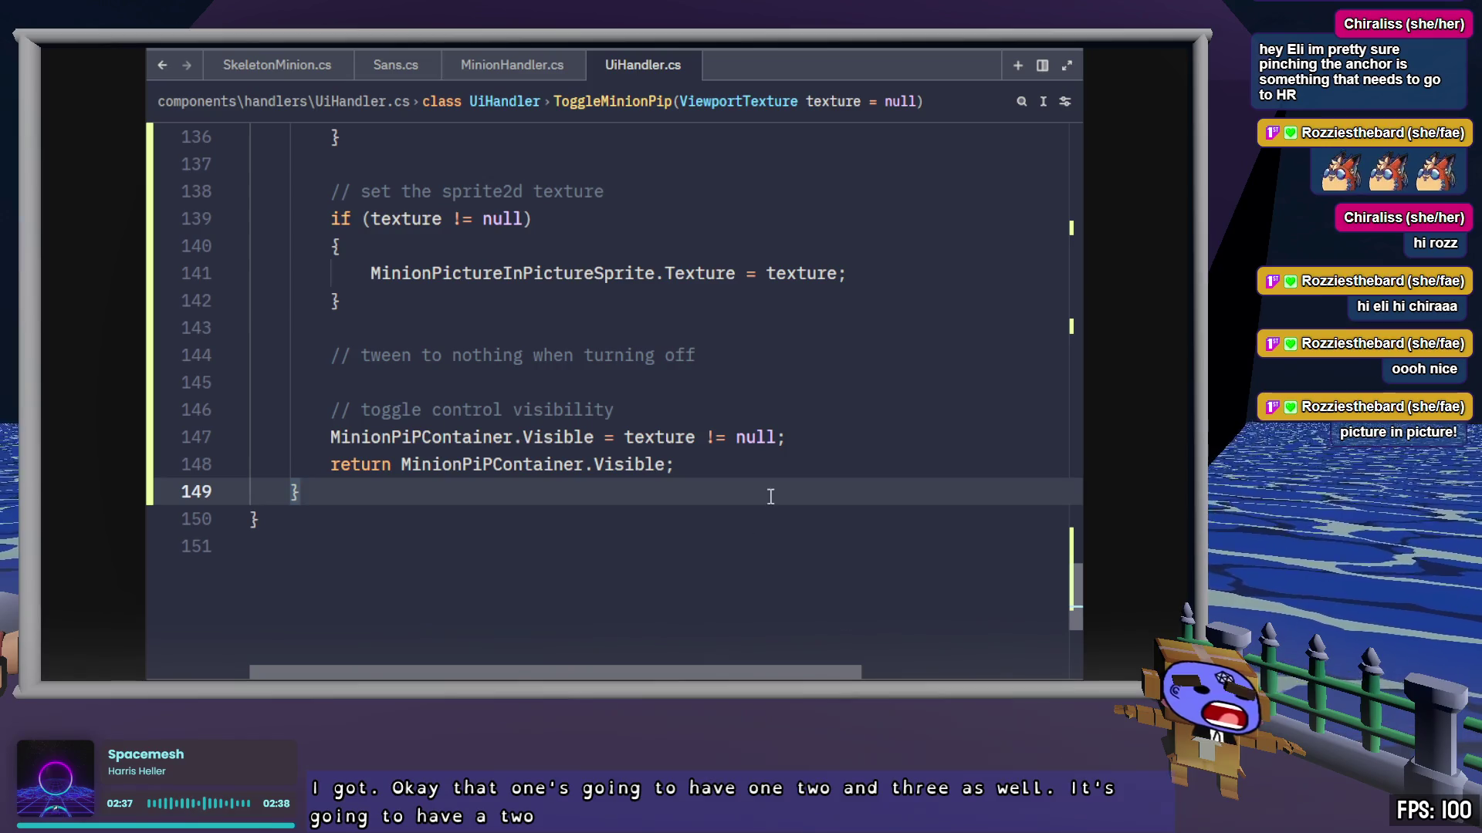
pyautogui.scroll(3, 752, 488)
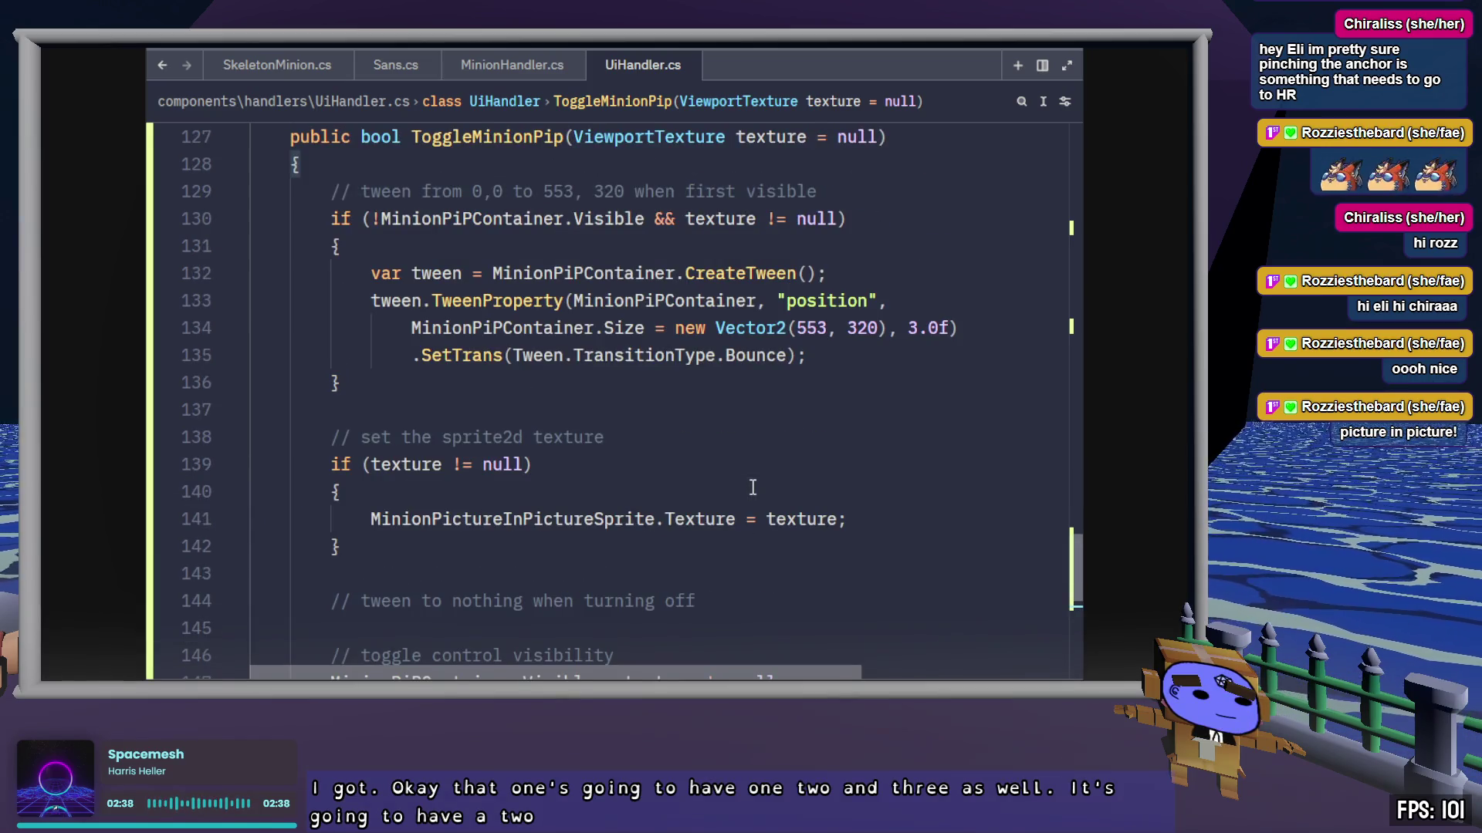
pyautogui.click(747, 625)
pyautogui.click(747, 578)
pyautogui.click(745, 603)
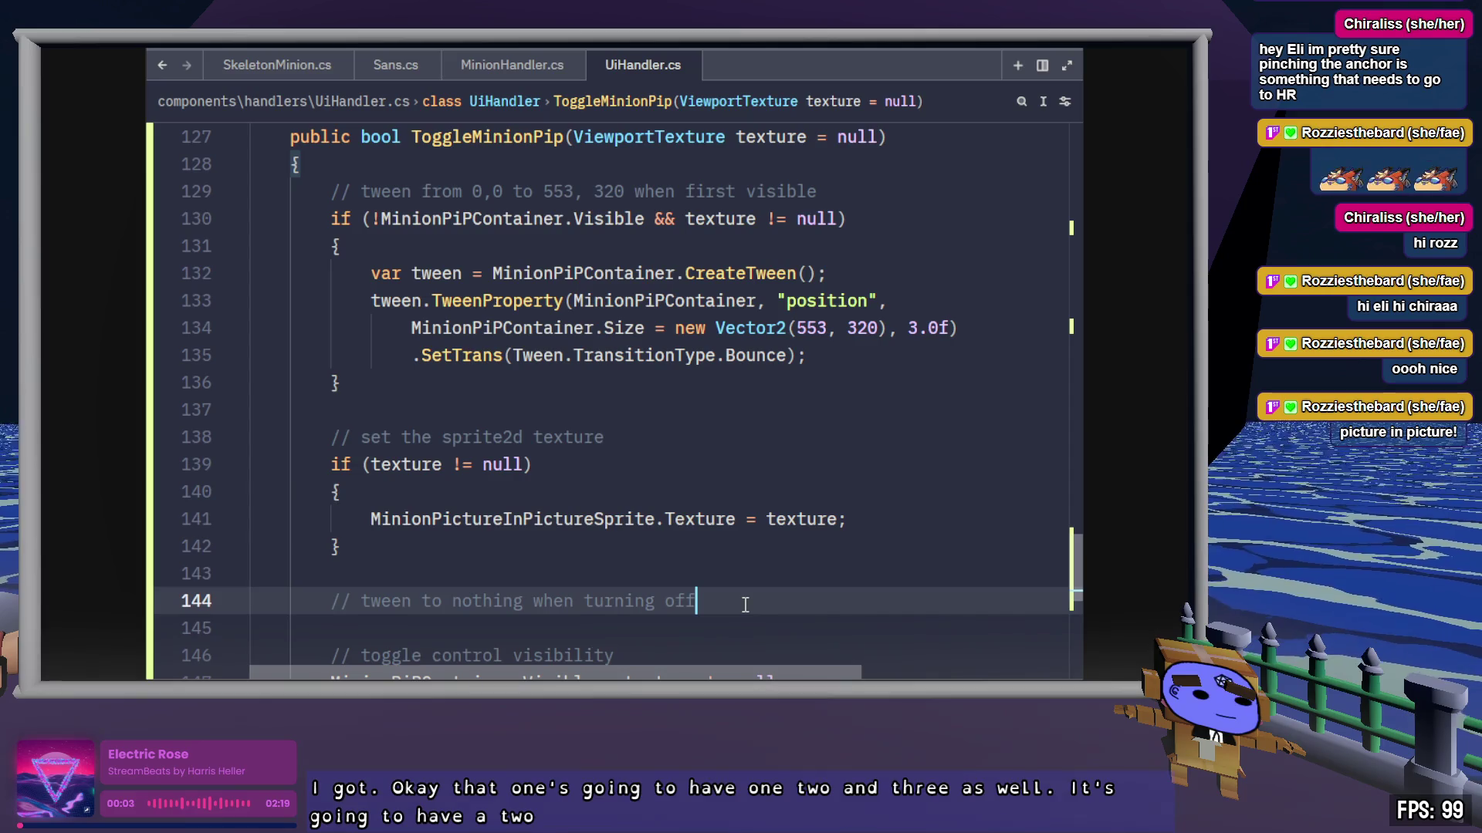
pyautogui.scroll(-4, 745, 604)
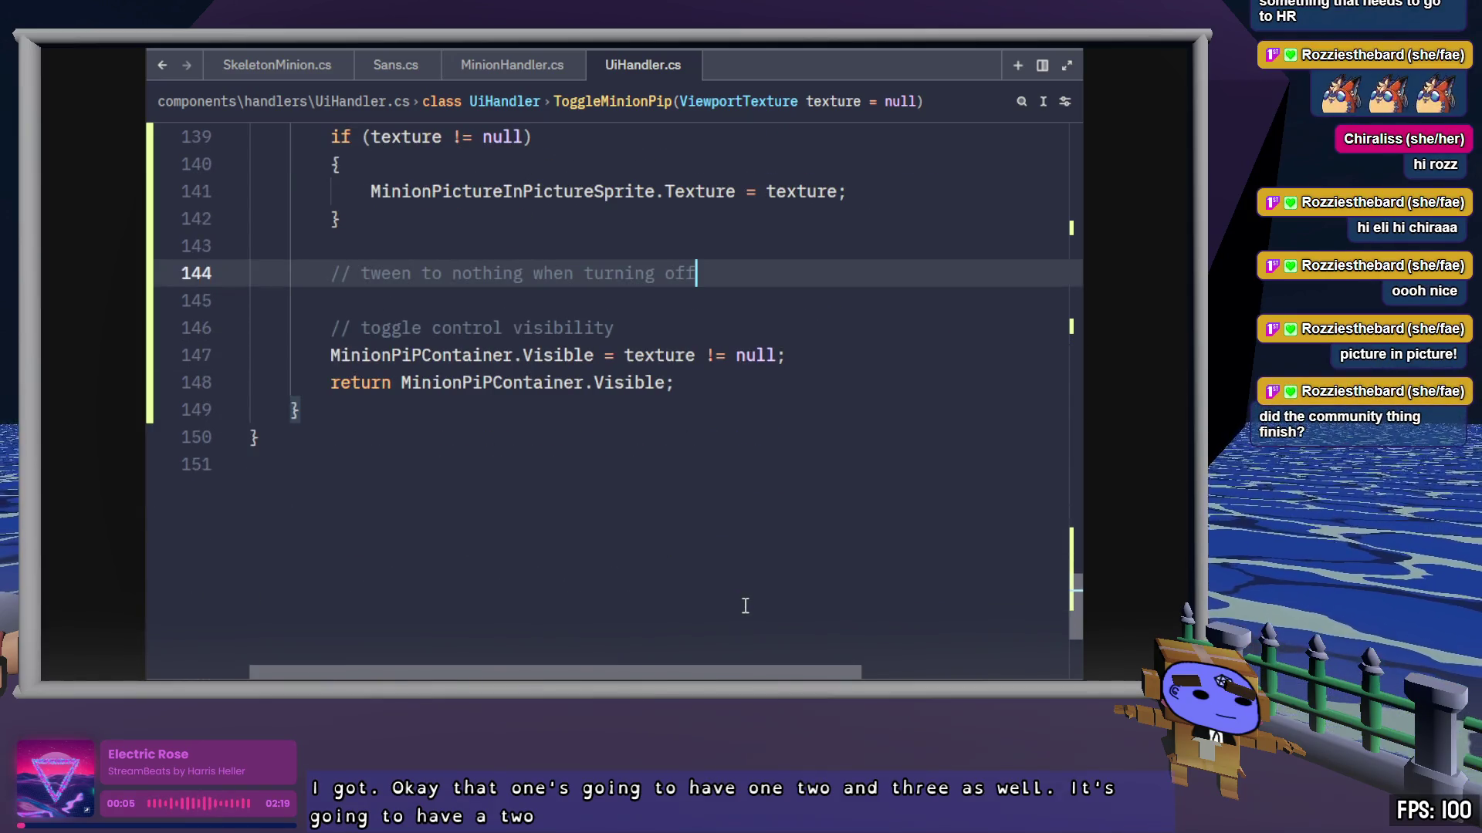
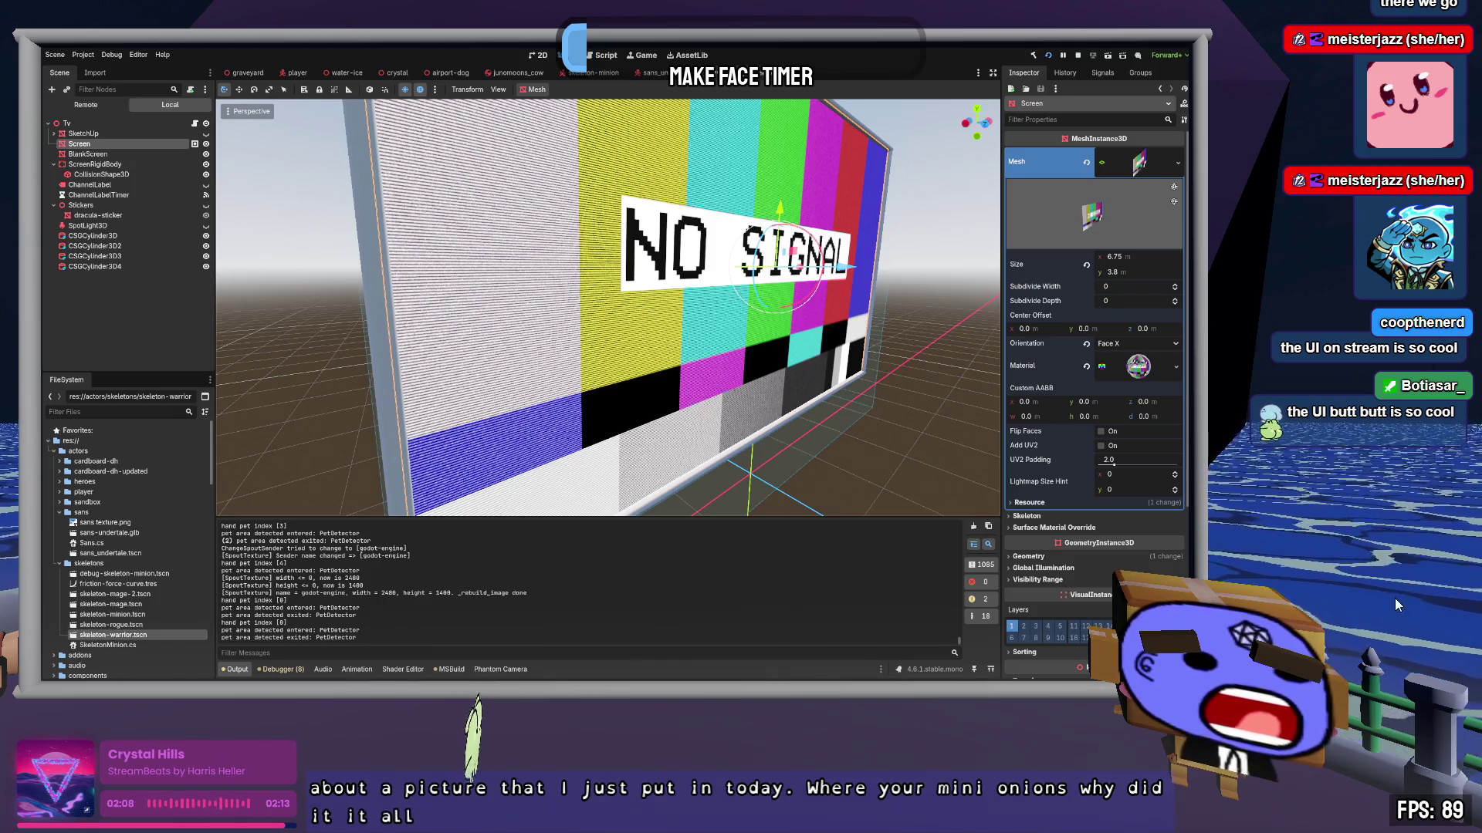
# Step: Deselect the Screen node, filter the FileSystem by 'ui', and open UI.tscn
pyautogui.click(111, 333)
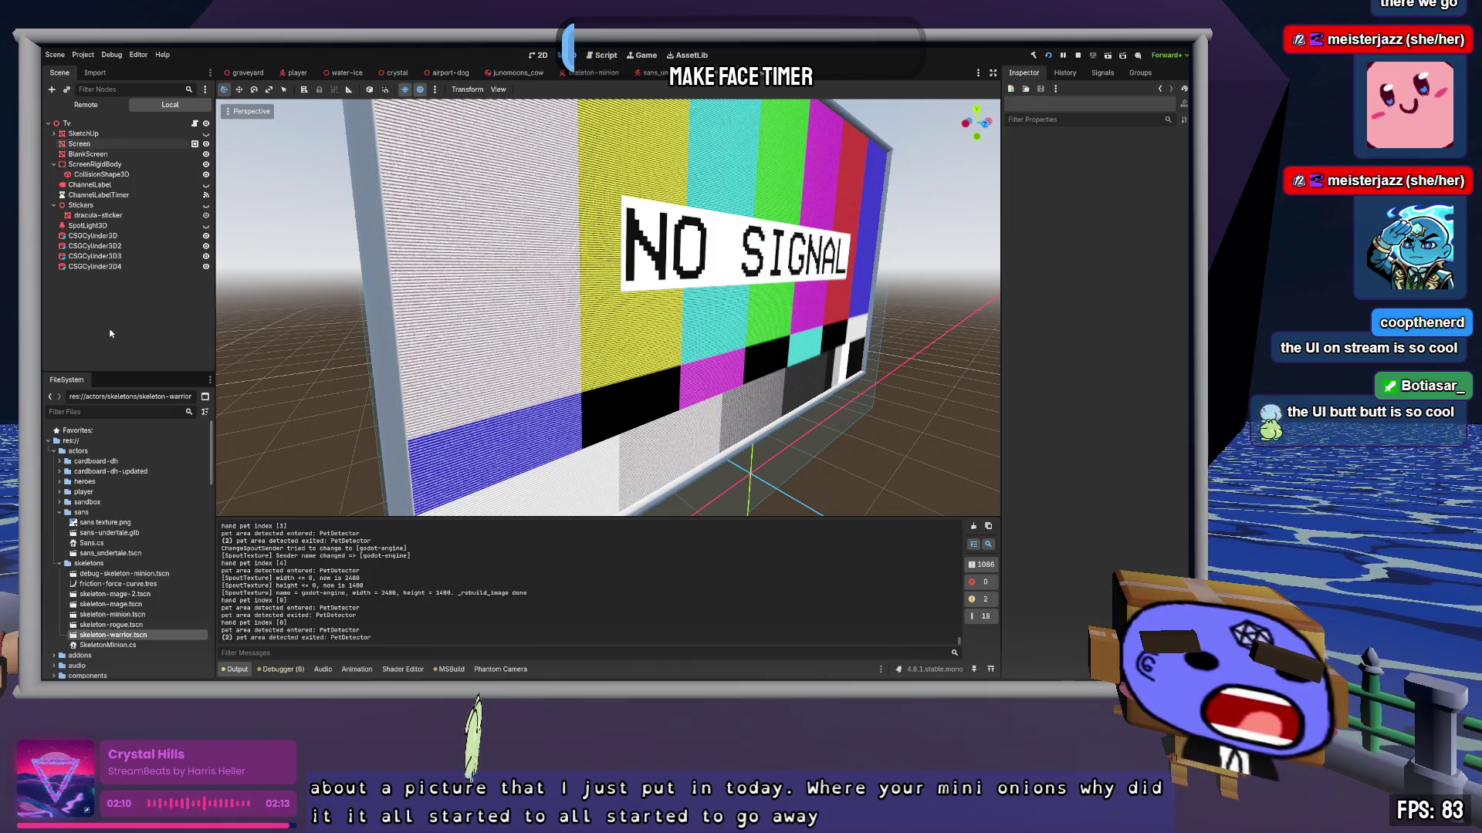
pyautogui.click(117, 411)
pyautogui.write('ui')
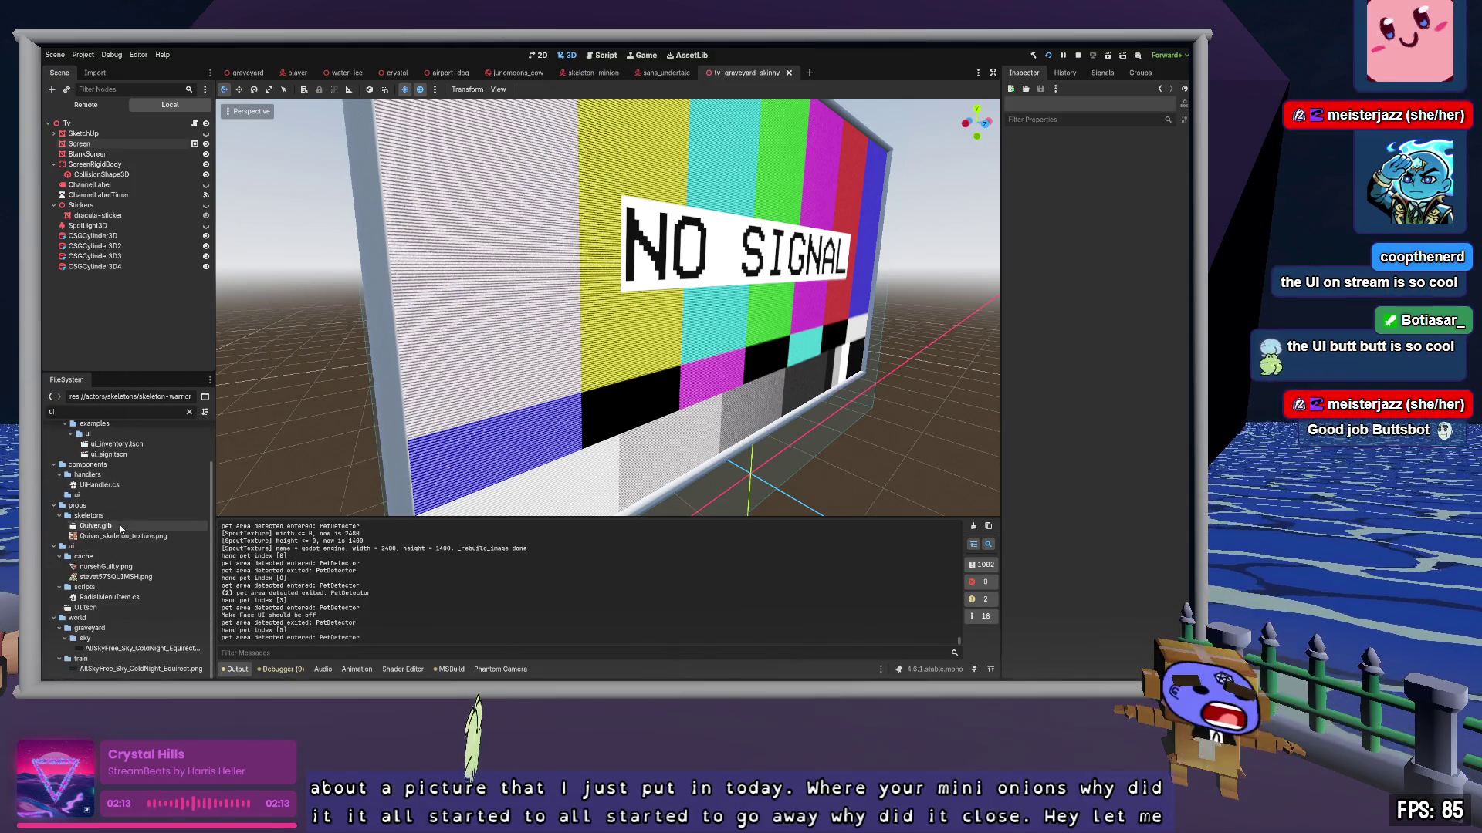
pyautogui.doubleClick(85, 607)
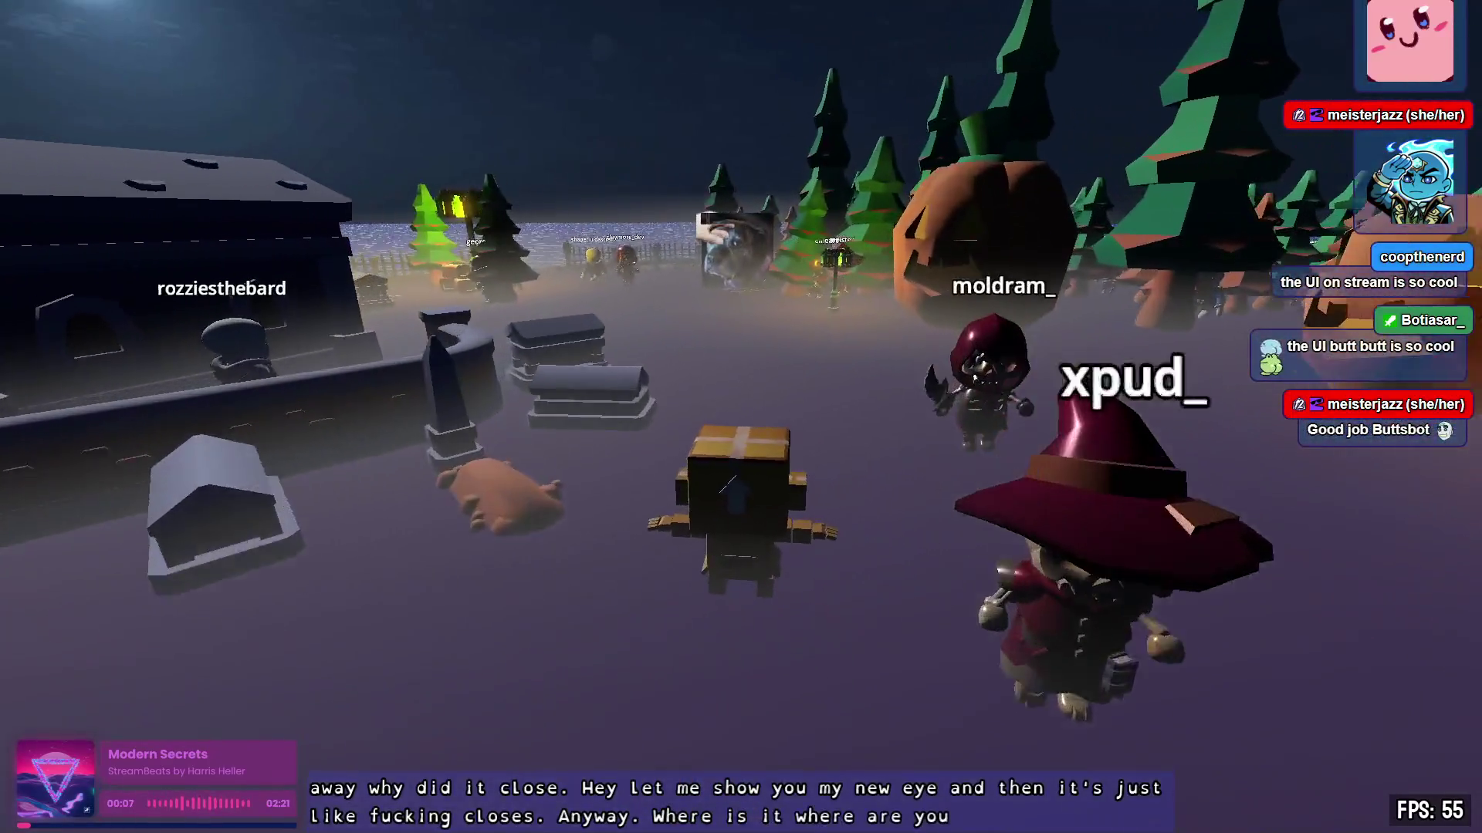
# Step: Walk the avatar toward the fenced pumpkin area, then zoom out and orbit above the island
pyautogui.press('w')
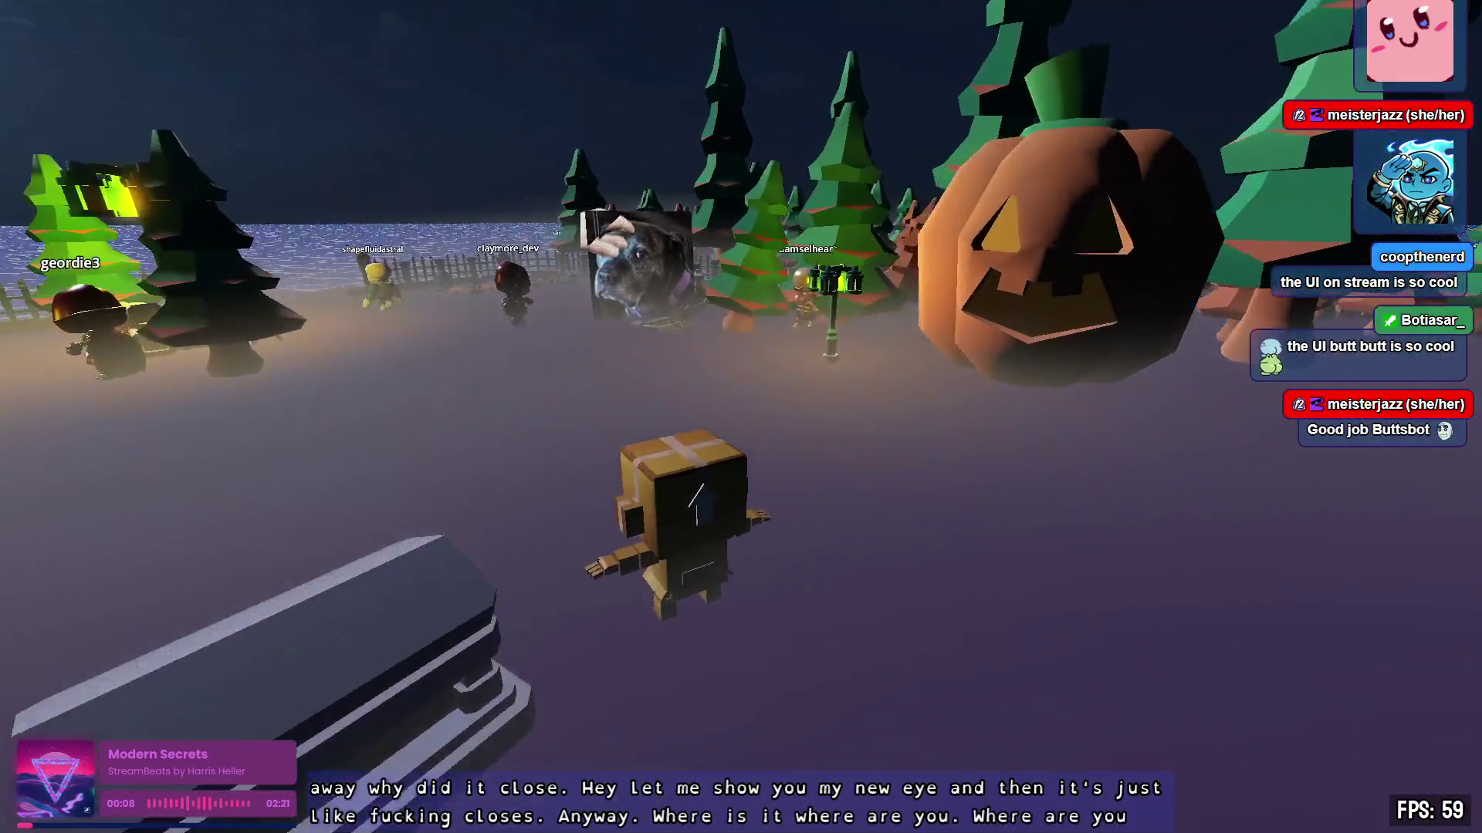
pyautogui.press('d')
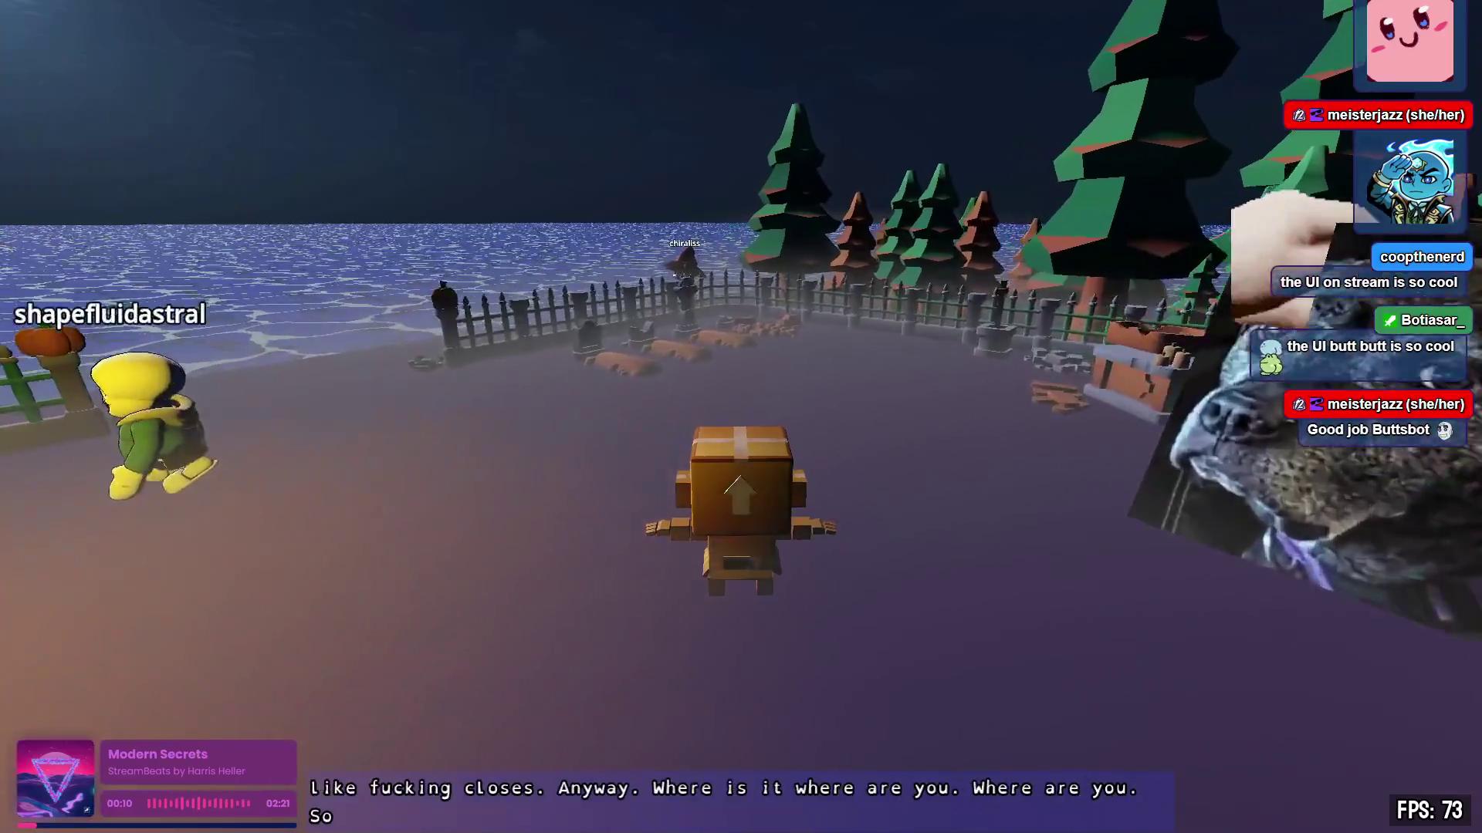
pyautogui.press('d')
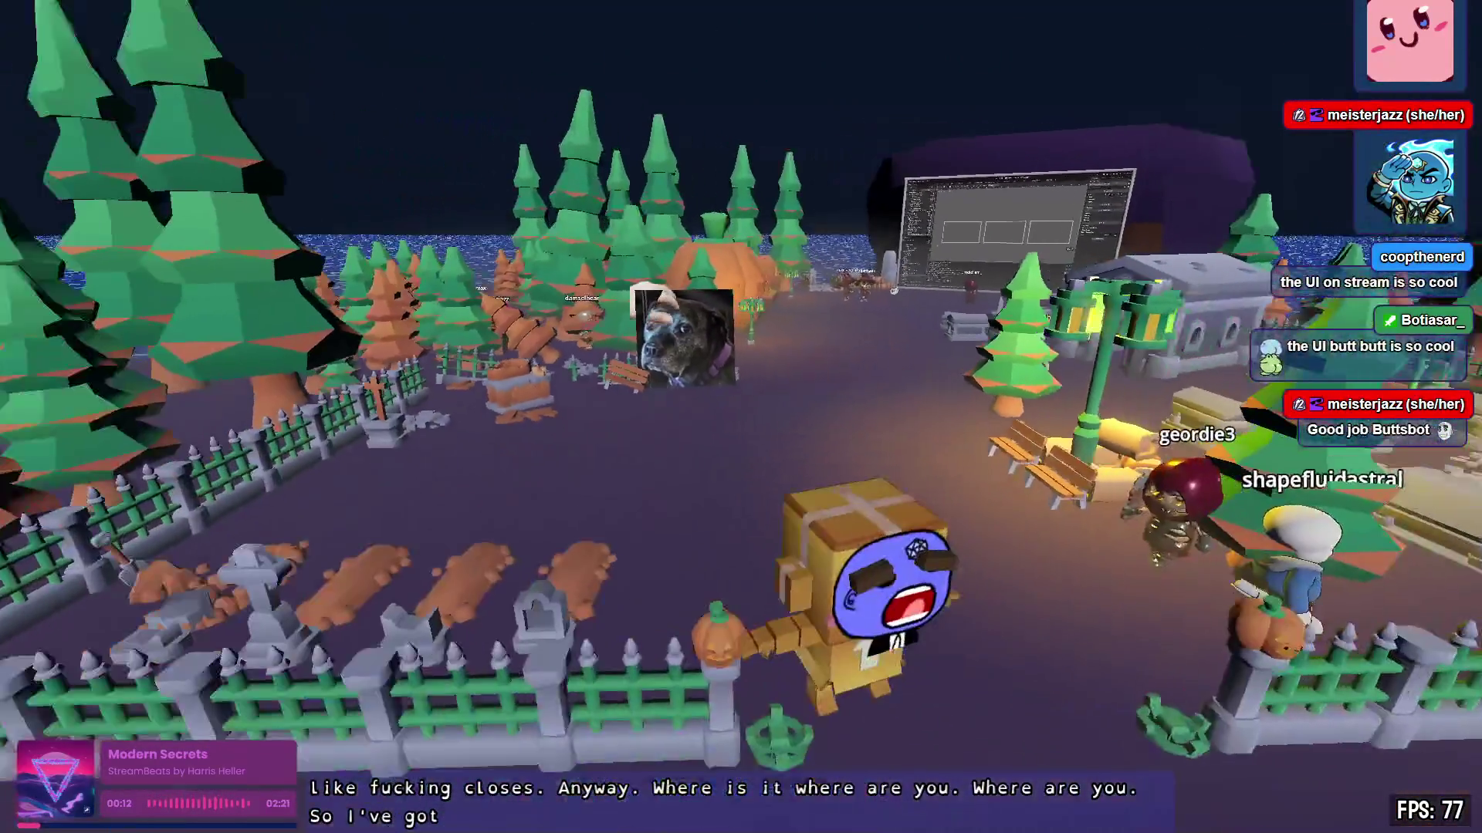
pyautogui.scroll(-10, 740, 417)
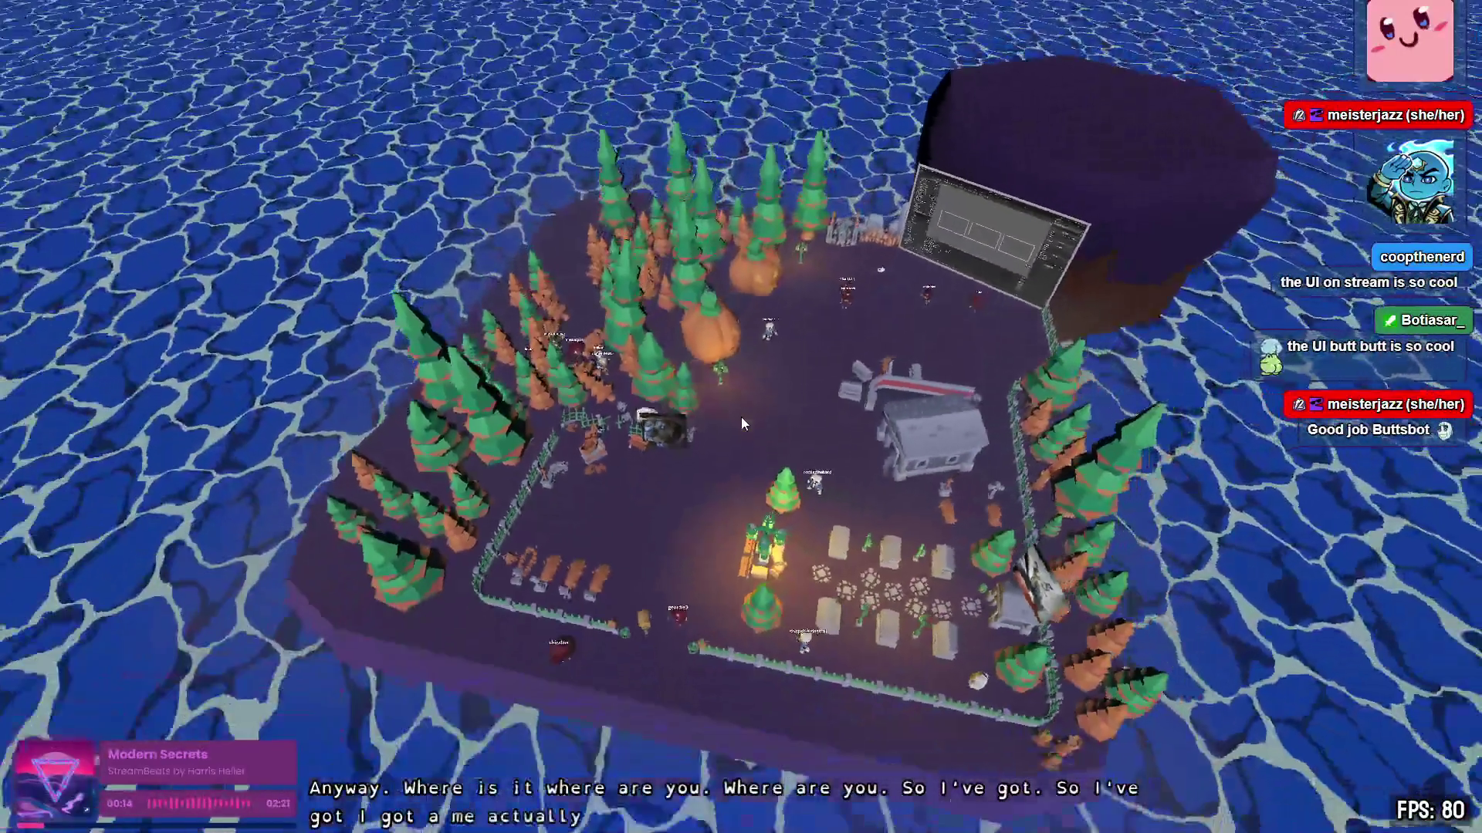
pyautogui.press('d')
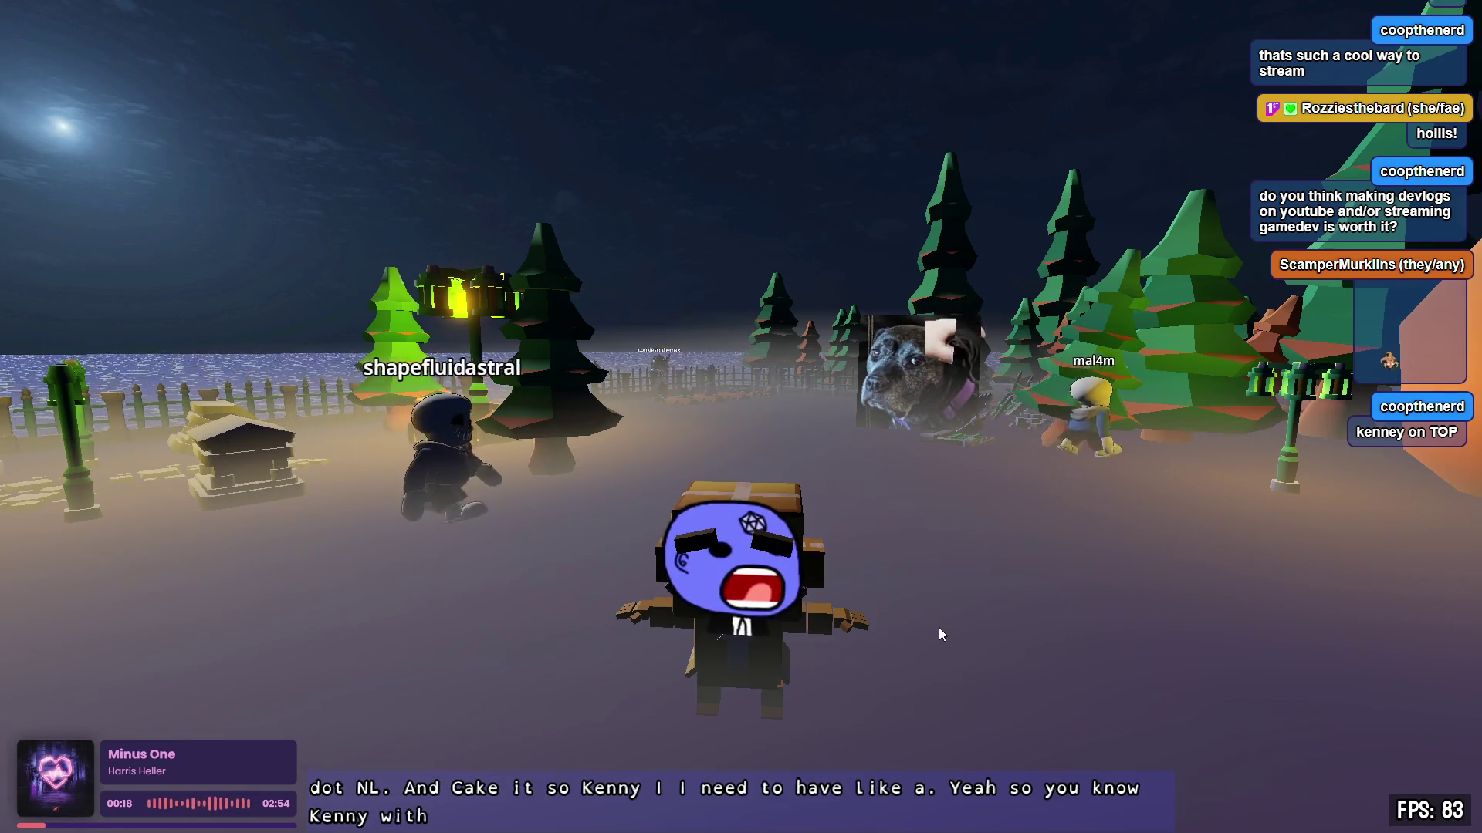
# Step: Orbit the camera past the moon and mausoleum until it faces the character
pyautogui.moveTo(1055, 605); pyautogui.dragTo(77, 609)
pyautogui.moveTo(741, 417); pyautogui.dragTo(278, 417)
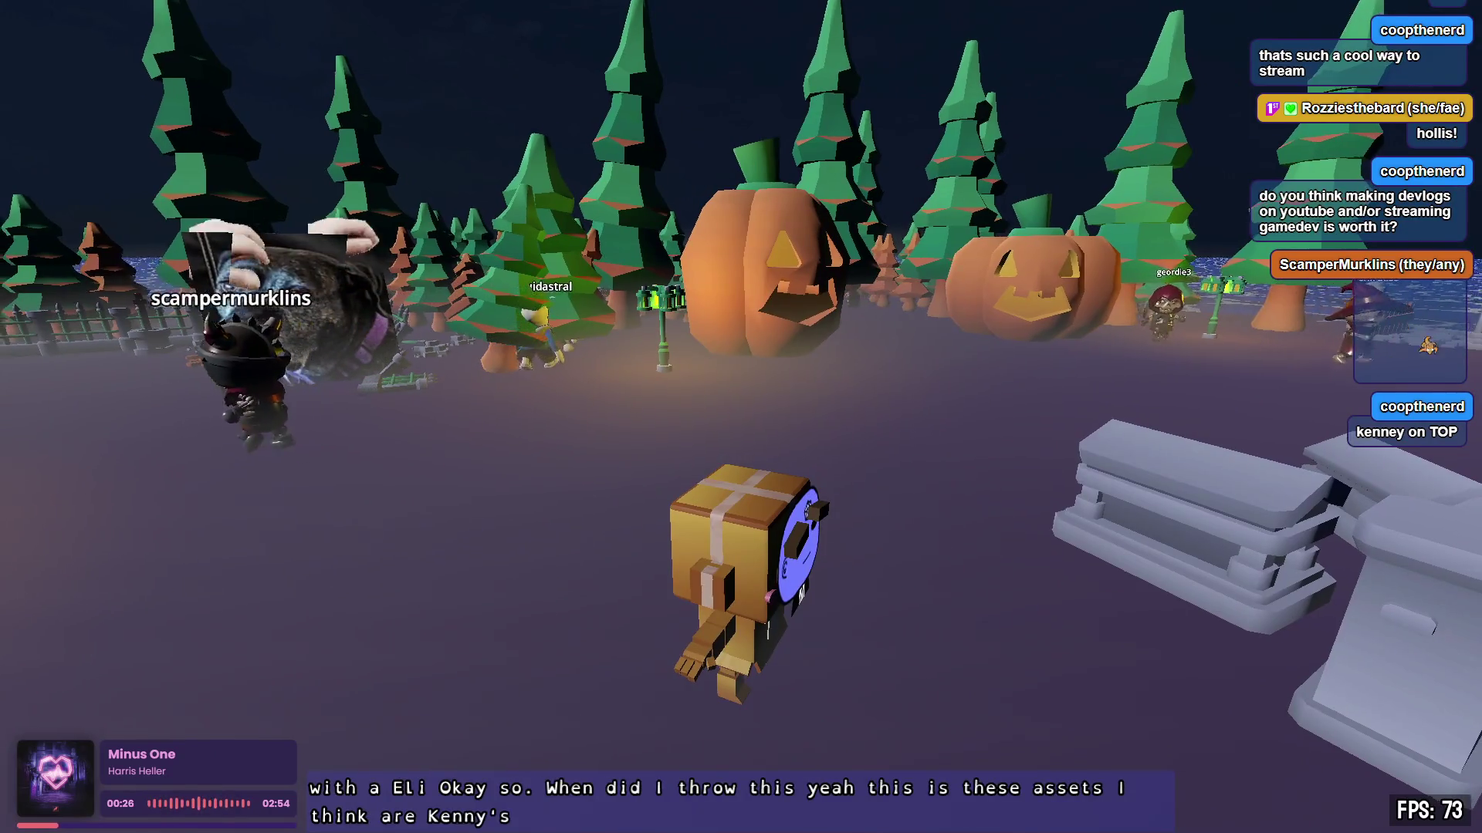
pyautogui.moveTo(740, 417); pyautogui.dragTo(278, 417)
# Step: Walk the character forward, then turn it around and play an emote
pyautogui.press('w')
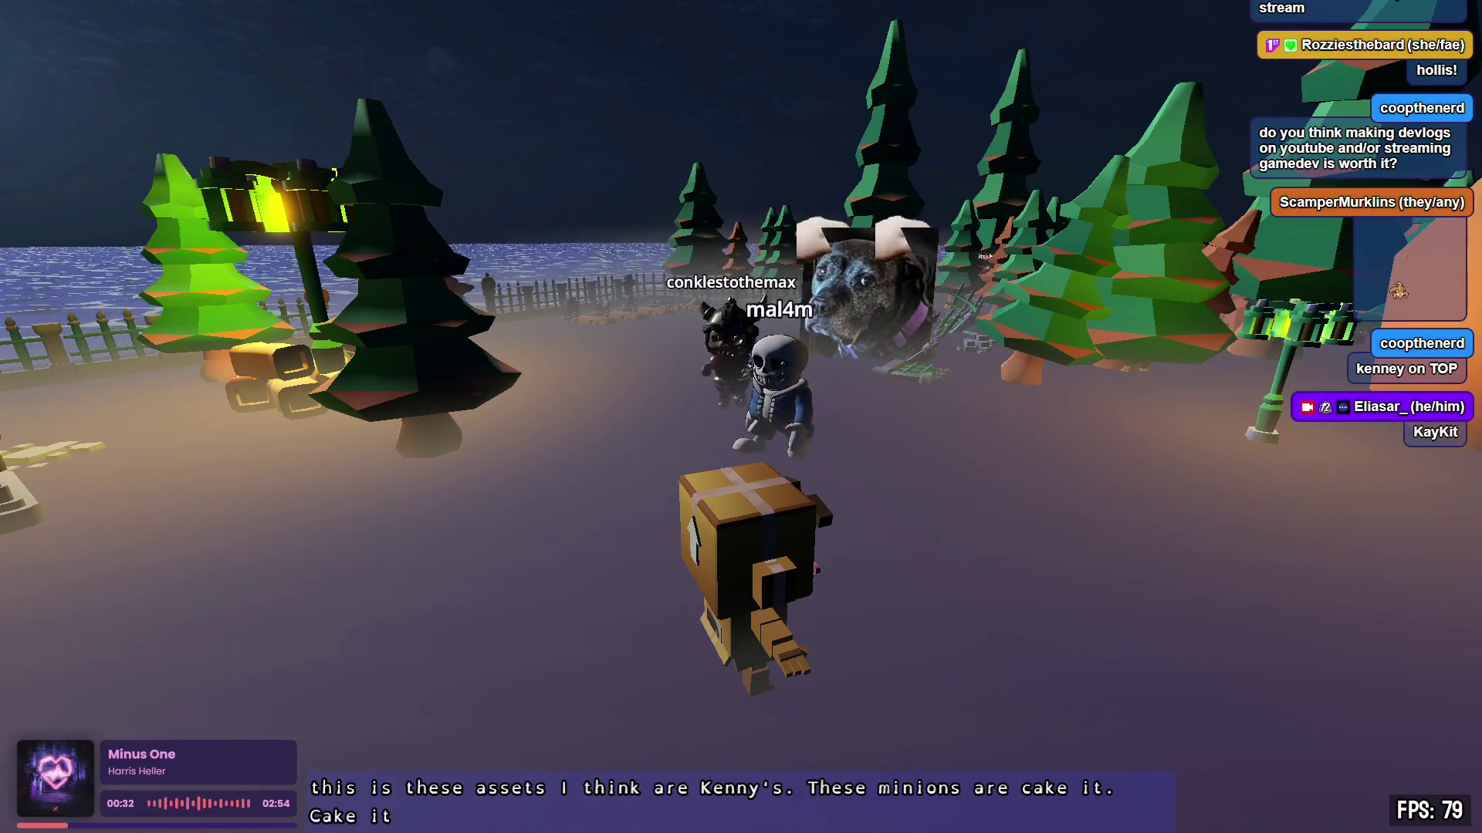
pyautogui.press('s')
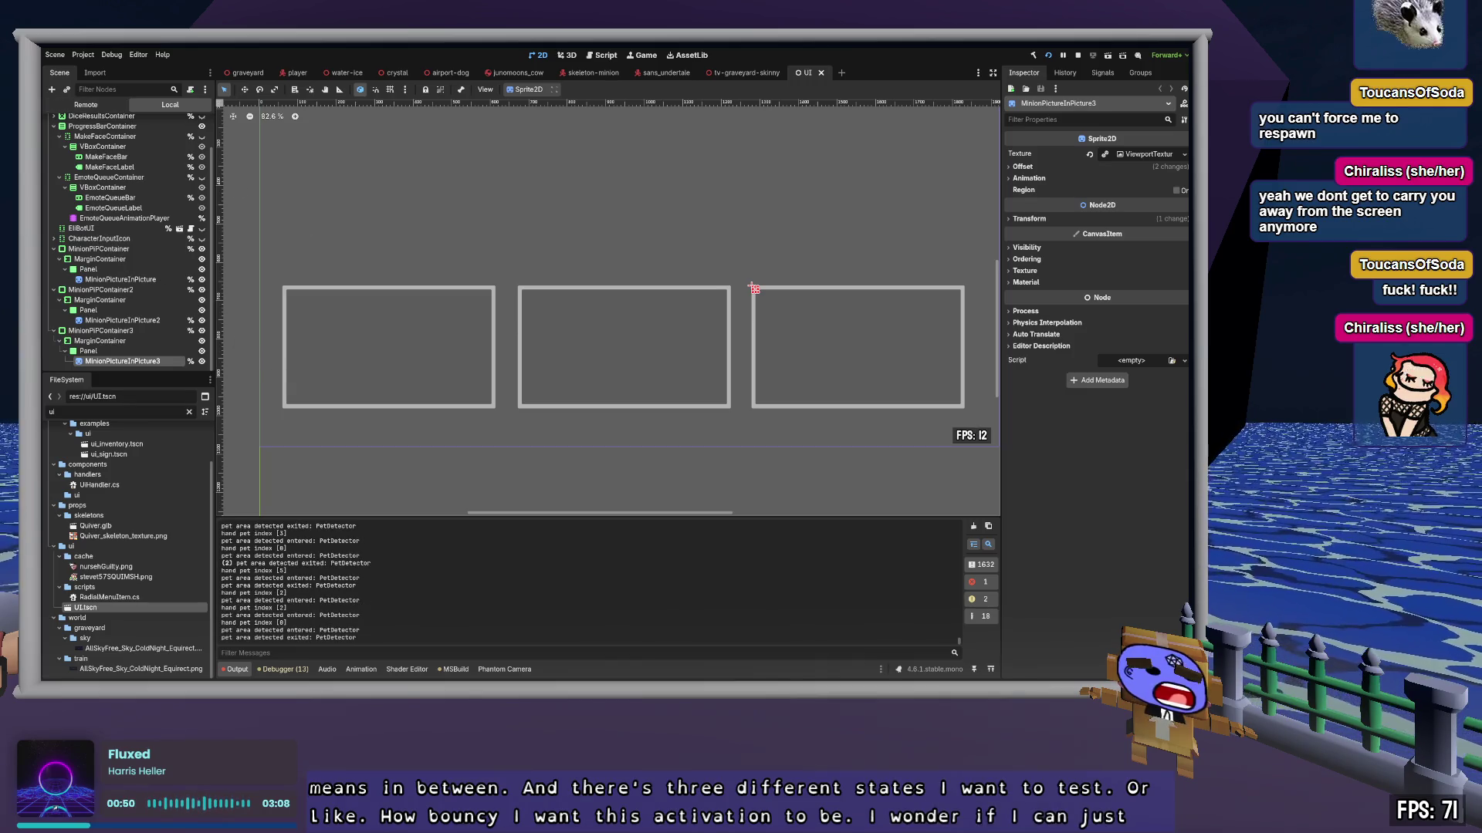
# Step: Inspect the MinionPiPContainer node, then walk the avatar up to the big in-world screen
pyautogui.click(120, 250)
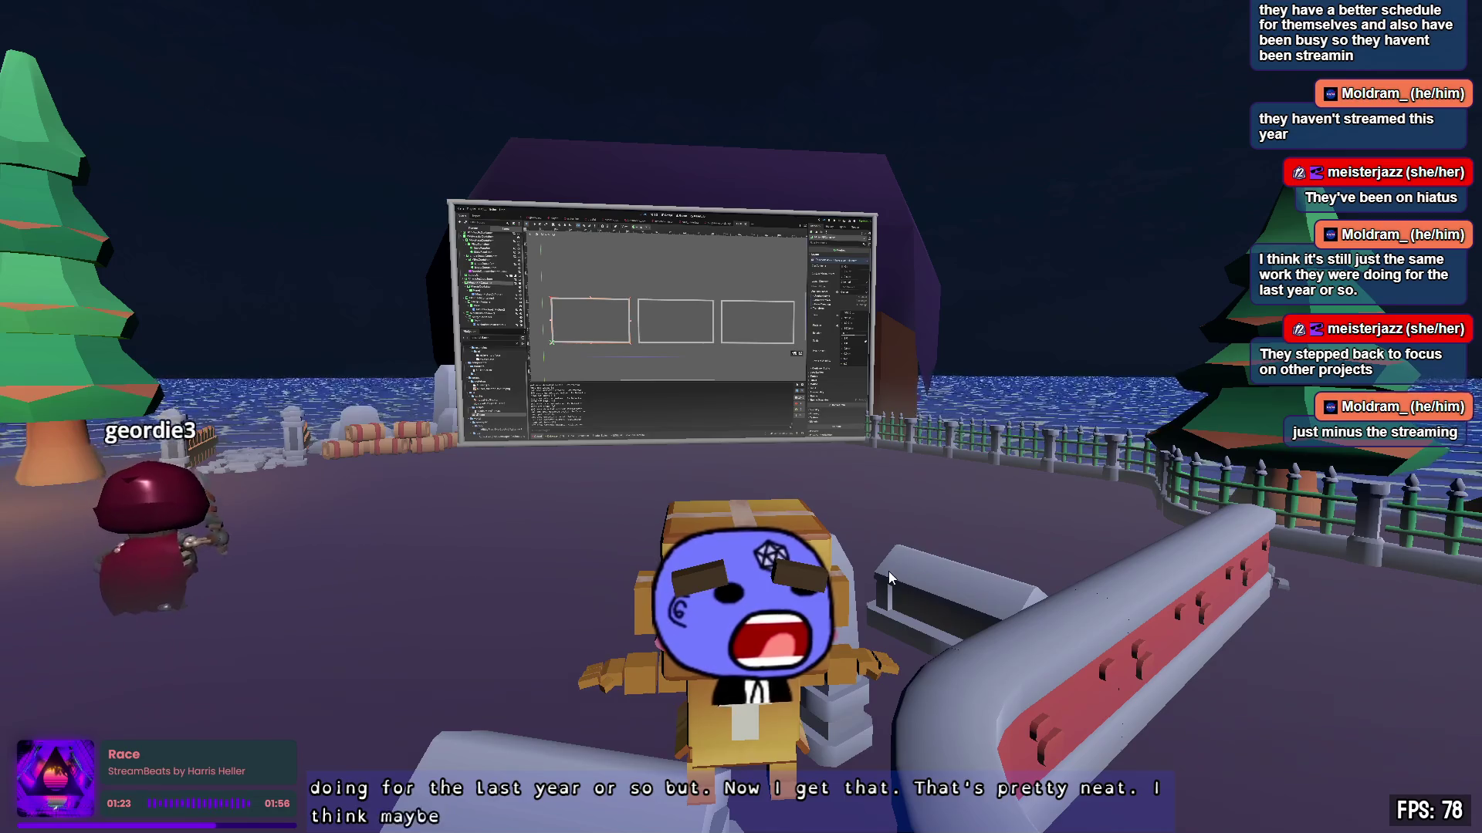
pyautogui.press('w')
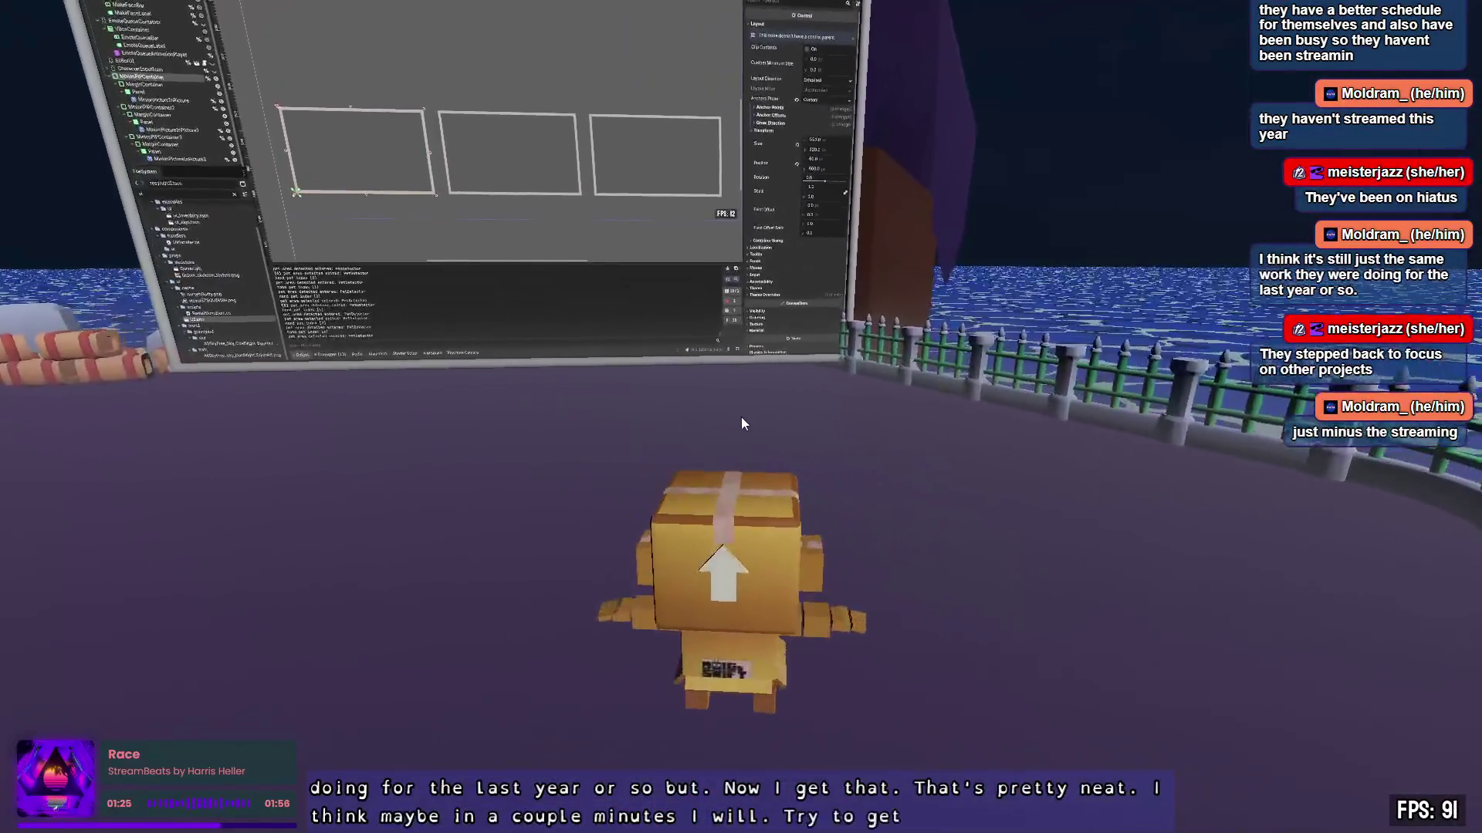